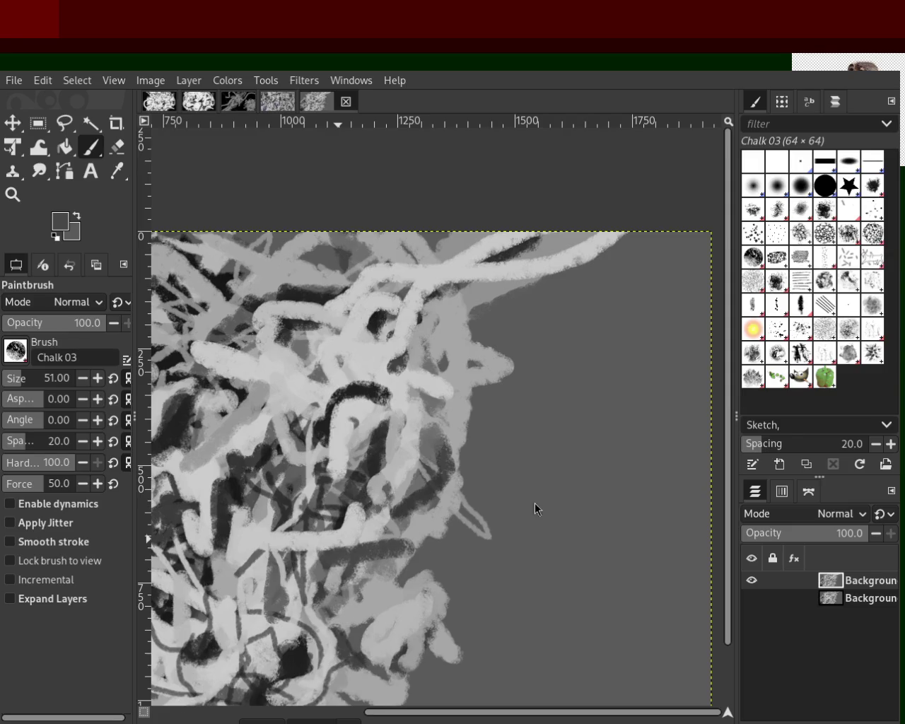
Make GIMP fullscreen, then switch to the browser showing 2 Maccabees 4.
{"action": "key", "text": "F11"}
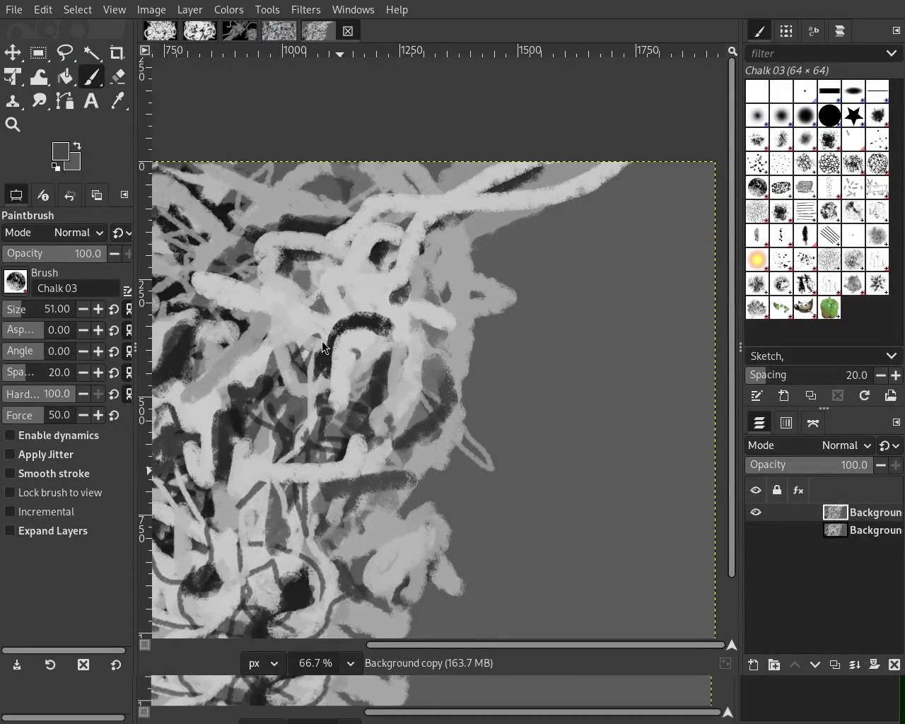
{"action": "key", "text": "alt+Tab"}
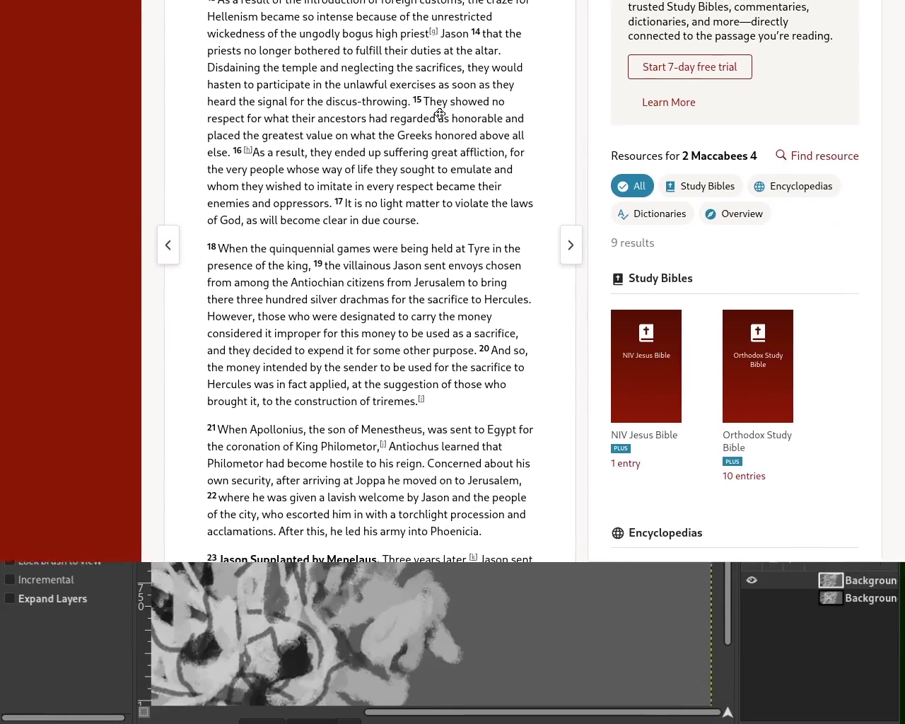
Move the browser window and select the opening words of verse 13.
{"action": "left_click_drag", "start_coordinate": [437, 290], "coordinate": [418, 220]}
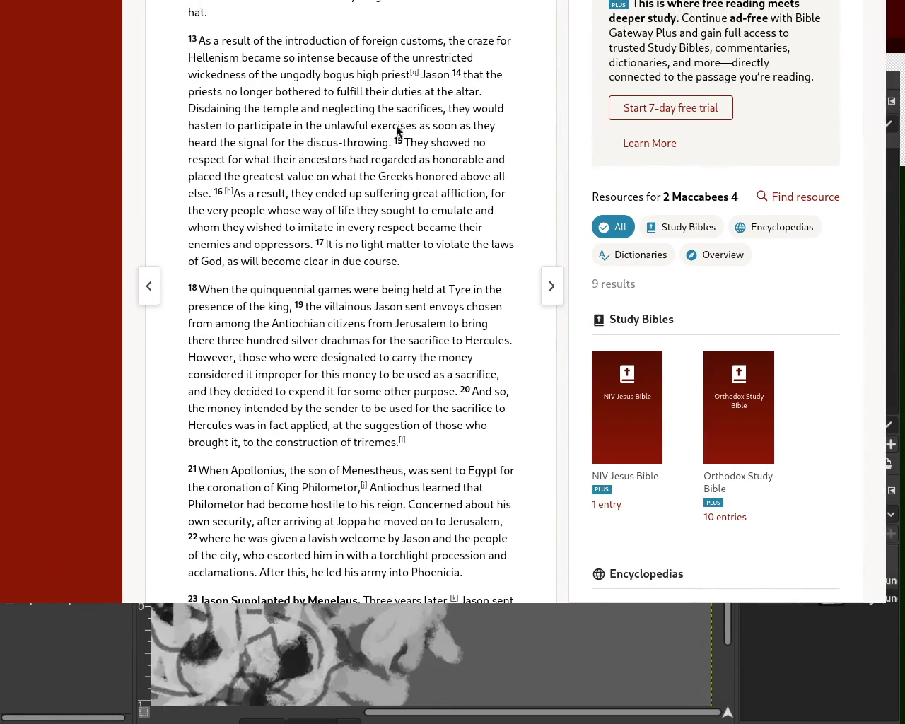
{"action": "mouse_move", "coordinate": [205, 41]}
{"action": "left_mouse_down"}
{"action": "mouse_move", "coordinate": [511, 46]}
{"action": "mouse_move", "coordinate": [242, 72]}
{"action": "mouse_move", "coordinate": [256, 60]}
{"action": "mouse_move", "coordinate": [381, 73]}
{"action": "mouse_move", "coordinate": [431, 57]}
{"action": "mouse_move", "coordinate": [212, 74]}
{"action": "mouse_move", "coordinate": [484, 74]}
{"action": "left_mouse_up"}
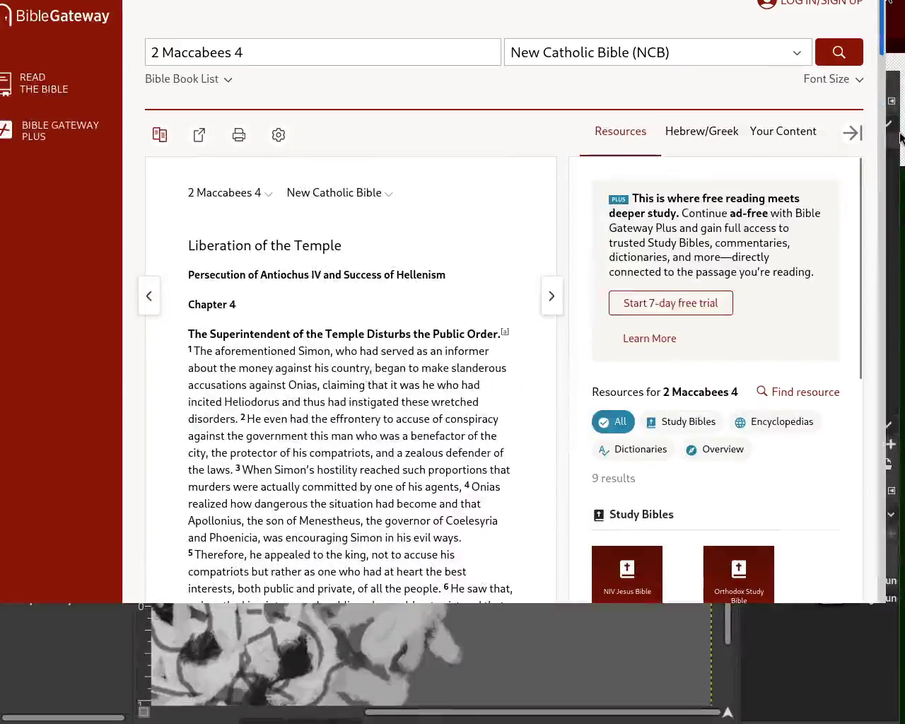
{"action": "scroll", "coordinate": [882, 16], "scroll_direction": "down", "scroll_amount": 3}
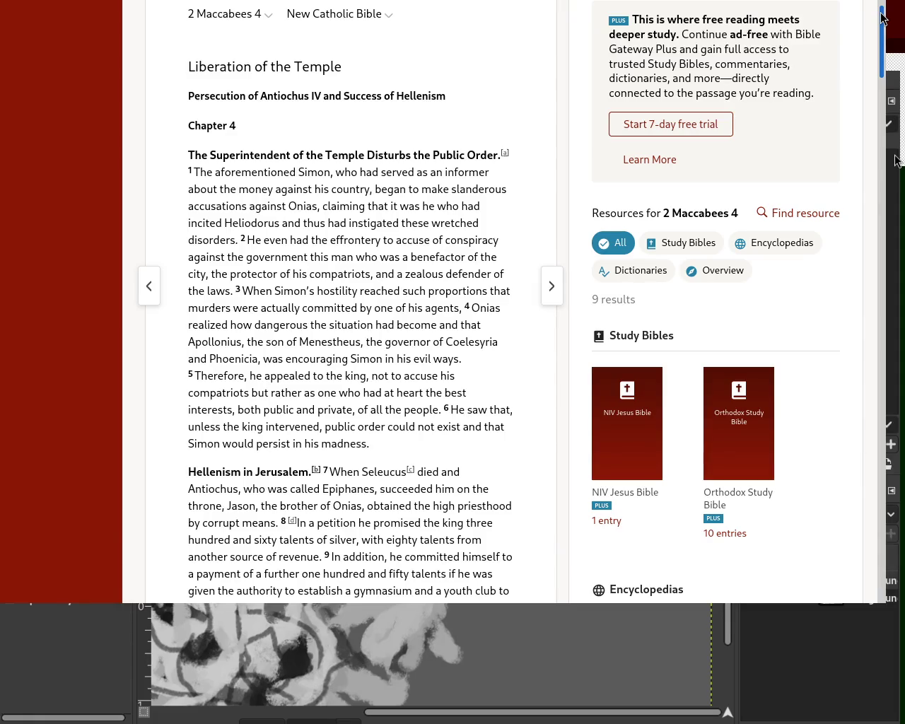
Scroll further down the passage and search the page for 'hat'.
{"action": "left_click_drag", "start_coordinate": [881, 17], "coordinate": [876, 49]}
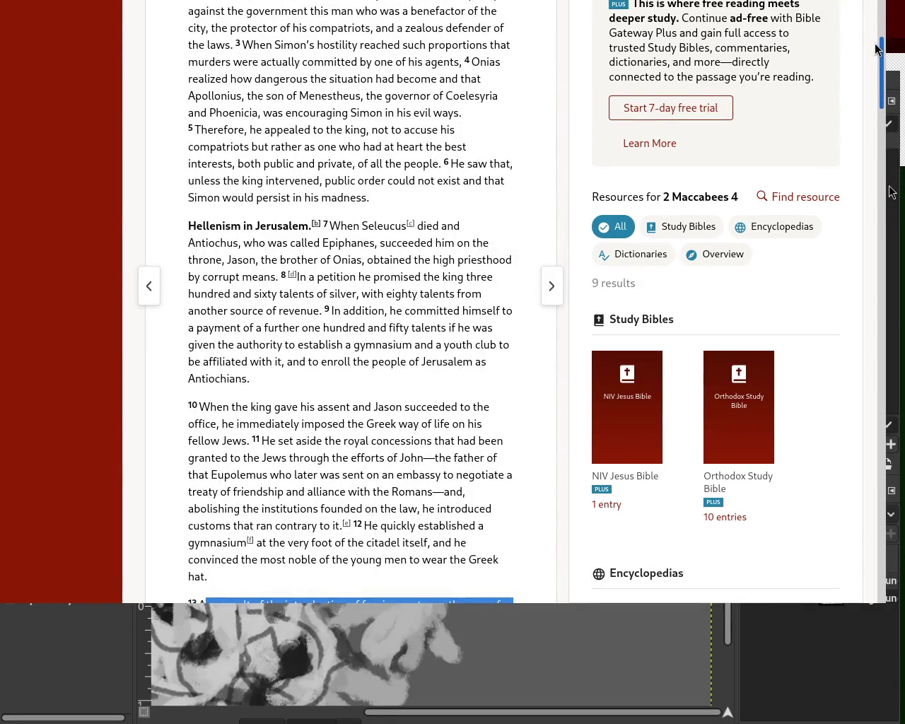
{"action": "mouse_move", "coordinate": [877, 50]}
{"action": "left_mouse_down"}
{"action": "mouse_move", "coordinate": [882, 89]}
{"action": "mouse_move", "coordinate": [872, 127]}
{"action": "left_mouse_up"}
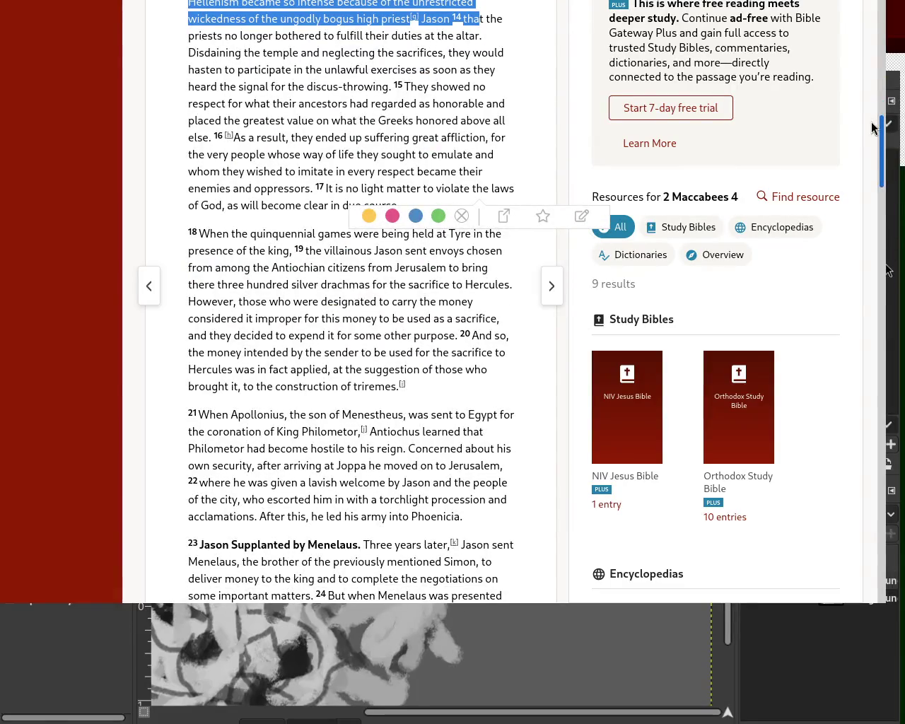
{"action": "key", "text": "ctrl+f"}
{"action": "type", "text": "hat"}
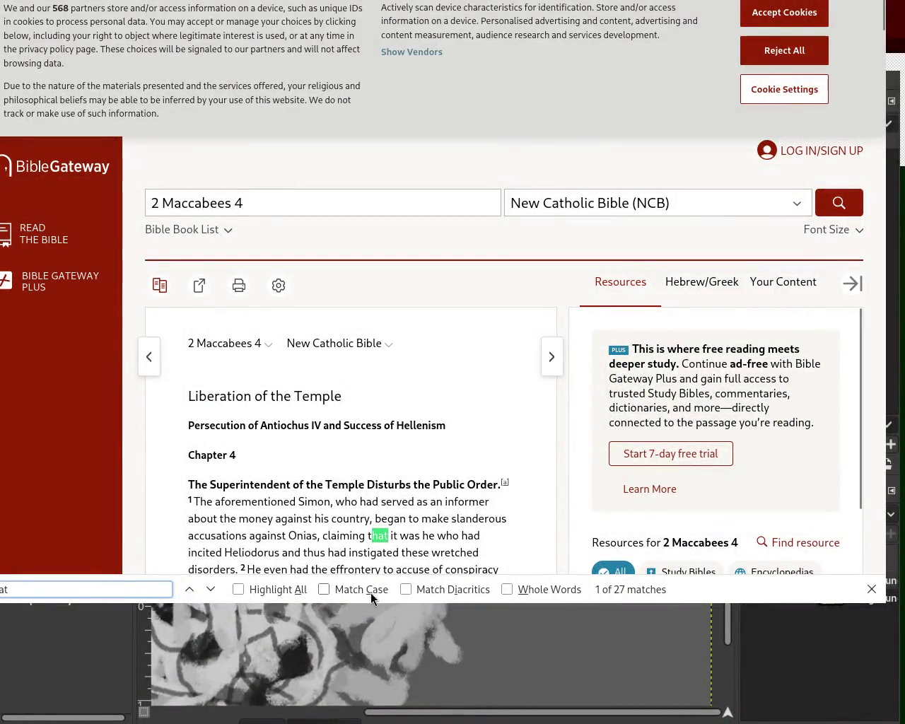
Step through the 'hat' matches to match 10 of 27 in verse 14.
{"action": "left_click", "coordinate": [214, 588]}
{"action": "left_click", "coordinate": [214, 585]}
{"action": "left_click", "coordinate": [214, 585]}
{"action": "left_click", "coordinate": [214, 585]}
{"action": "left_click", "coordinate": [214, 585]}
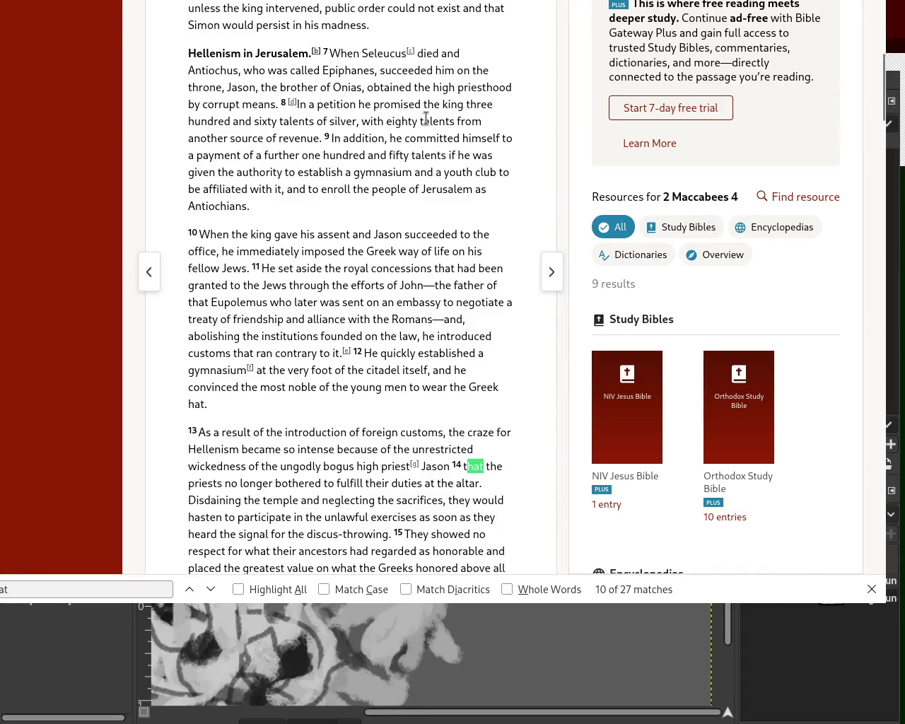
{"action": "left_click_drag", "start_coordinate": [449, 121], "coordinate": [394, 138]}
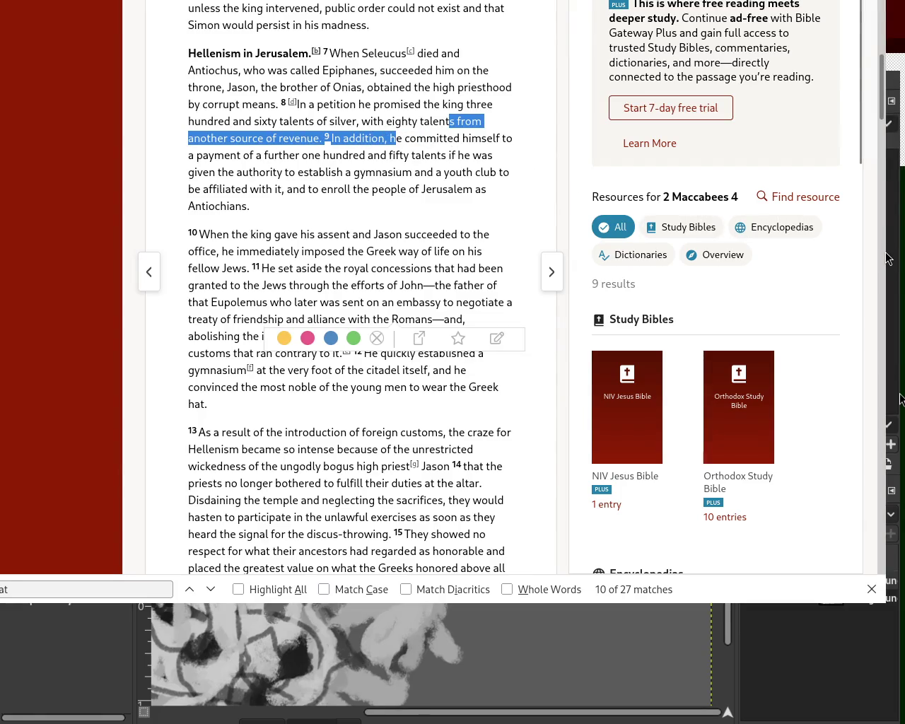
{"action": "left_click", "coordinate": [323, 191]}
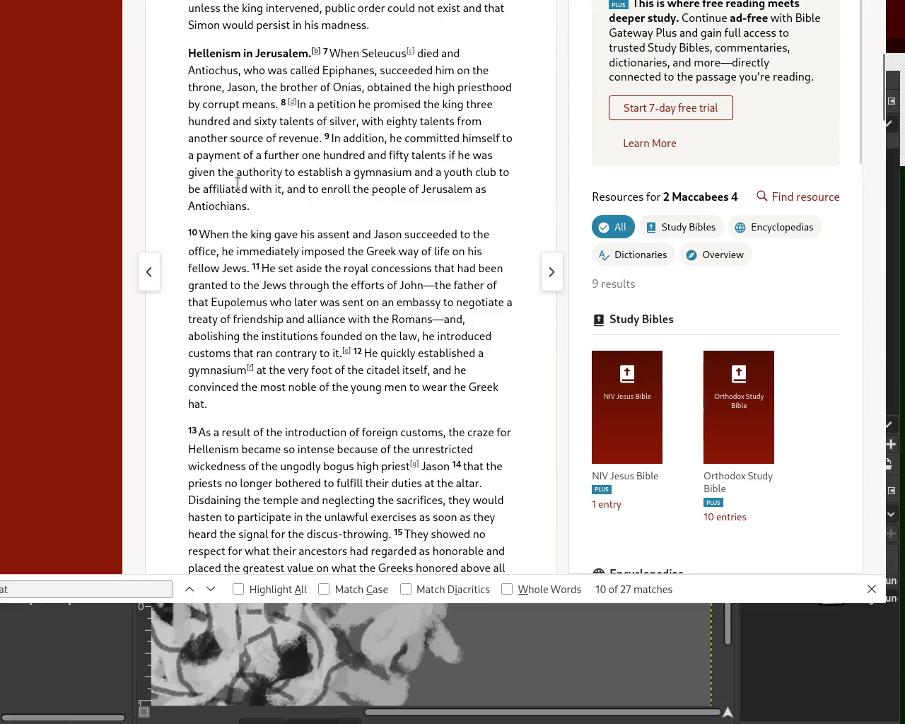
{"action": "left_click_drag", "start_coordinate": [217, 172], "coordinate": [509, 182]}
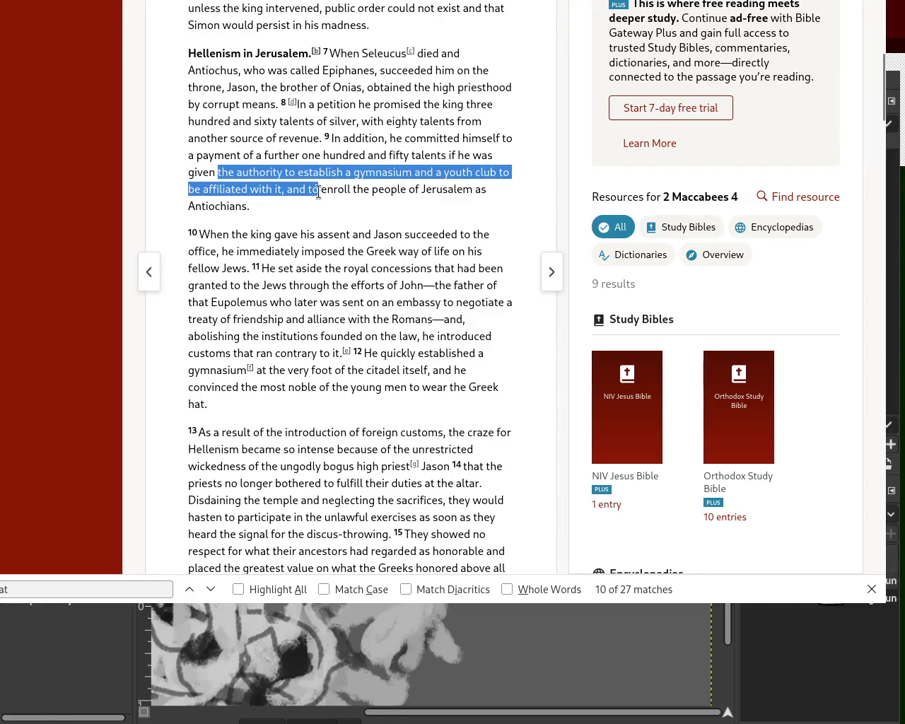
{"action": "left_click_drag", "start_coordinate": [509, 182], "coordinate": [453, 189]}
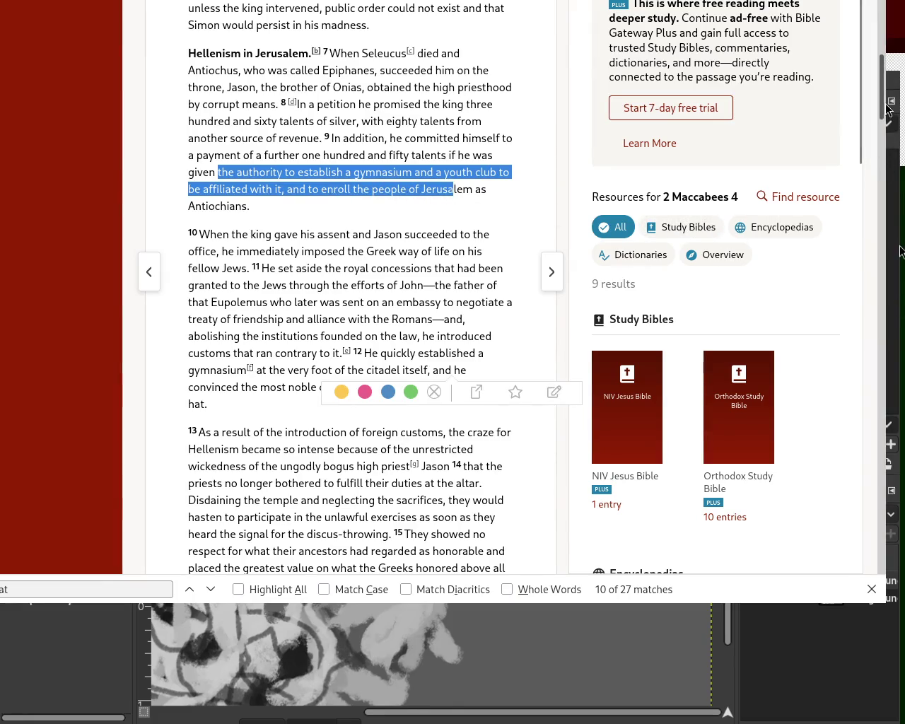
{"action": "scroll", "coordinate": [885, 122], "scroll_direction": "down", "scroll_amount": 3}
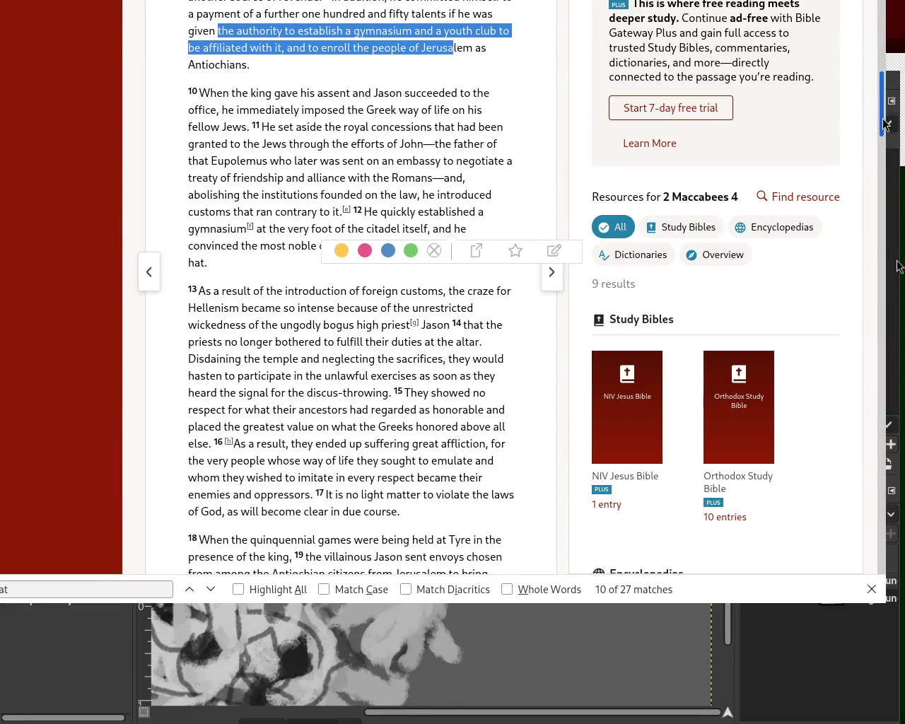
{"action": "scroll", "coordinate": [407, 133], "scroll_direction": "down", "scroll_amount": 5}
{"action": "left_click_drag", "start_coordinate": [211, 69], "coordinate": [459, 70]}
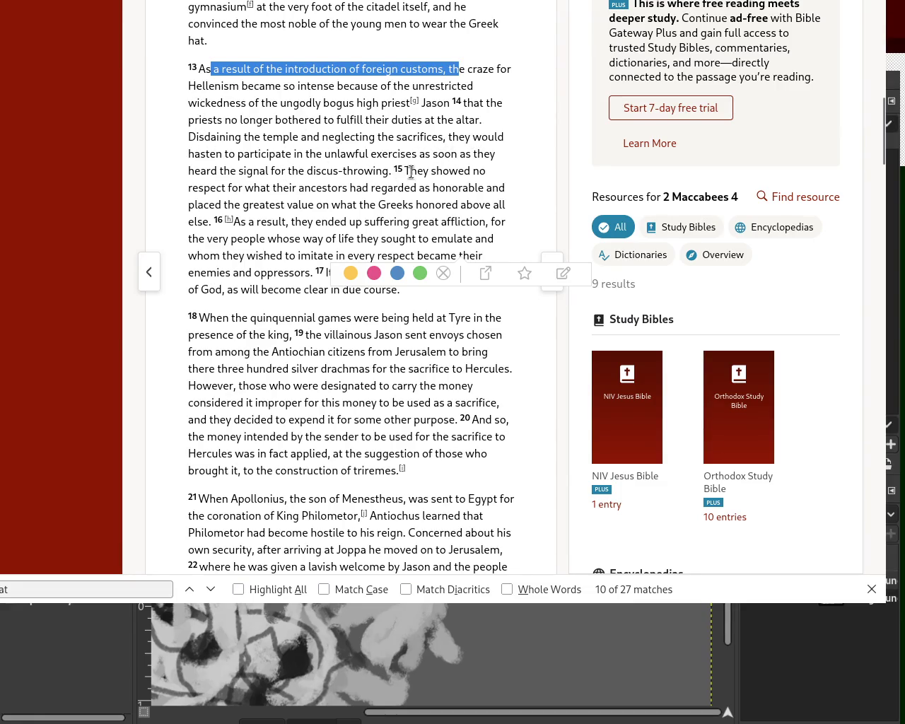
{"action": "left_click_drag", "start_coordinate": [416, 171], "coordinate": [253, 187]}
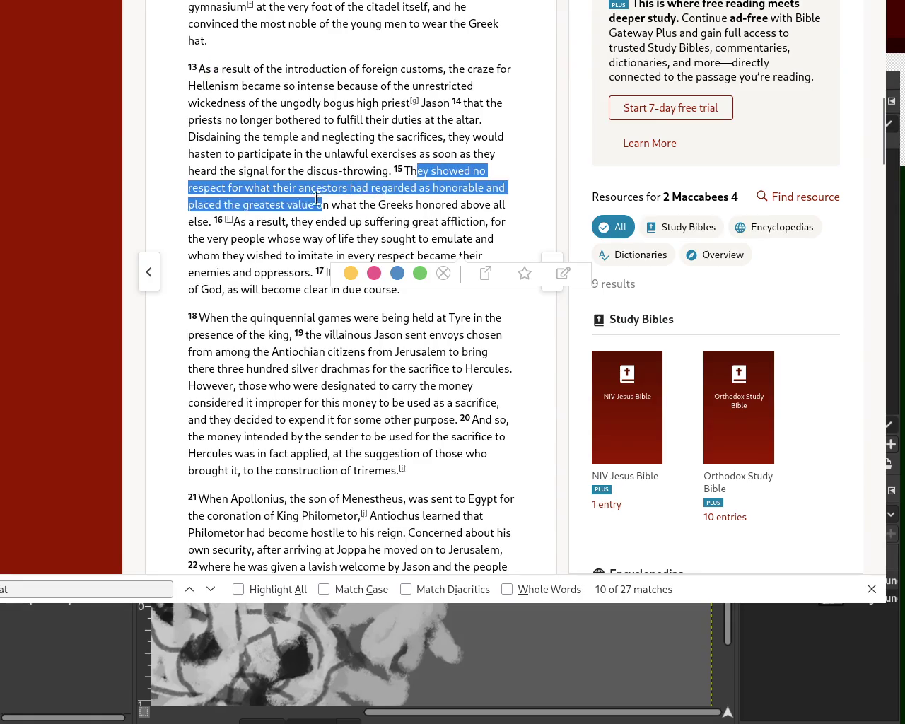
{"action": "left_click", "coordinate": [451, 167]}
{"action": "mouse_move", "coordinate": [452, 136]}
{"action": "left_mouse_down"}
{"action": "mouse_move", "coordinate": [256, 156]}
{"action": "mouse_move", "coordinate": [401, 154]}
{"action": "mouse_move", "coordinate": [255, 171]}
{"action": "mouse_move", "coordinate": [395, 169]}
{"action": "left_mouse_up"}
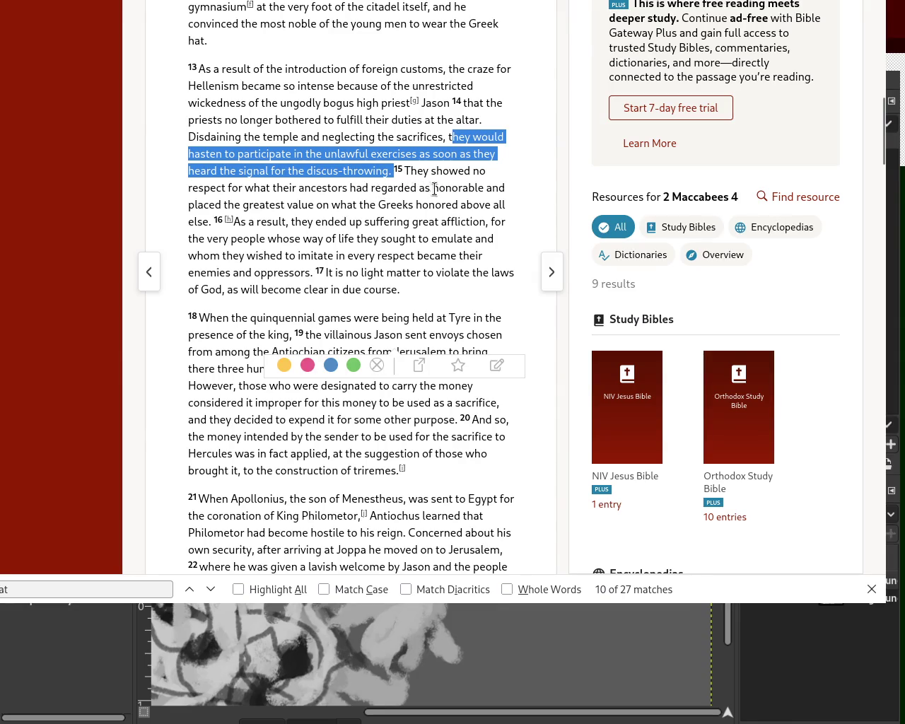
{"action": "mouse_move", "coordinate": [253, 205]}
{"action": "left_mouse_down"}
{"action": "mouse_move", "coordinate": [504, 204]}
{"action": "mouse_move", "coordinate": [317, 221]}
{"action": "left_mouse_up"}
{"action": "left_click", "coordinate": [319, 220]}
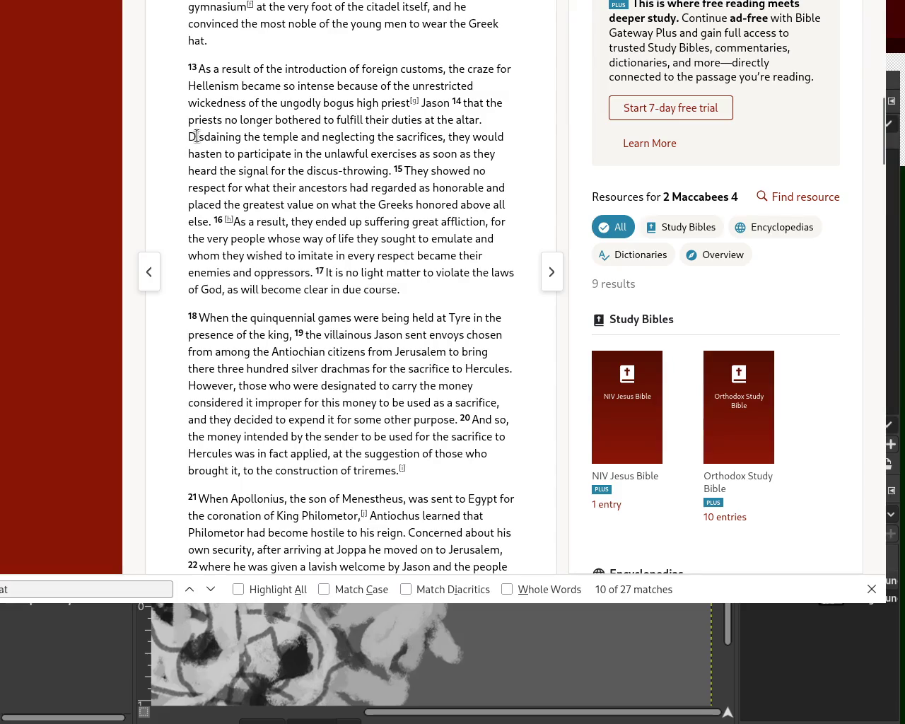
{"action": "mouse_move", "coordinate": [197, 135]}
{"action": "left_mouse_down"}
{"action": "mouse_move", "coordinate": [420, 141]}
{"action": "mouse_move", "coordinate": [230, 164]}
{"action": "mouse_move", "coordinate": [314, 156]}
{"action": "mouse_move", "coordinate": [516, 162]}
{"action": "mouse_move", "coordinate": [212, 169]}
{"action": "mouse_move", "coordinate": [389, 171]}
{"action": "left_mouse_up"}
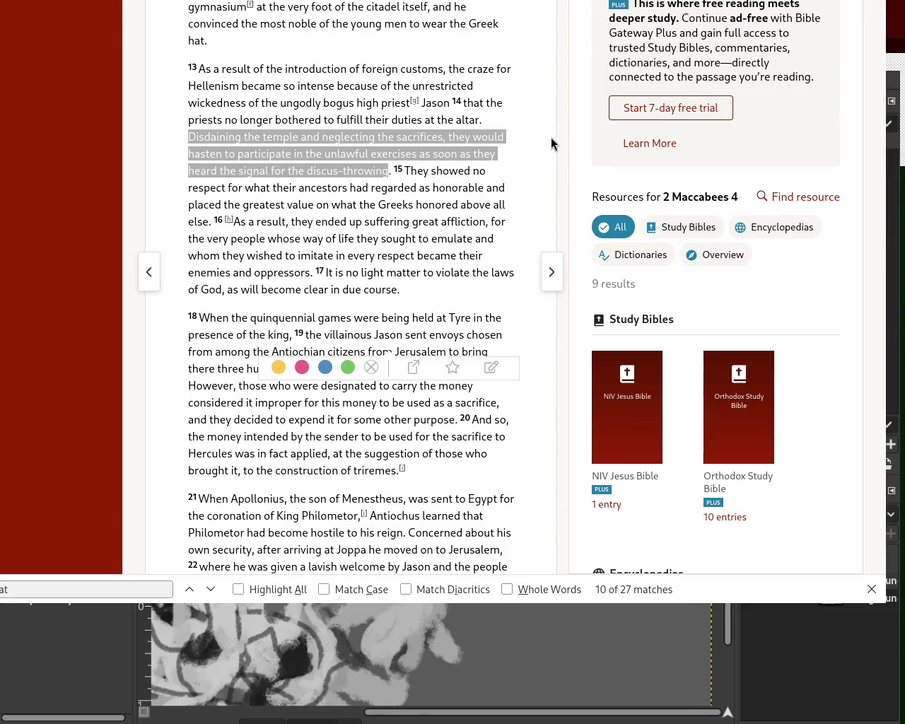
{"action": "left_click_drag", "start_coordinate": [887, 153], "coordinate": [888, 124]}
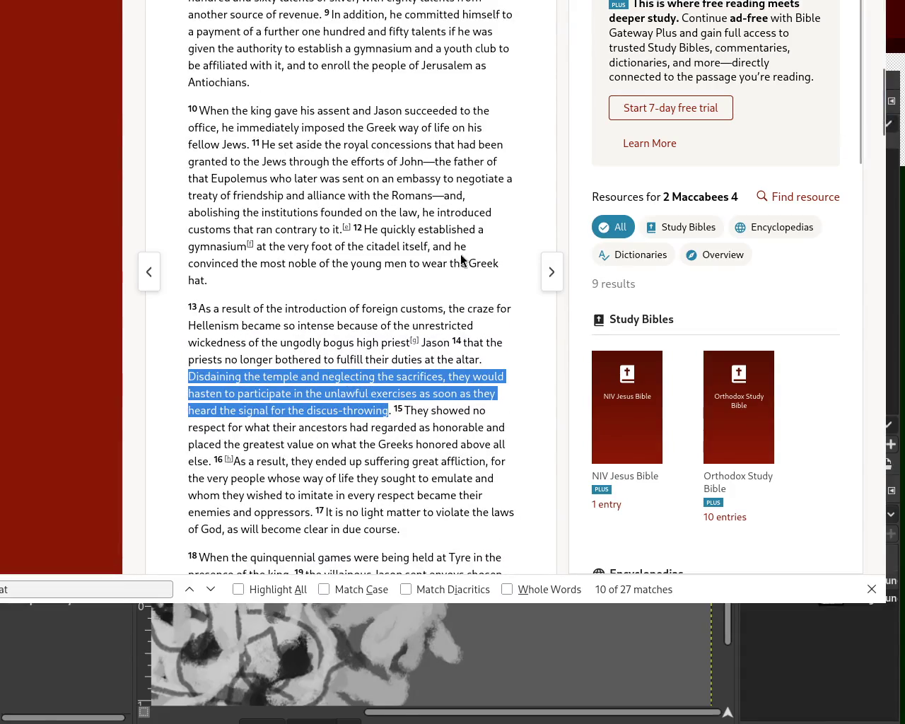
{"action": "left_click_drag", "start_coordinate": [888, 99], "coordinate": [888, 74]}
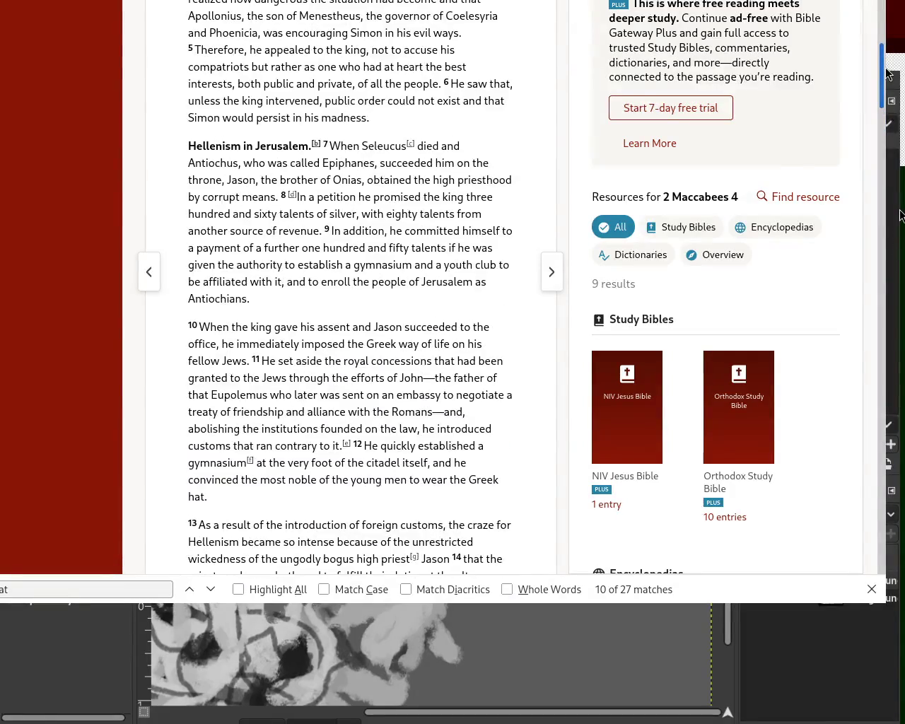
{"action": "left_click_drag", "start_coordinate": [884, 103], "coordinate": [872, 149]}
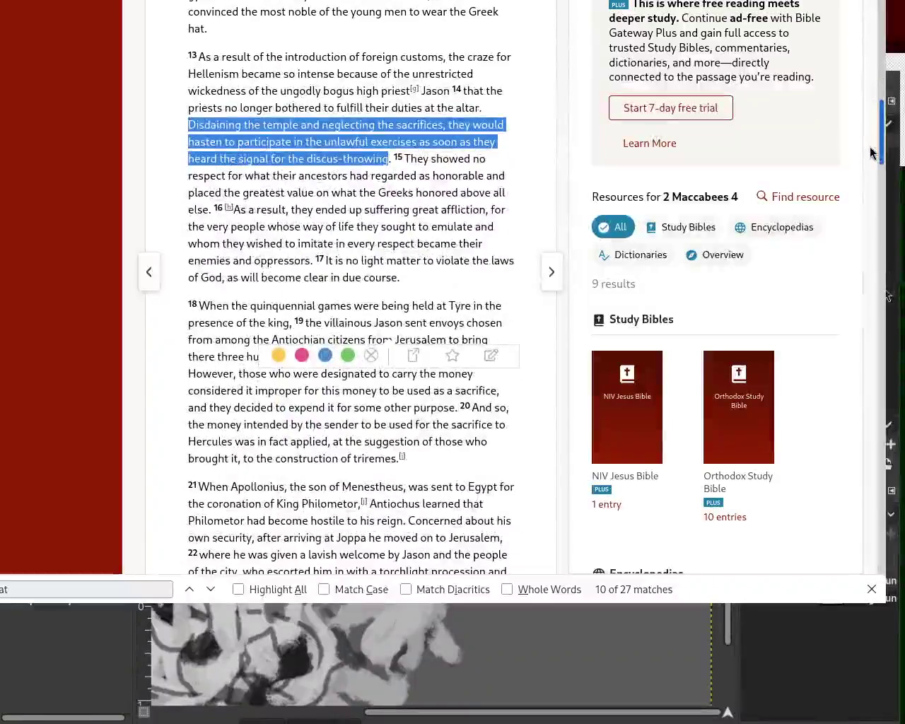
{"action": "mouse_move", "coordinate": [231, 58]}
{"action": "left_mouse_down"}
{"action": "mouse_move", "coordinate": [427, 61]}
{"action": "mouse_move", "coordinate": [231, 75]}
{"action": "mouse_move", "coordinate": [240, 75]}
{"action": "left_mouse_up"}
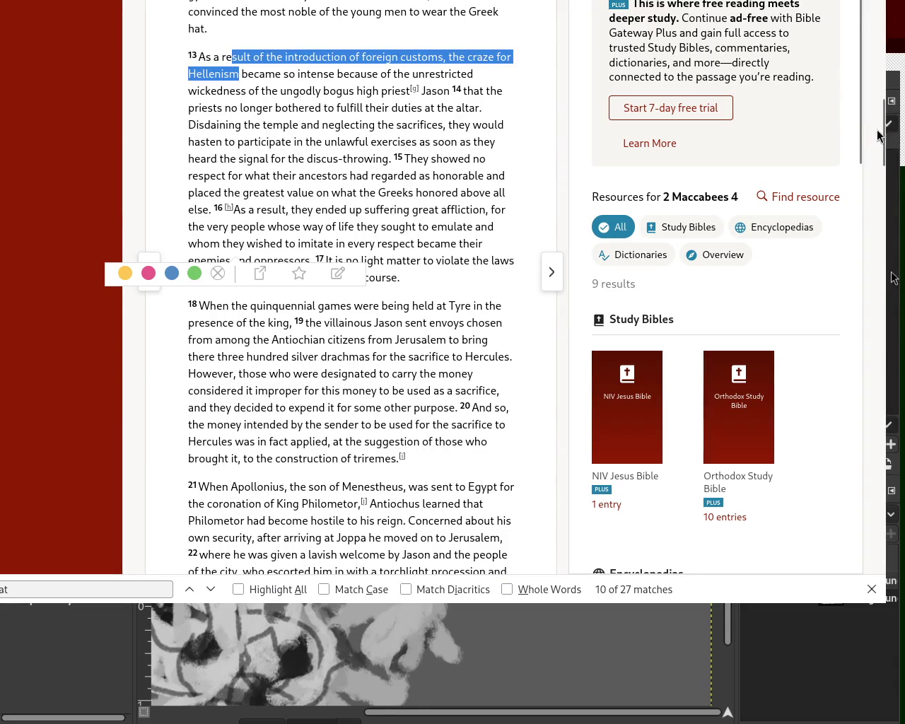
{"action": "scroll", "coordinate": [888, 170], "scroll_direction": "down", "scroll_amount": 3}
{"action": "mouse_move", "coordinate": [887, 169]}
{"action": "left_mouse_down"}
{"action": "mouse_move", "coordinate": [887, 367]}
{"action": "mouse_move", "coordinate": [888, 28]}
{"action": "mouse_move", "coordinate": [888, 70]}
{"action": "left_mouse_up"}
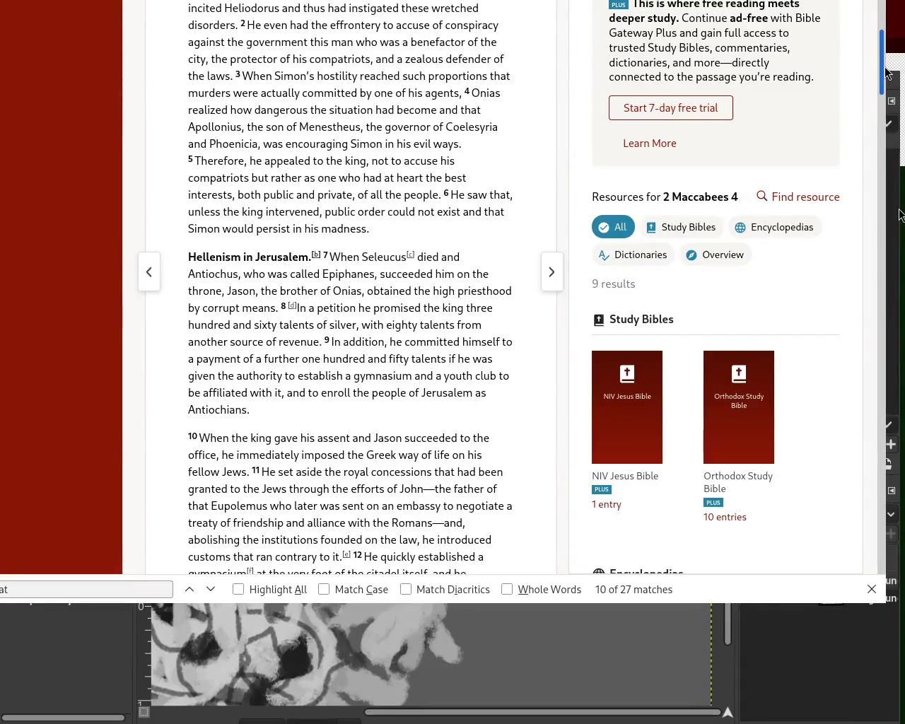
{"action": "left_click_drag", "start_coordinate": [888, 71], "coordinate": [888, 97]}
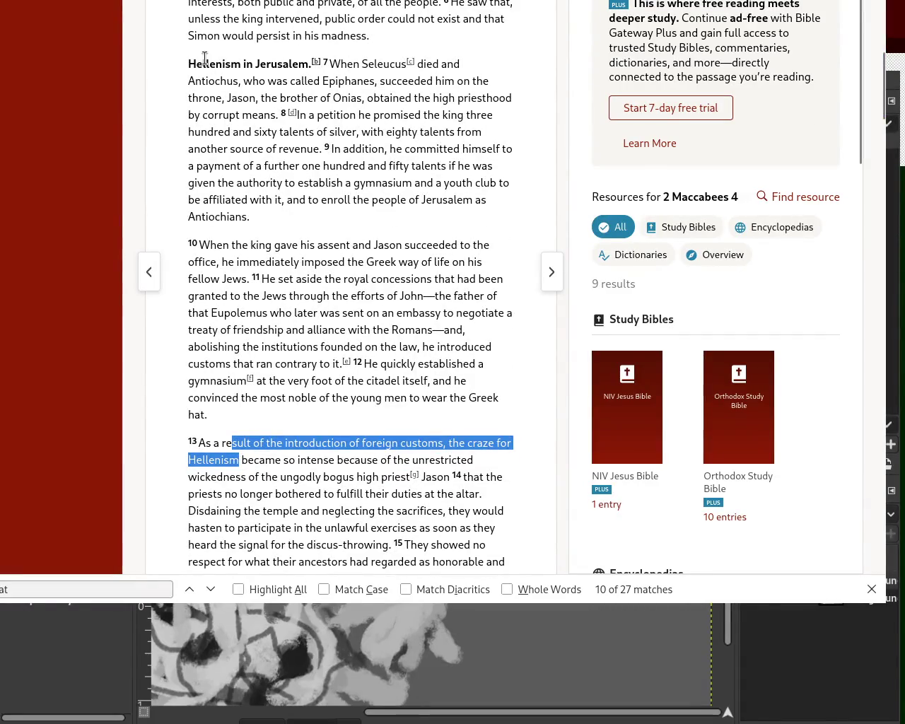
{"action": "left_click_drag", "start_coordinate": [206, 64], "coordinate": [252, 63]}
{"action": "left_click", "coordinate": [319, 426]}
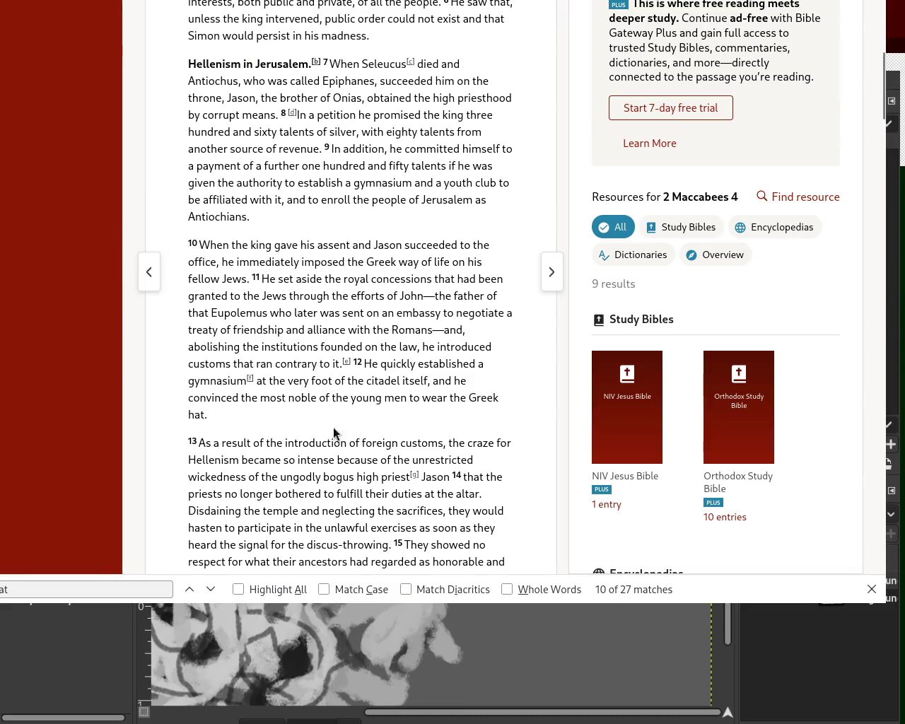
{"action": "scroll", "coordinate": [645, 198], "scroll_direction": "down", "scroll_amount": 5}
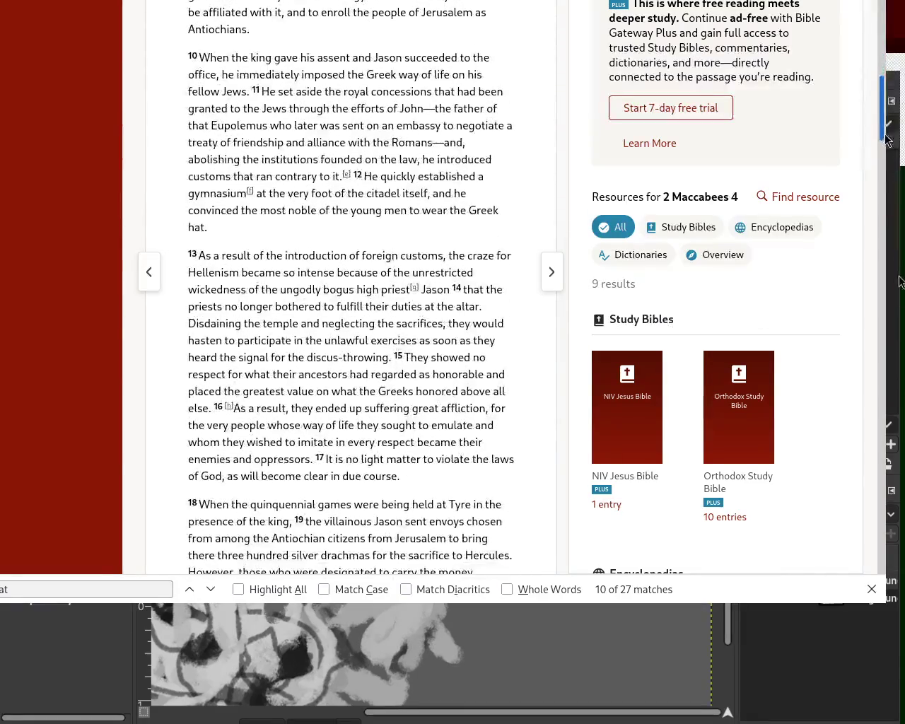
{"action": "scroll", "coordinate": [645, 198], "scroll_direction": "down", "scroll_amount": 5}
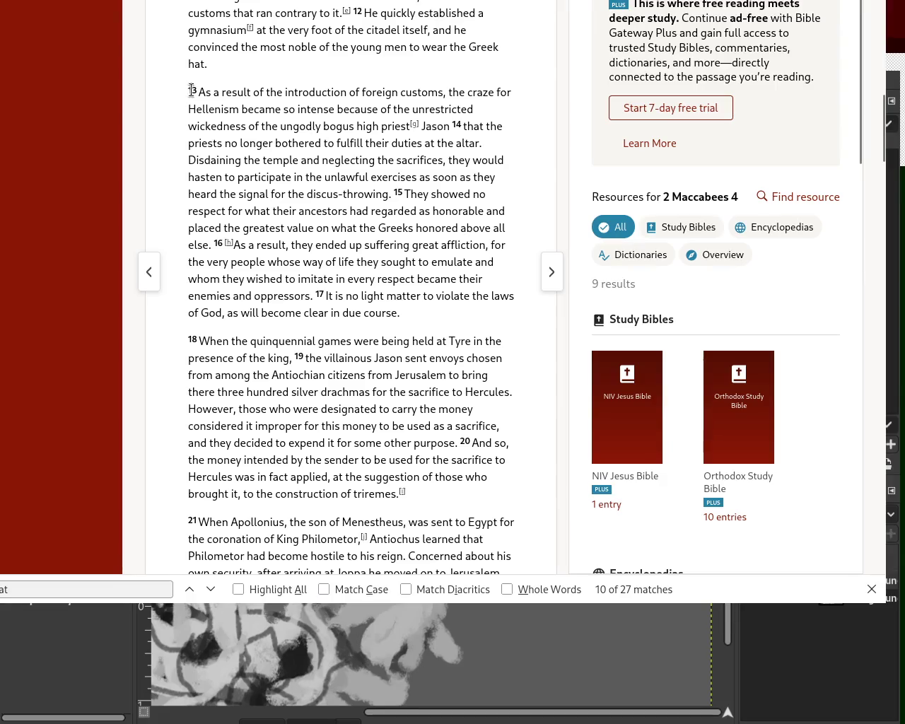
{"action": "left_click_drag", "start_coordinate": [195, 92], "coordinate": [229, 109]}
{"action": "left_click", "coordinate": [374, 177]}
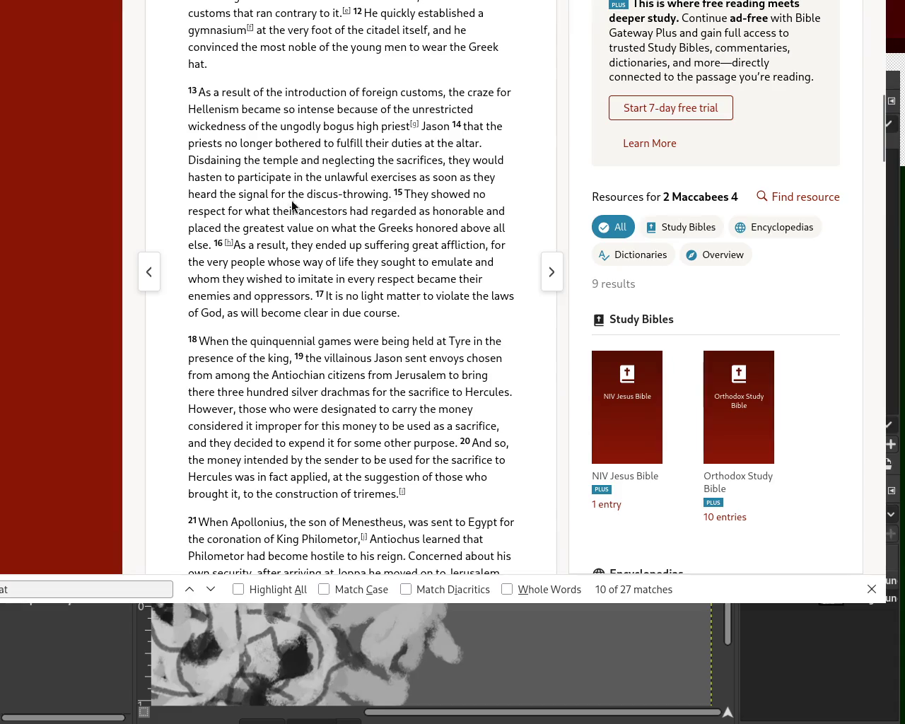
{"action": "left_click_drag", "start_coordinate": [315, 177], "coordinate": [375, 177]}
{"action": "mouse_move", "coordinate": [188, 177]}
{"action": "left_mouse_down"}
{"action": "mouse_move", "coordinate": [417, 176]}
{"action": "mouse_move", "coordinate": [324, 192]}
{"action": "mouse_move", "coordinate": [388, 192]}
{"action": "left_mouse_up"}
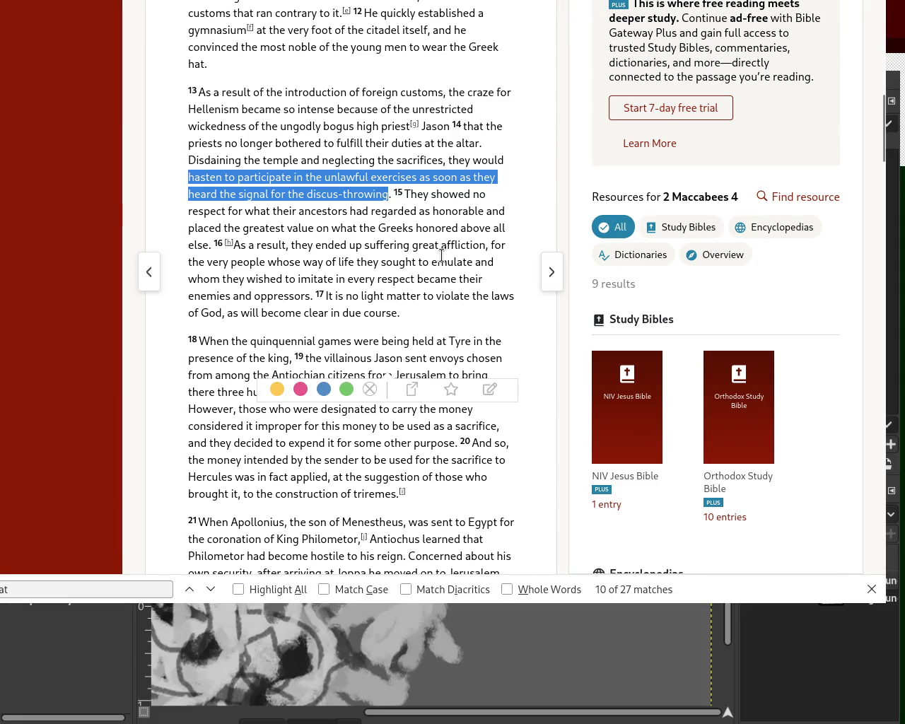
{"action": "left_click", "coordinate": [219, 298]}
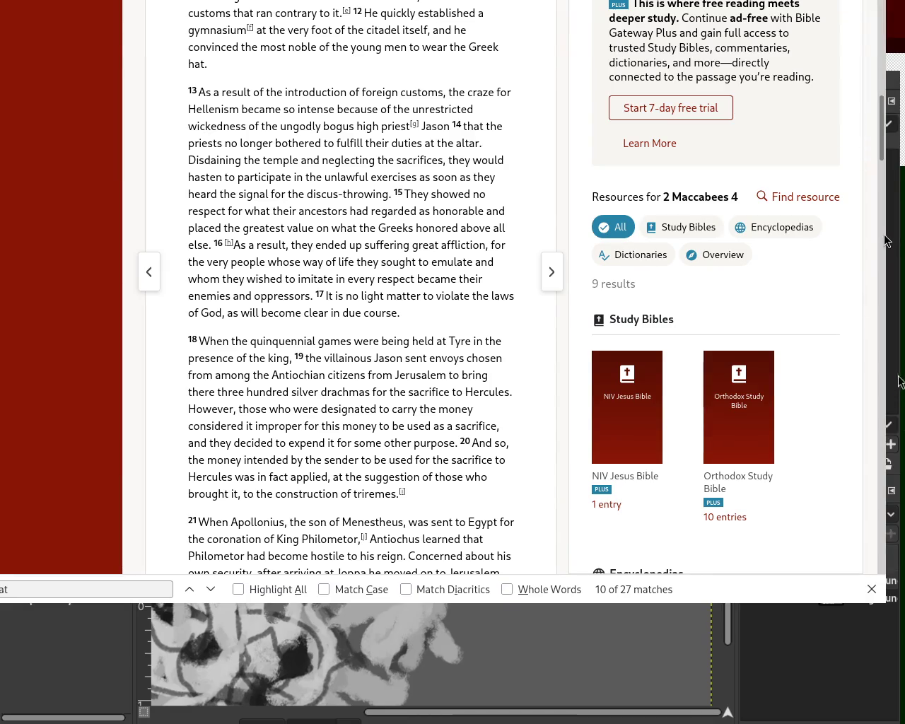
{"action": "left_click_drag", "start_coordinate": [886, 128], "coordinate": [885, 149]}
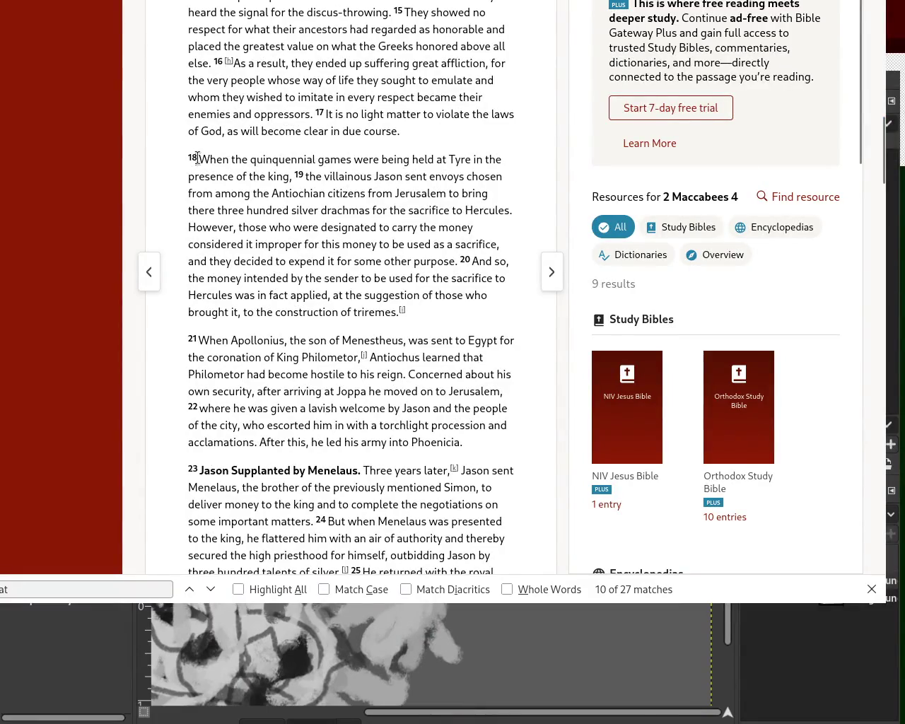
{"action": "mouse_move", "coordinate": [210, 160]}
{"action": "left_mouse_down"}
{"action": "mouse_move", "coordinate": [472, 161]}
{"action": "mouse_move", "coordinate": [507, 169]}
{"action": "mouse_move", "coordinate": [289, 177]}
{"action": "left_mouse_up"}
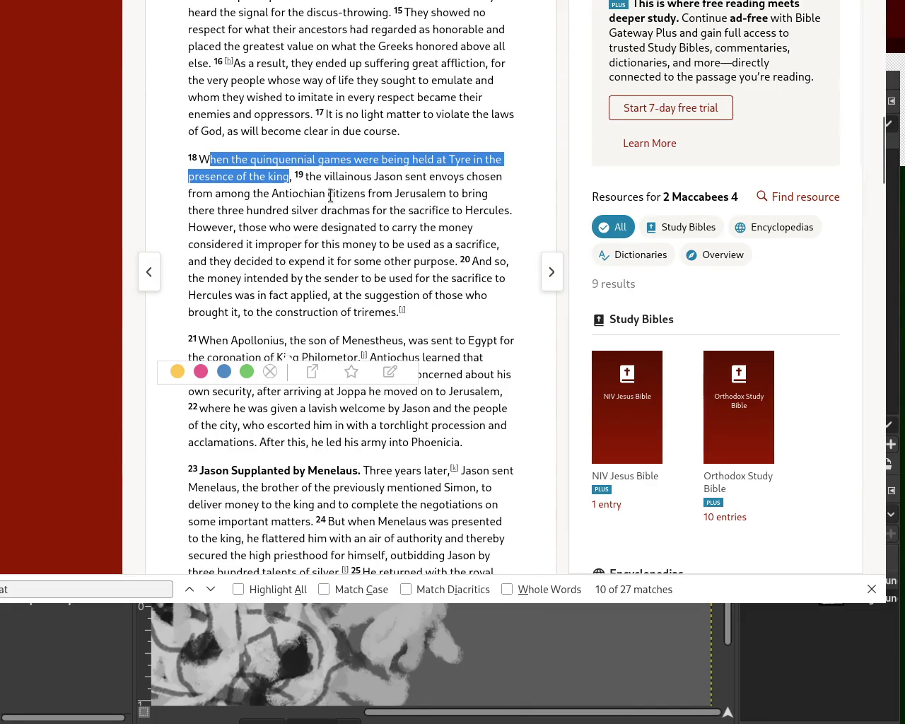
{"action": "left_click_drag", "start_coordinate": [213, 196], "coordinate": [462, 196]}
{"action": "left_click_drag", "start_coordinate": [265, 210], "coordinate": [520, 212]}
{"action": "left_click", "coordinate": [419, 205]}
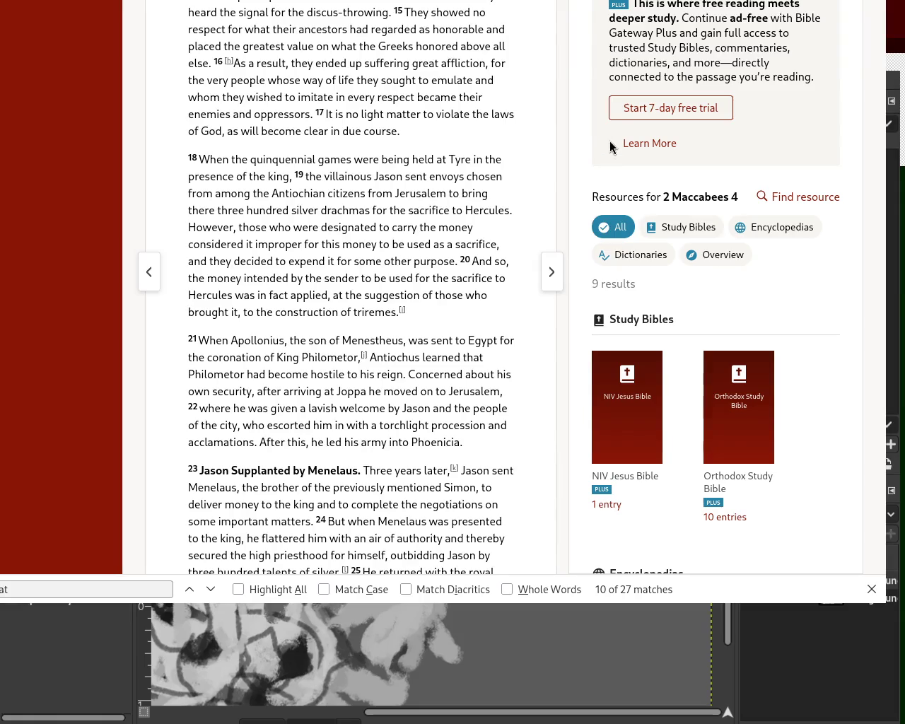
{"action": "double_click", "coordinate": [490, 207]}
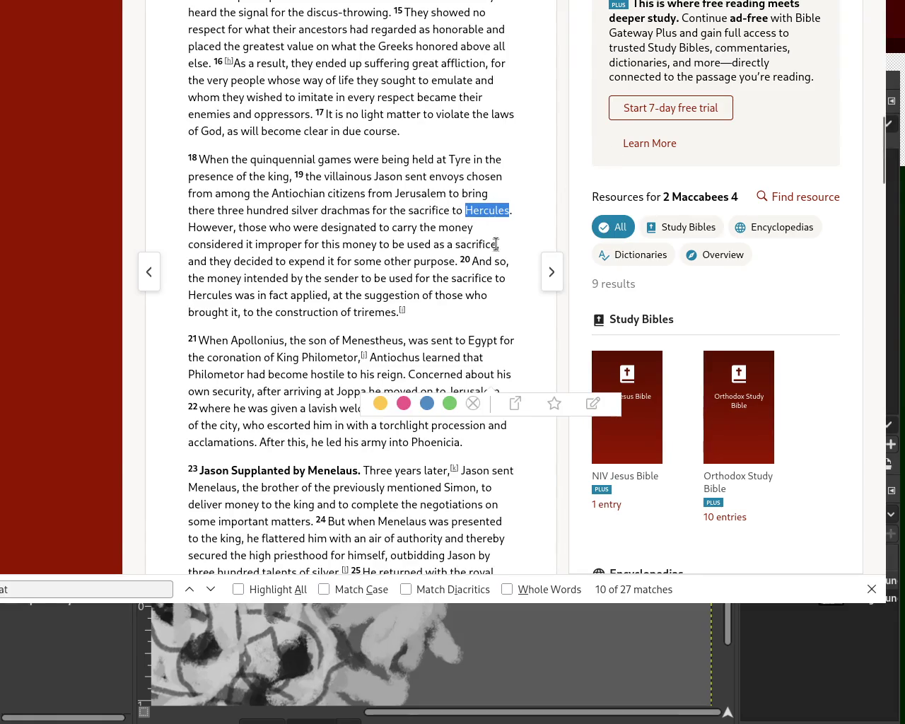
{"action": "key", "text": "alt+Tab"}
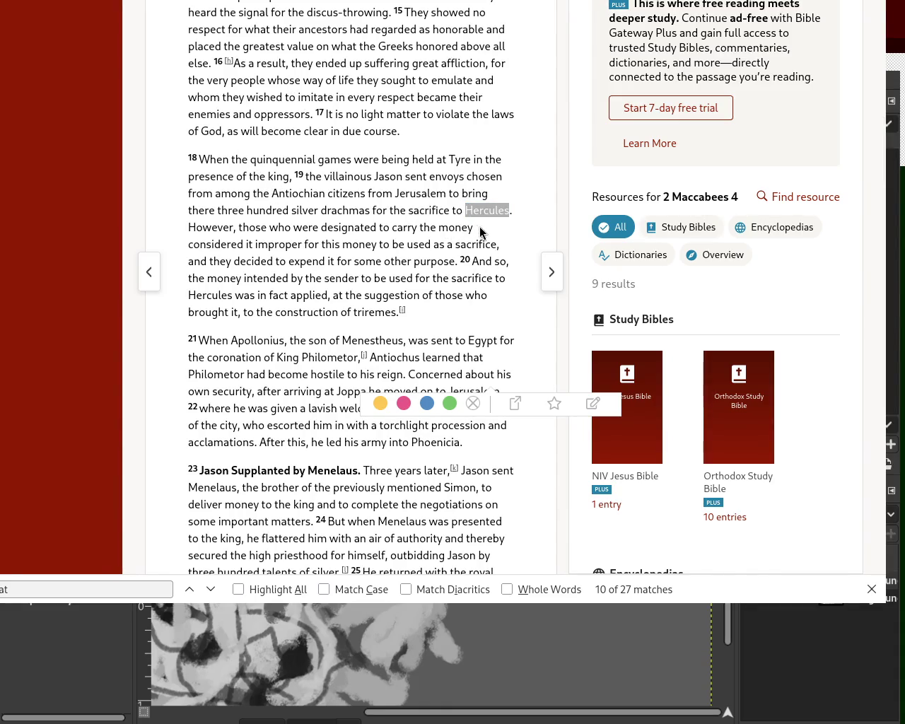
{"action": "key", "text": "alt+Tab"}
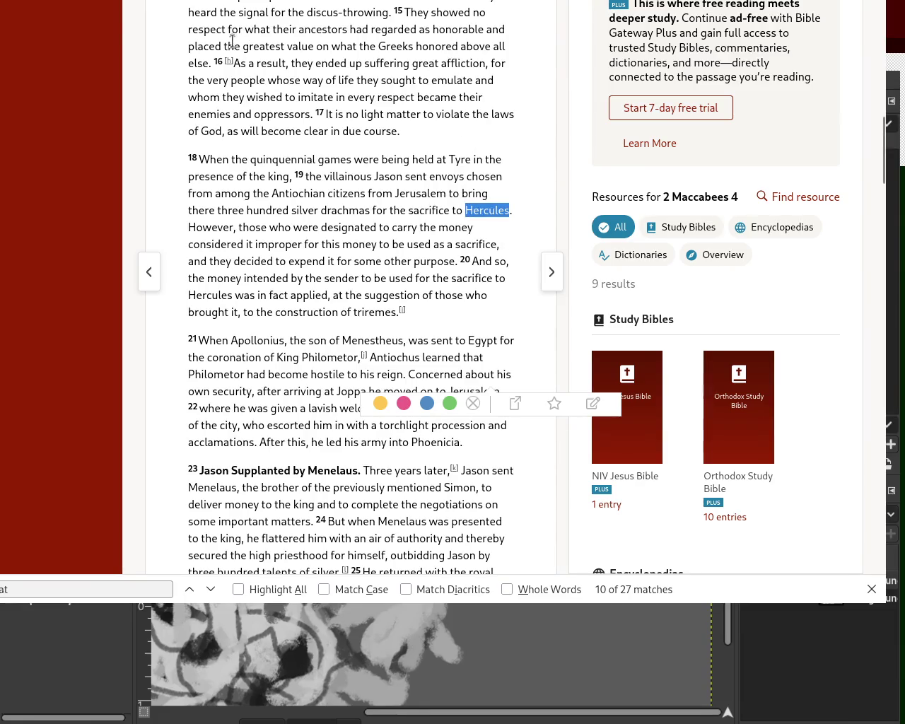
{"action": "left_click_drag", "start_coordinate": [210, 159], "coordinate": [489, 176]}
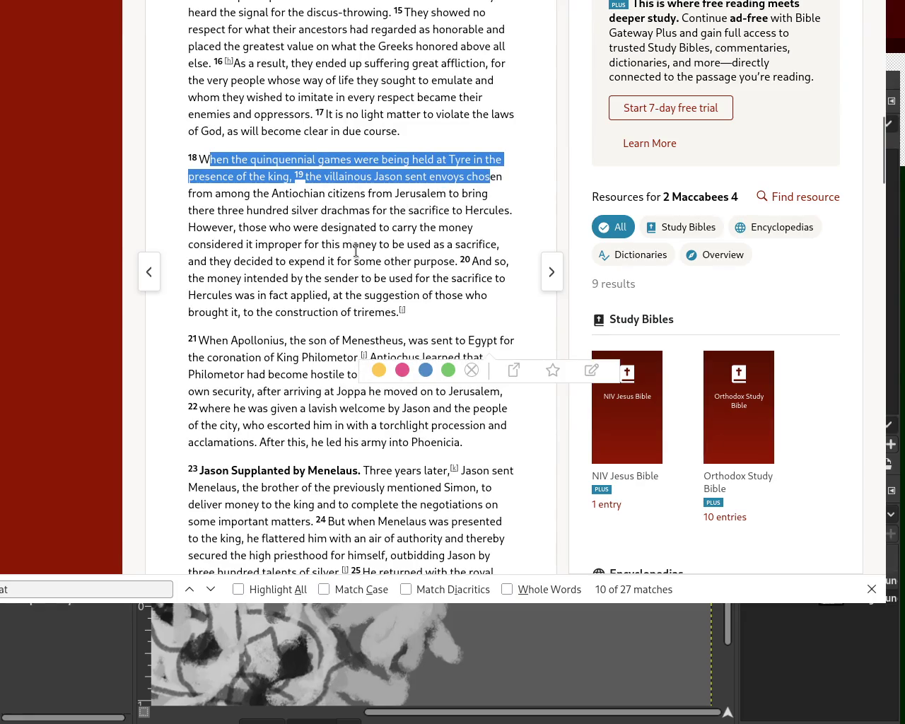
{"action": "left_click_drag", "start_coordinate": [393, 210], "coordinate": [496, 206]}
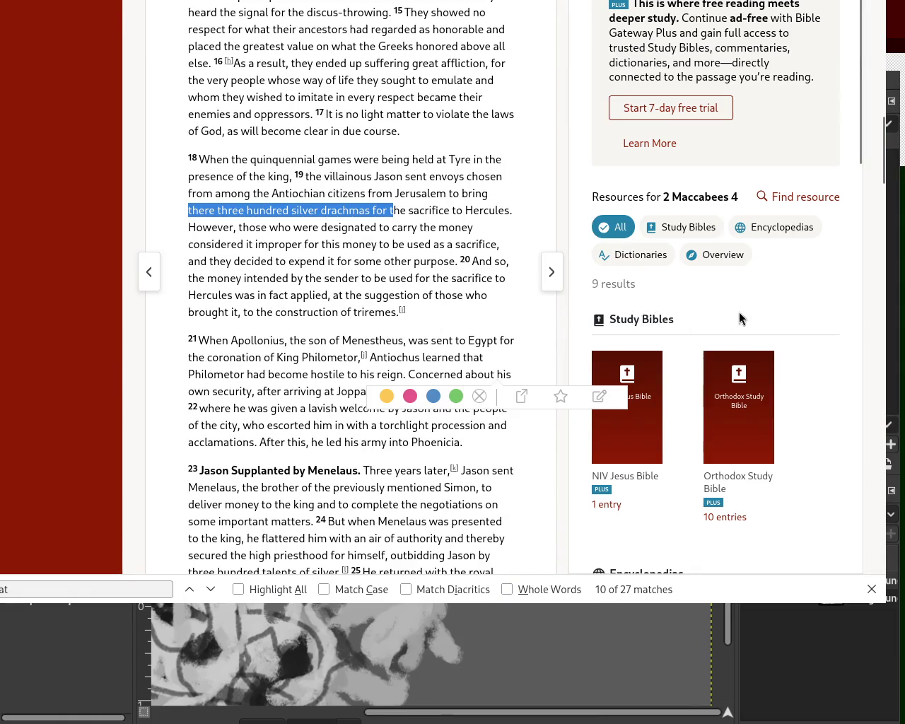
{"action": "scroll", "coordinate": [864, 145], "scroll_direction": "down", "scroll_amount": 3}
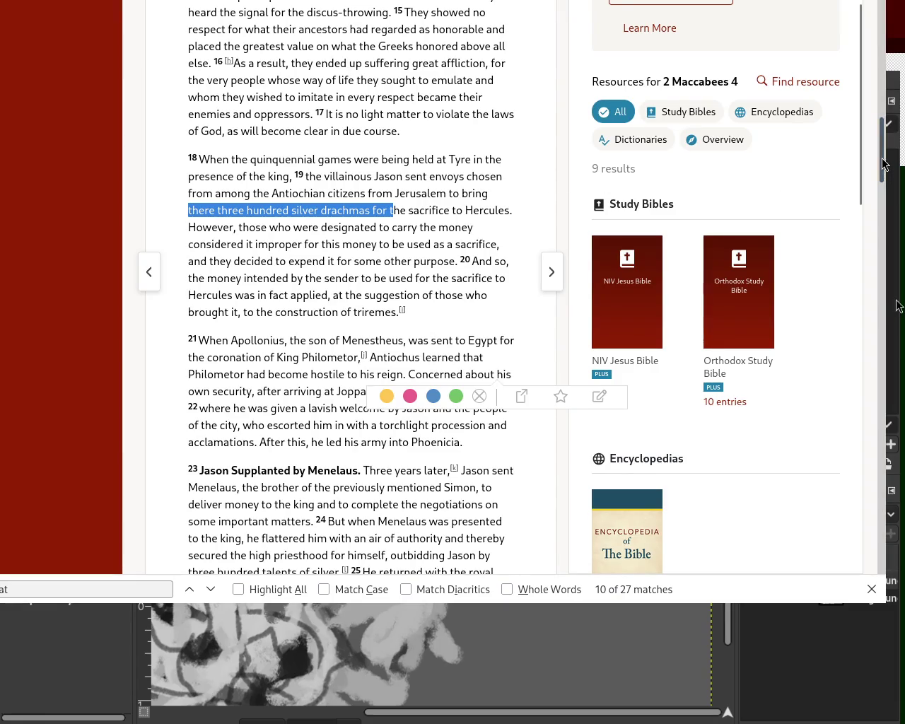
Clear the text selection and scroll back up through the passage to the top.
{"action": "left_click_drag", "start_coordinate": [885, 163], "coordinate": [887, 189]}
{"action": "left_click", "coordinate": [187, 263]}
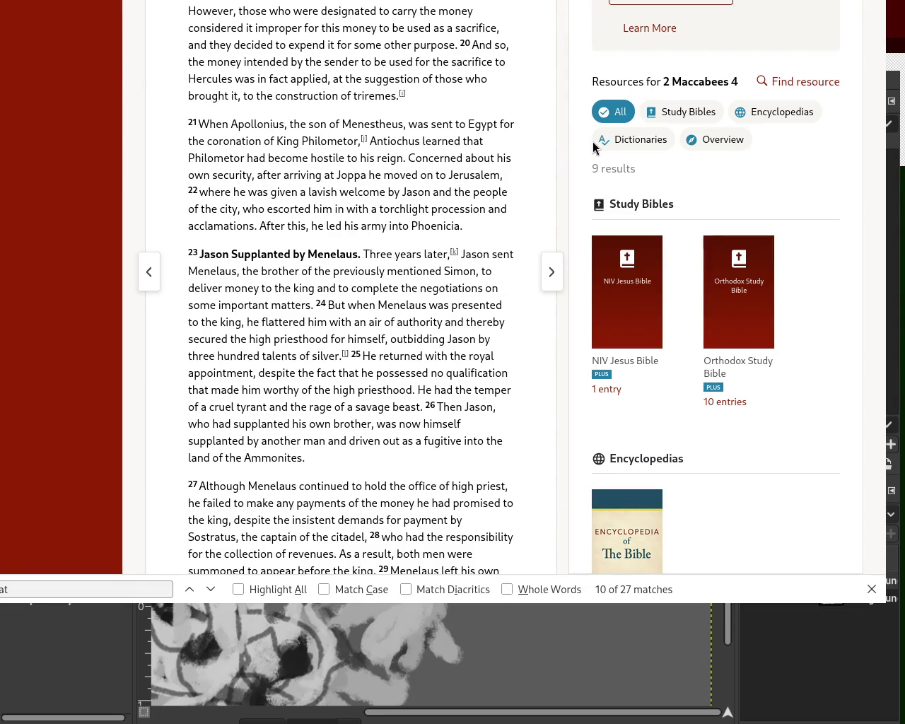
{"action": "mouse_move", "coordinate": [879, 191]}
{"action": "left_mouse_down"}
{"action": "mouse_move", "coordinate": [887, 367]}
{"action": "mouse_move", "coordinate": [881, 106]}
{"action": "left_mouse_up"}
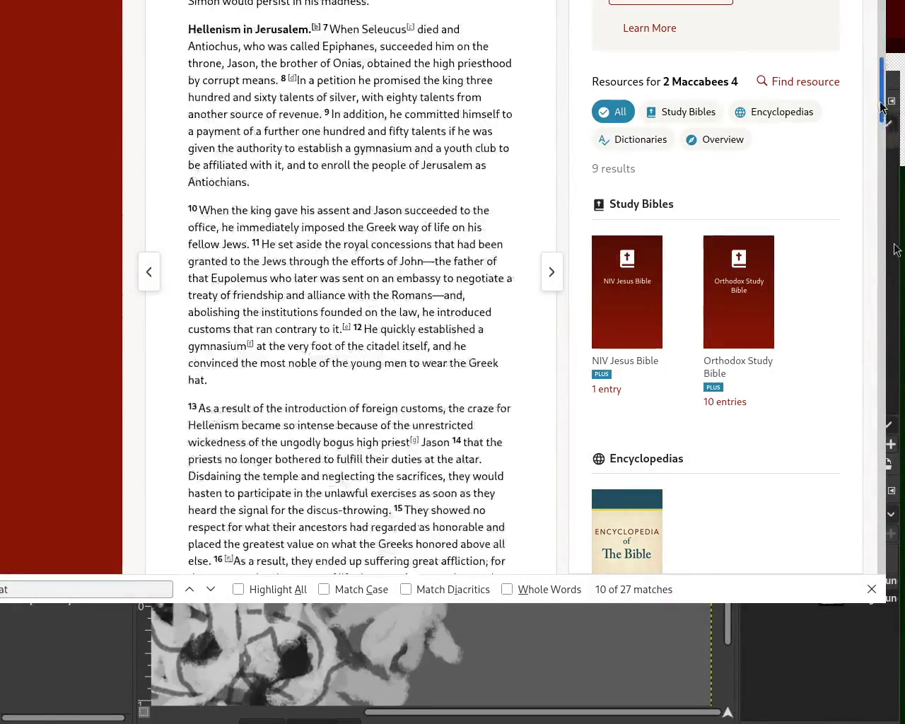
{"action": "left_click_drag", "start_coordinate": [881, 106], "coordinate": [882, 89]}
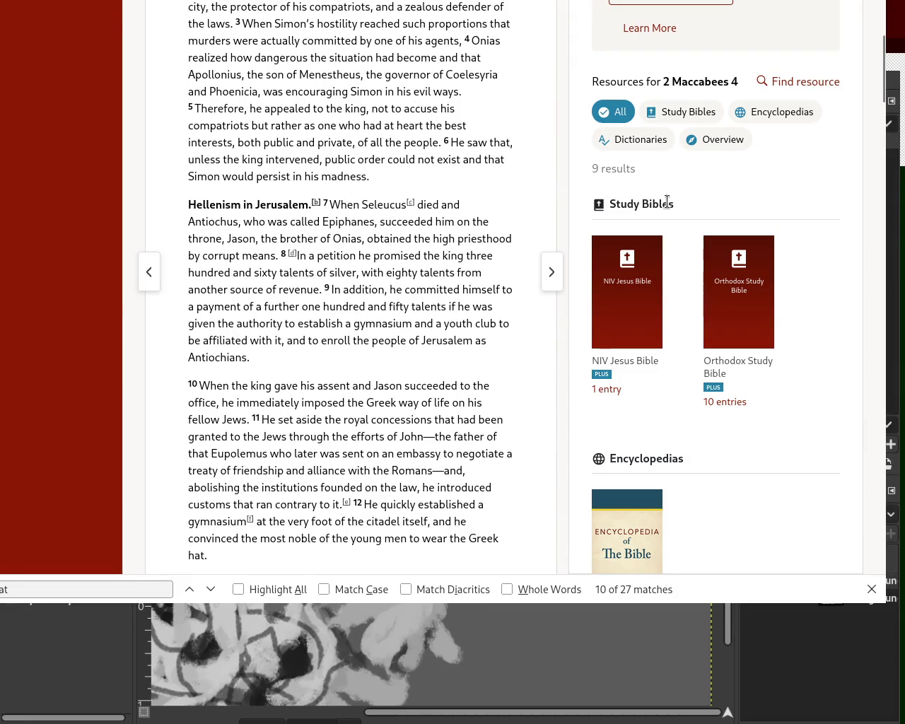
{"action": "left_click_drag", "start_coordinate": [884, 89], "coordinate": [885, 60]}
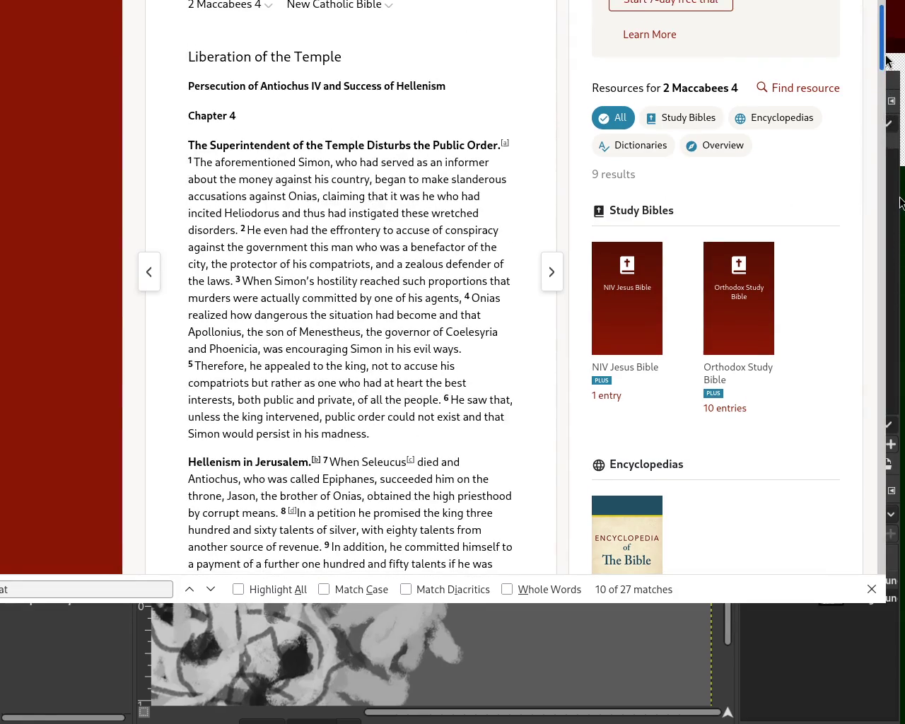
{"action": "scroll", "coordinate": [885, 60], "scroll_direction": "down", "scroll_amount": 1}
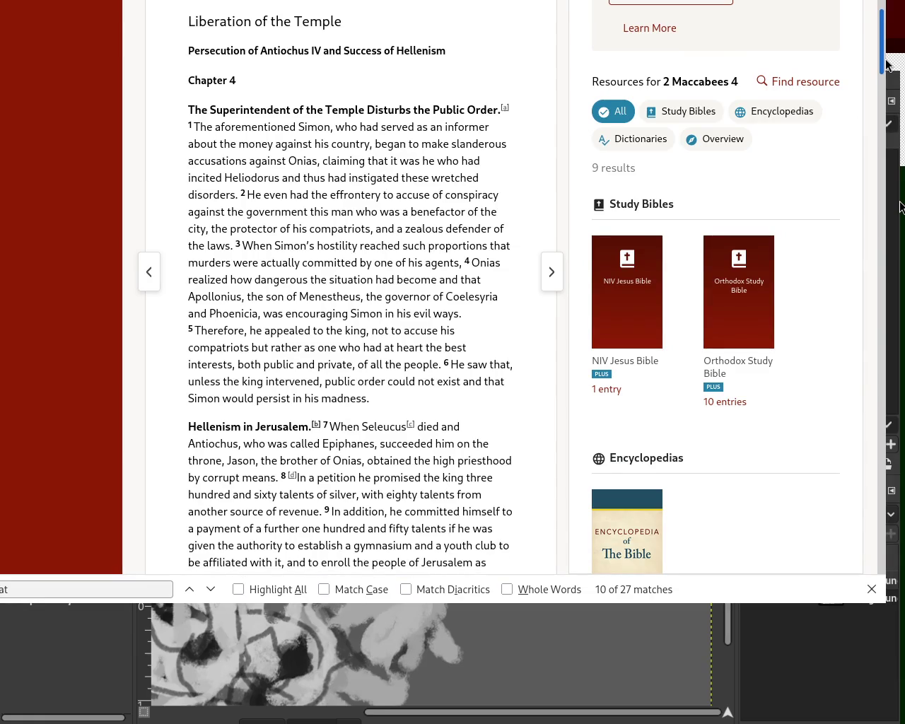
{"action": "left_click_drag", "start_coordinate": [886, 62], "coordinate": [885, 23]}
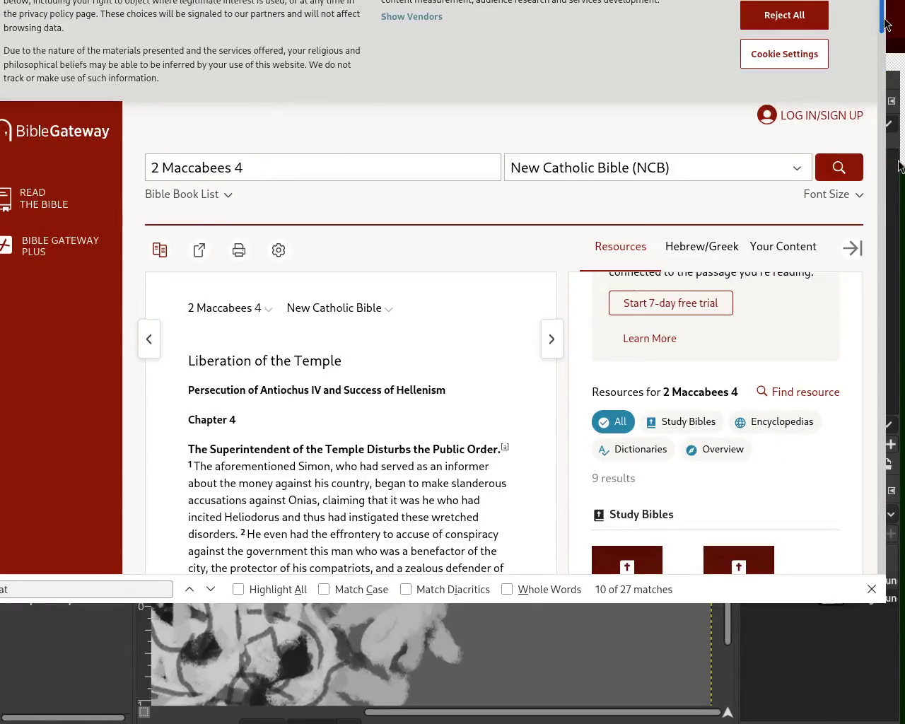
Select the passage reference in the search field, scroll down, and return to GIMP.
{"action": "left_click_drag", "start_coordinate": [268, 165], "coordinate": [129, 165]}
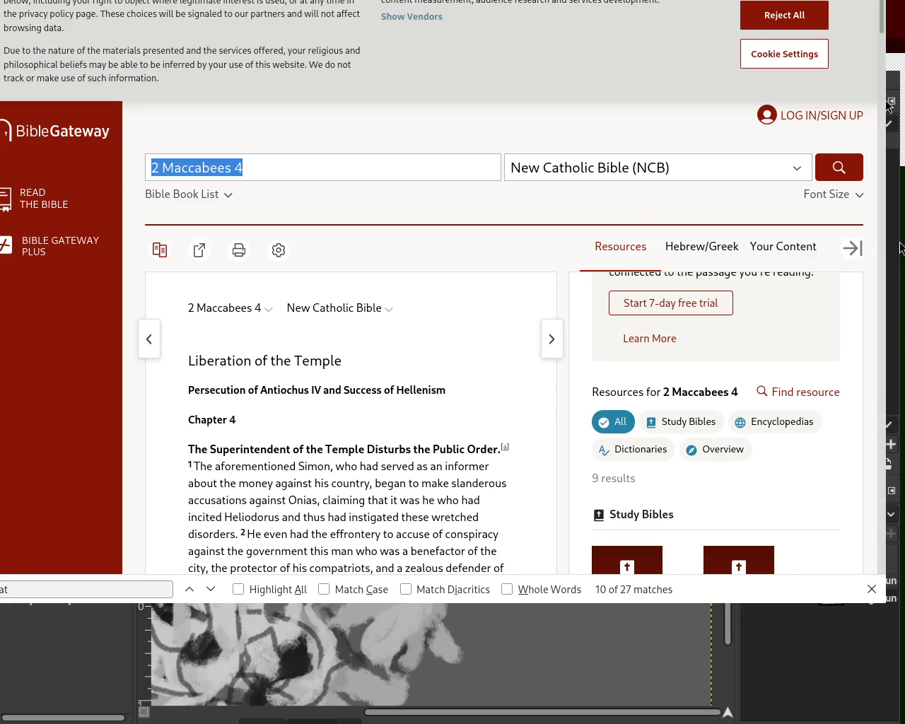
{"action": "scroll", "coordinate": [882, 91], "scroll_direction": "down", "scroll_amount": 5}
{"action": "scroll", "coordinate": [340, 215], "scroll_direction": "down", "scroll_amount": 2}
{"action": "scroll", "coordinate": [340, 215], "scroll_direction": "down", "scroll_amount": 5}
{"action": "scroll", "coordinate": [340, 215], "scroll_direction": "down", "scroll_amount": 4}
{"action": "scroll", "coordinate": [340, 215], "scroll_direction": "down", "scroll_amount": 1}
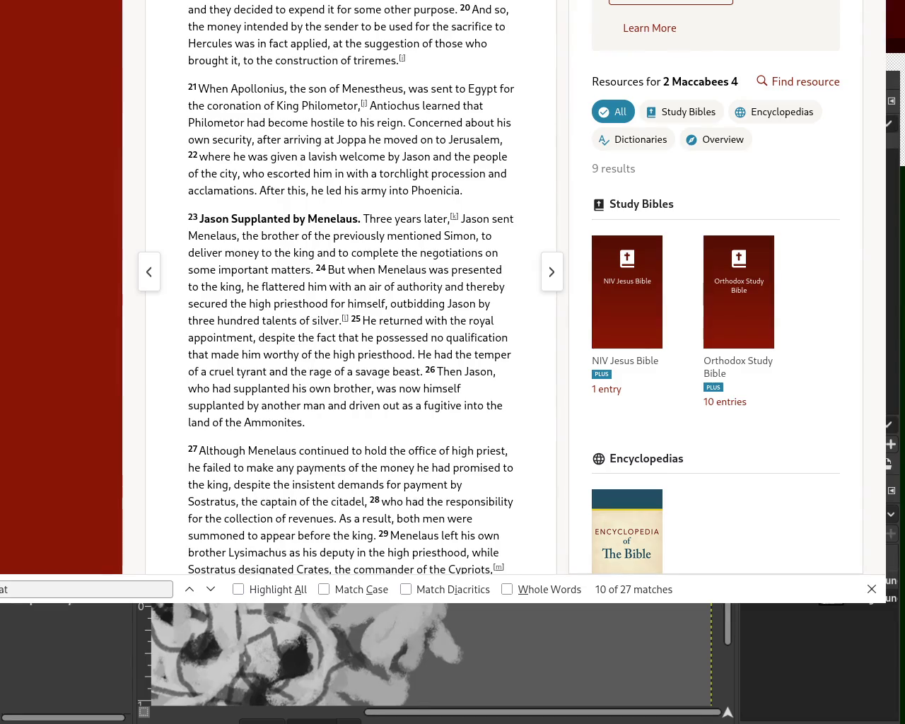
{"action": "key", "text": "alt+Tab"}
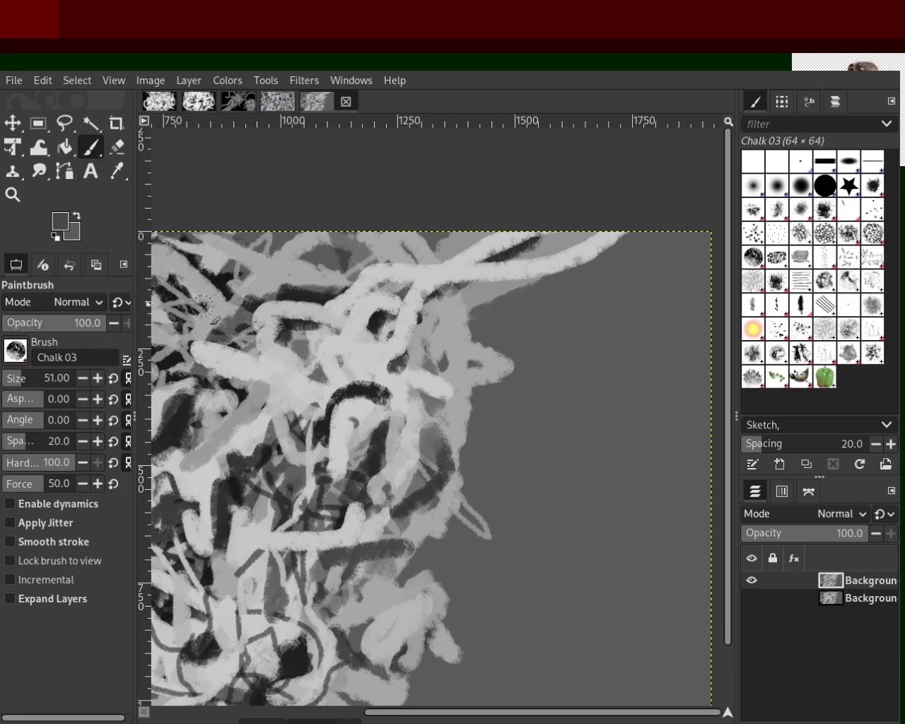
{"action": "left_click", "coordinate": [13, 194]}
{"action": "left_click", "coordinate": [496, 410], "text": "ctrl"}
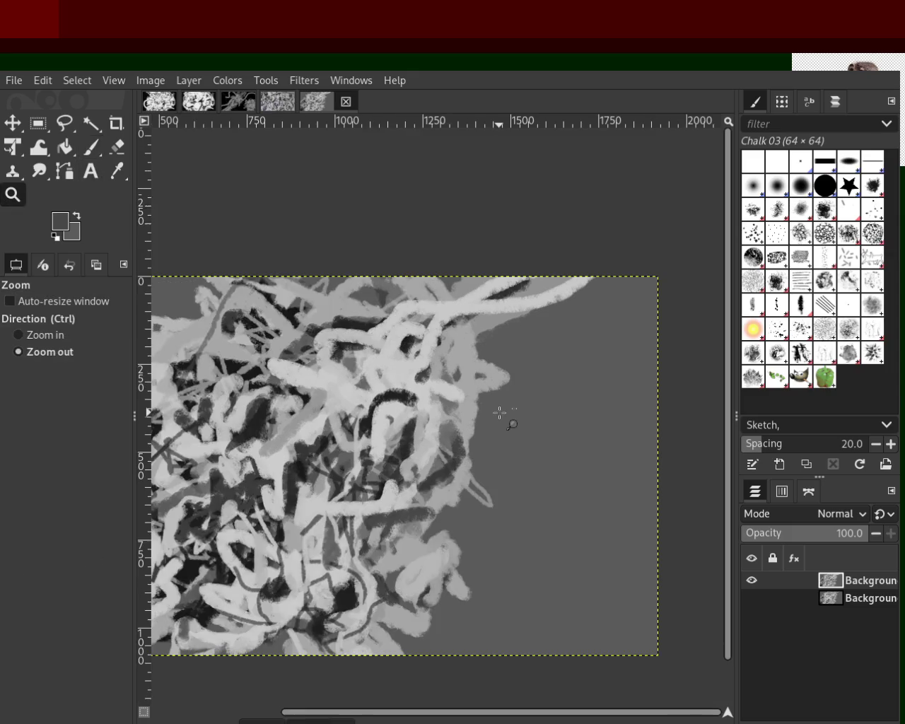
{"action": "left_click", "coordinate": [499, 403]}
{"action": "left_click", "coordinate": [522, 378]}
{"action": "left_click", "coordinate": [494, 385]}
{"action": "left_click", "coordinate": [487, 386]}
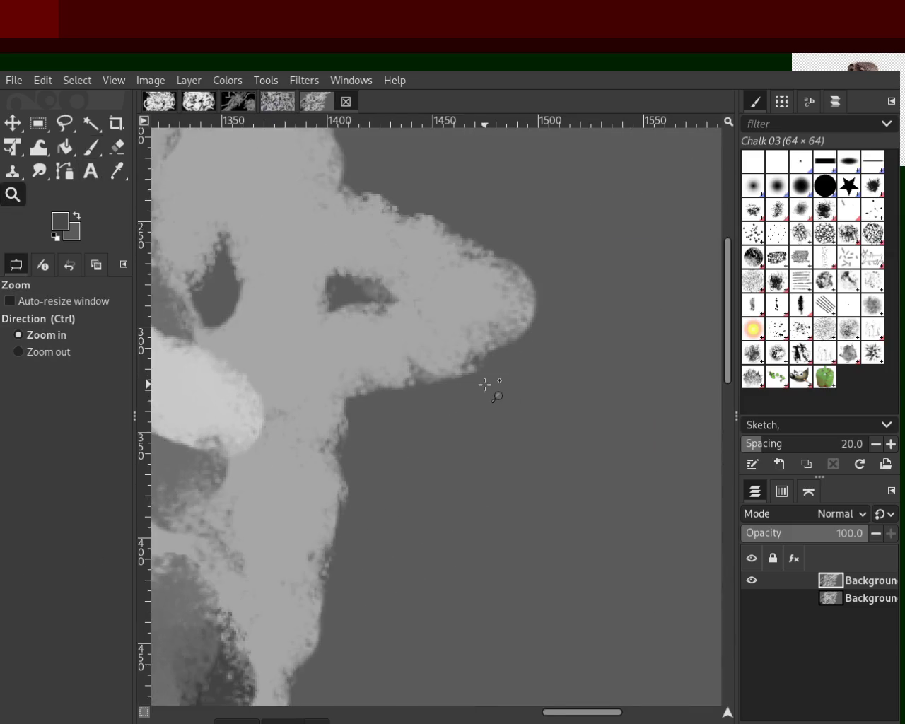
{"action": "left_click", "coordinate": [486, 385], "text": "ctrl"}
{"action": "left_click", "coordinate": [490, 389], "text": "ctrl"}
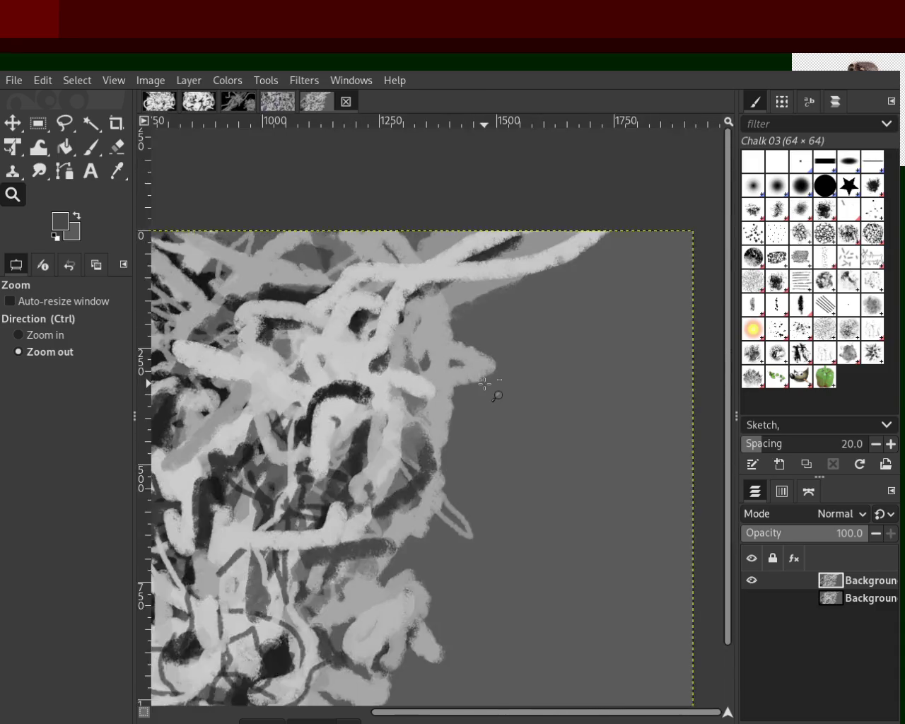
{"action": "left_click", "coordinate": [348, 436], "text": "ctrl"}
{"action": "left_click", "coordinate": [353, 436]}
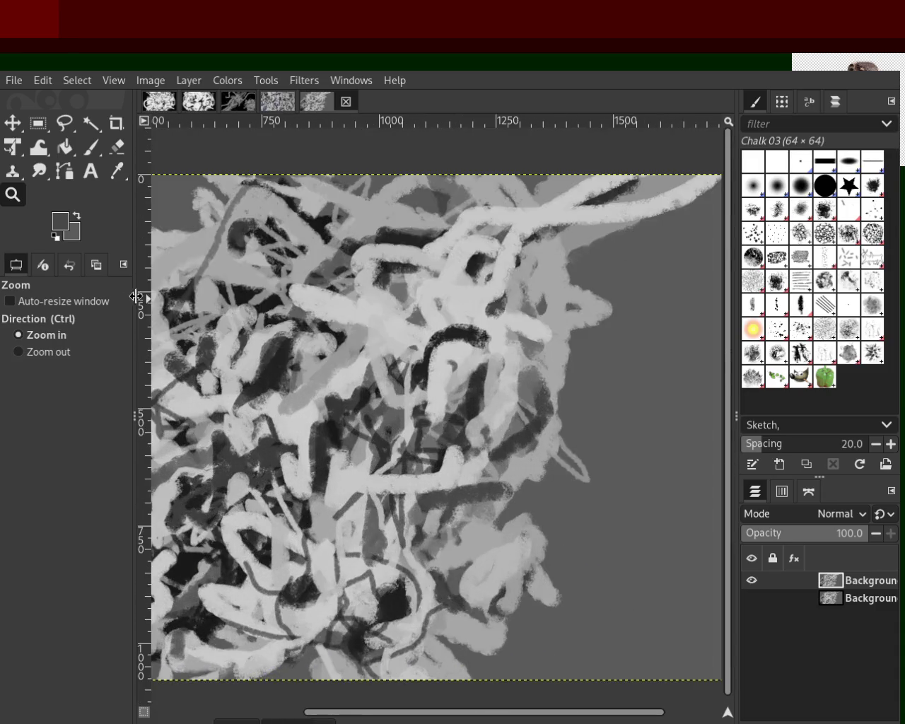
{"action": "left_click", "coordinate": [90, 147]}
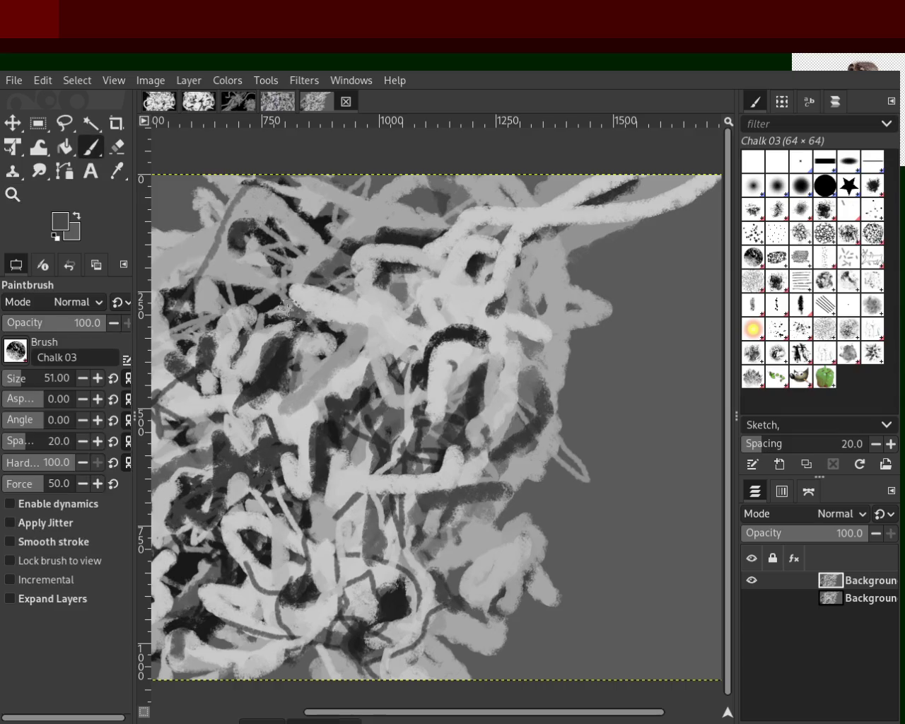
Extend the dark arc down-right, dab light grey inside it, and undo a dark band.
{"action": "left_click", "coordinate": [475, 335], "text": "ctrl"}
{"action": "left_click_drag", "start_coordinate": [472, 333], "coordinate": [491, 413]}
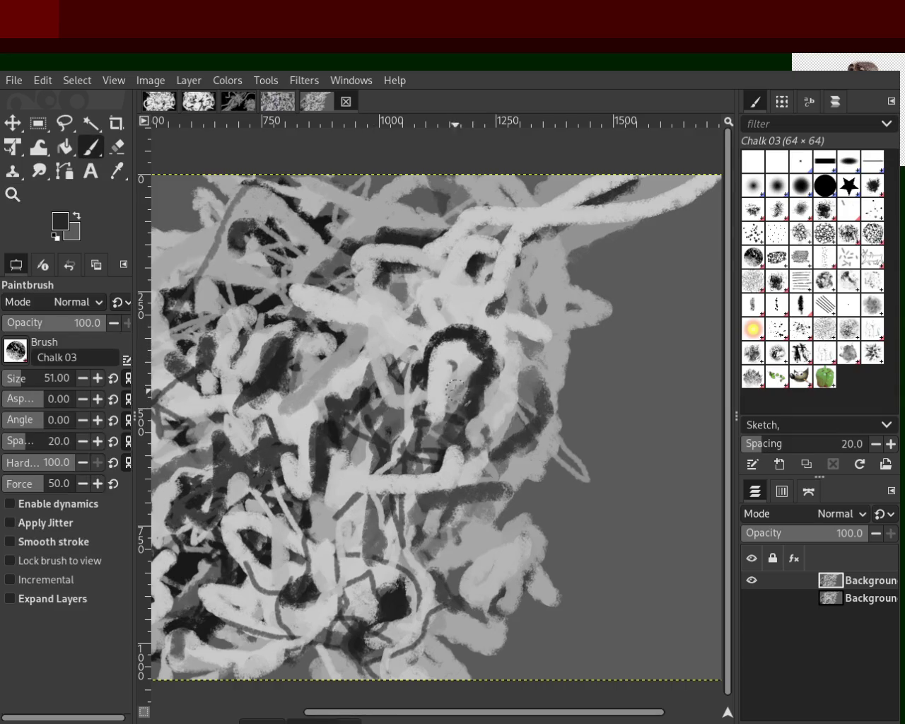
{"action": "left_click", "coordinate": [463, 361], "text": "ctrl"}
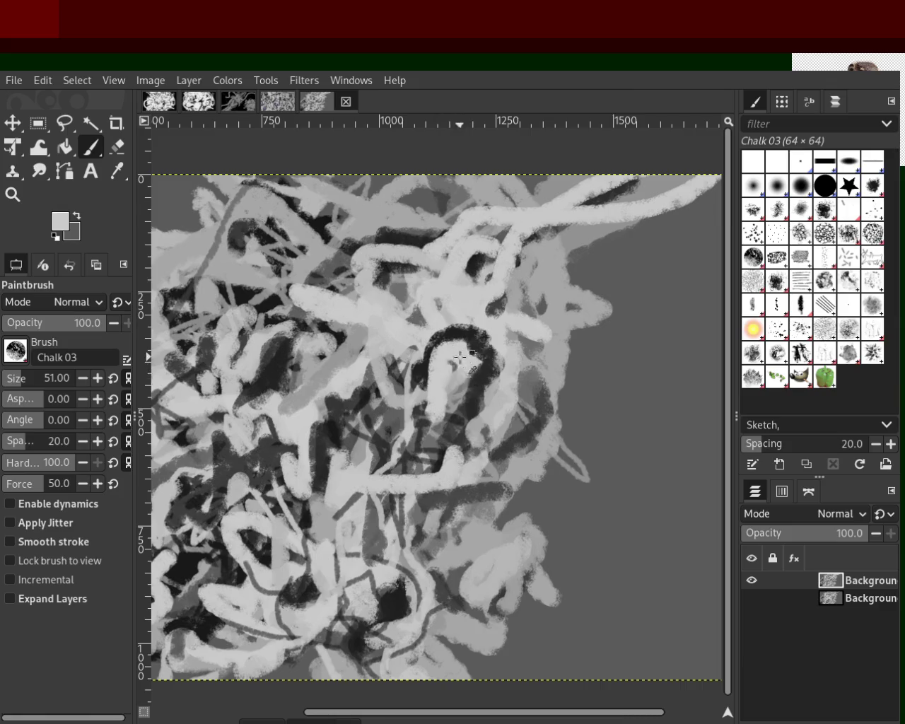
{"action": "left_click", "coordinate": [457, 368]}
{"action": "left_click_drag", "start_coordinate": [479, 341], "coordinate": [443, 322]}
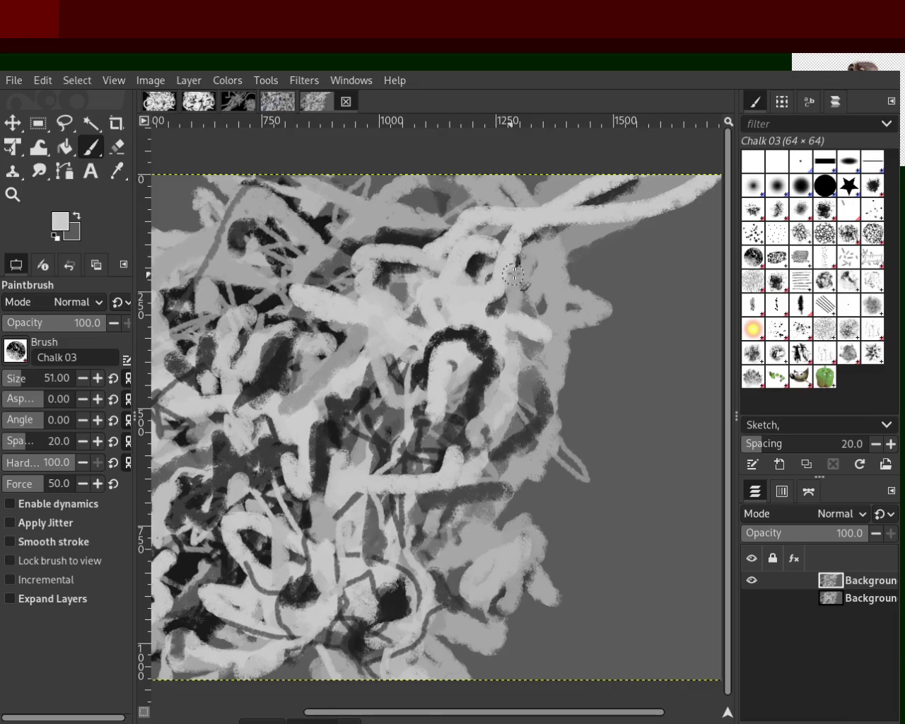
{"action": "left_click", "coordinate": [431, 244], "text": "ctrl"}
{"action": "mouse_move", "coordinate": [424, 243]}
{"action": "left_mouse_down"}
{"action": "mouse_move", "coordinate": [380, 281]}
{"action": "mouse_move", "coordinate": [476, 240]}
{"action": "left_mouse_up"}
{"action": "key", "text": "ctrl+z"}
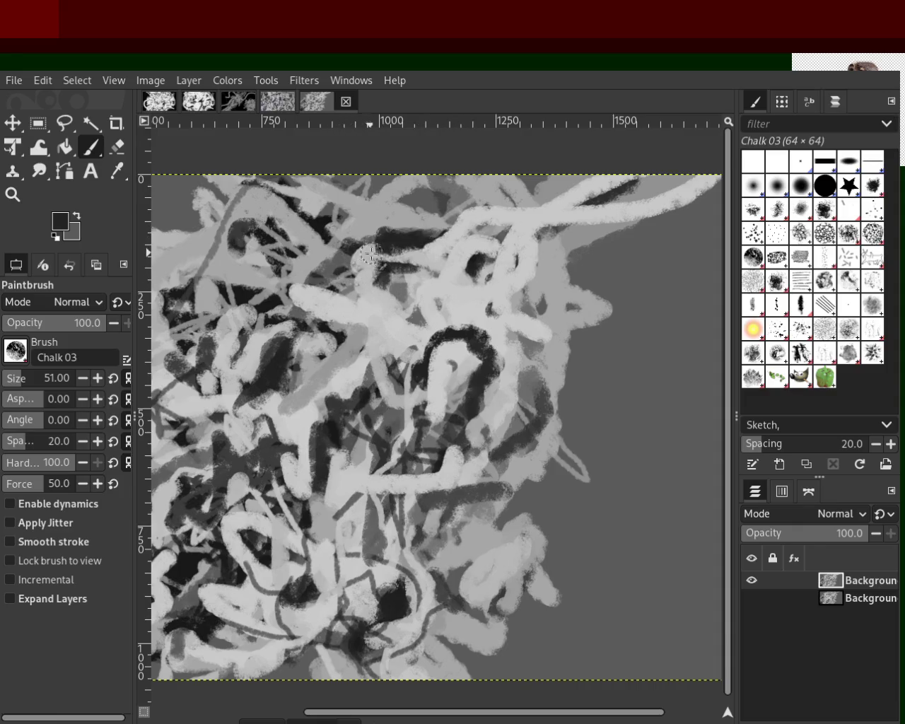
Lighten the upper-right loops with light-grey chalk strokes, undoing the diagonal one.
{"action": "left_click", "coordinate": [382, 215], "text": "ctrl"}
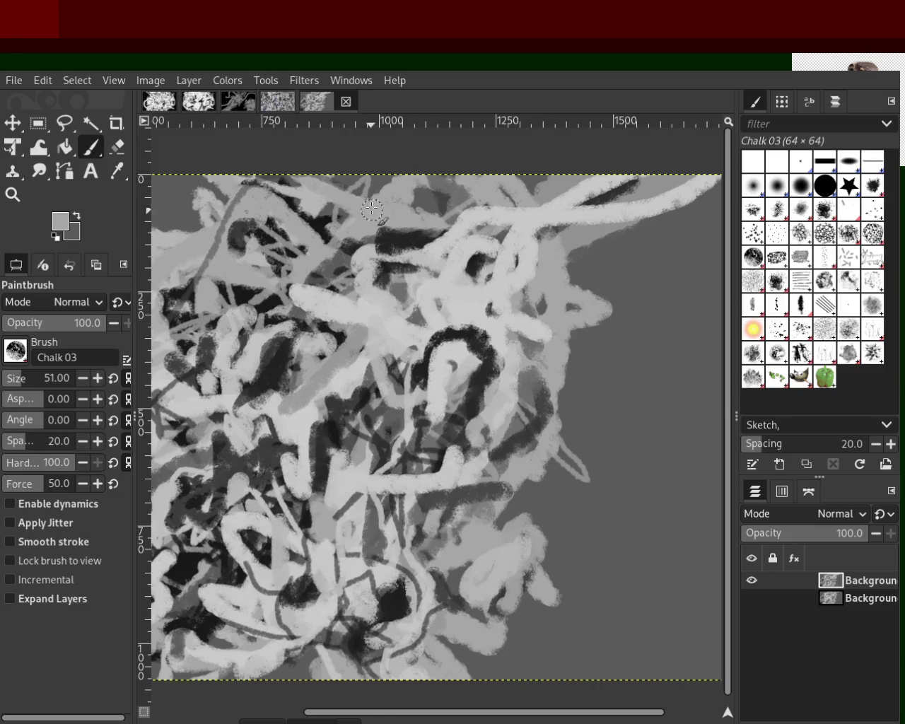
{"action": "left_click", "coordinate": [556, 218], "text": "ctrl"}
{"action": "left_click_drag", "start_coordinate": [604, 185], "coordinate": [537, 207]}
{"action": "left_click_drag", "start_coordinate": [664, 203], "coordinate": [553, 265]}
{"action": "key", "text": "ctrl+z"}
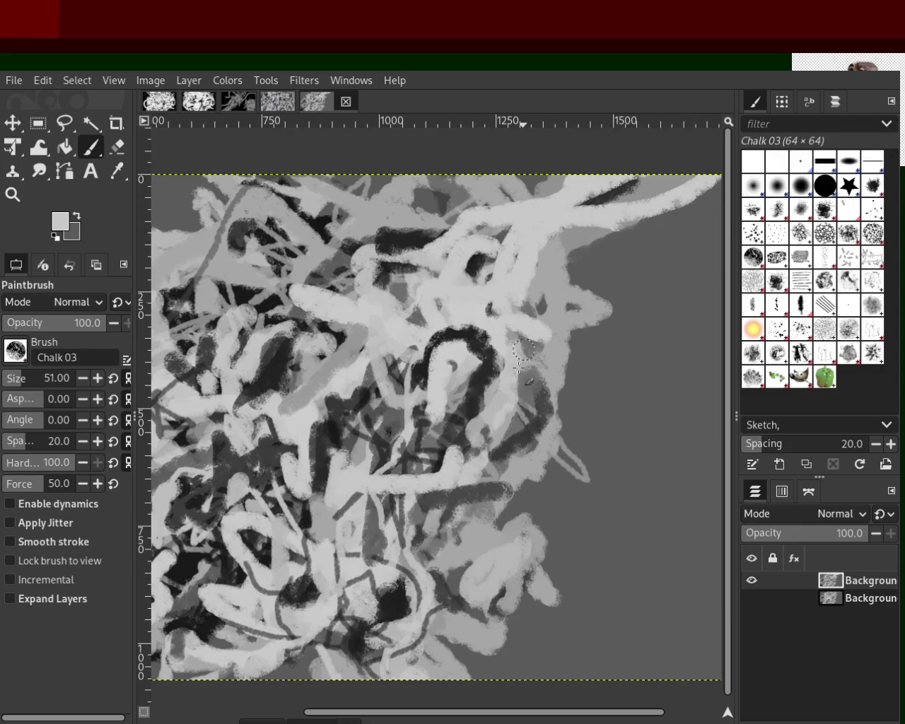
Add grey strokes down the right side and below the arc, covering dark areas with light grey.
{"action": "left_click", "coordinate": [547, 271], "text": "ctrl"}
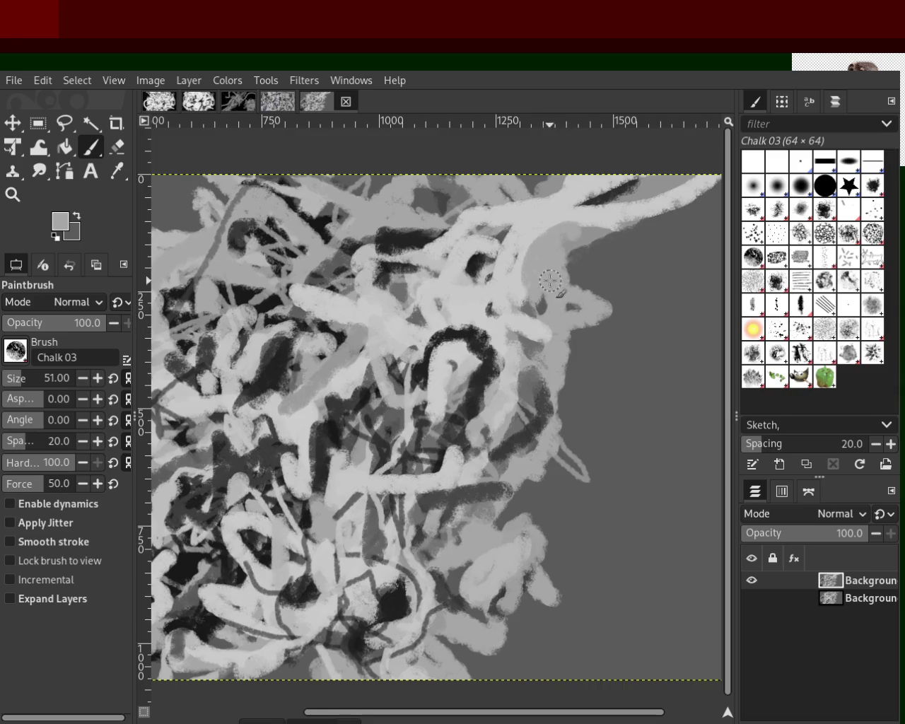
{"action": "left_click_drag", "start_coordinate": [569, 304], "coordinate": [537, 423]}
{"action": "left_click", "coordinate": [494, 396], "text": "ctrl"}
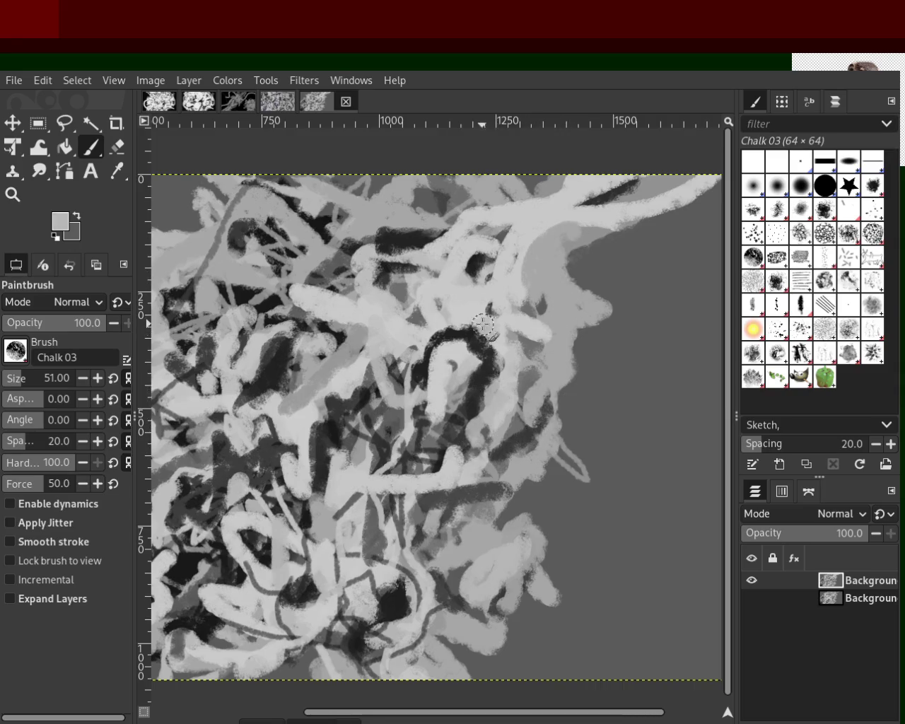
{"action": "left_click", "coordinate": [485, 378], "text": "ctrl"}
{"action": "left_click", "coordinate": [466, 343], "text": "ctrl"}
{"action": "mouse_move", "coordinate": [468, 343]}
{"action": "left_mouse_down"}
{"action": "mouse_move", "coordinate": [481, 404]}
{"action": "mouse_move", "coordinate": [419, 494]}
{"action": "mouse_move", "coordinate": [424, 512]}
{"action": "left_mouse_up"}
{"action": "key", "text": "ctrl+z"}
{"action": "left_click_drag", "start_coordinate": [392, 462], "coordinate": [408, 520]}
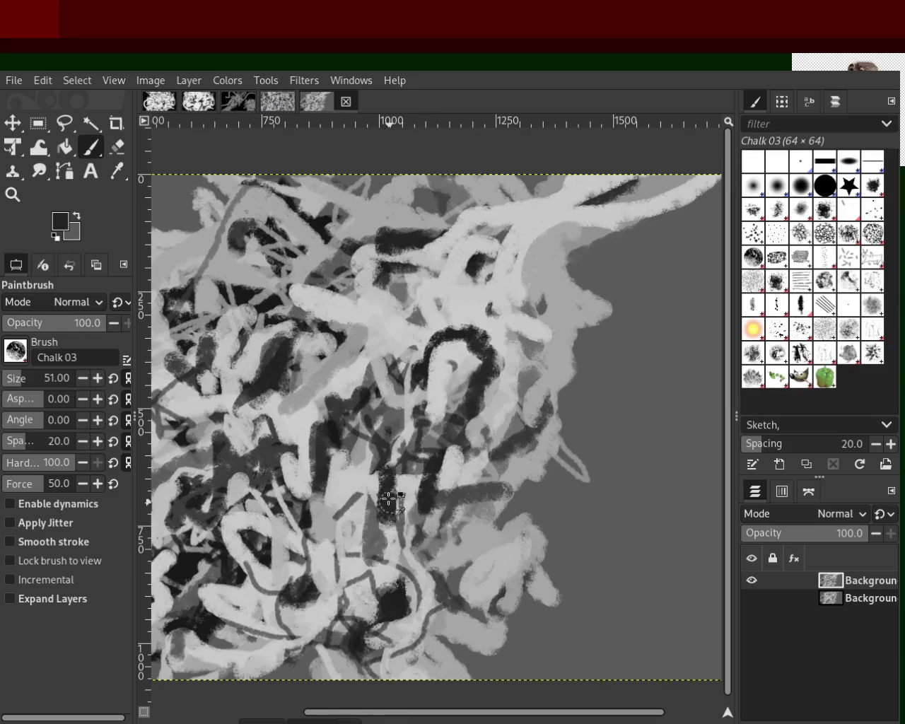
{"action": "left_click", "coordinate": [386, 487], "text": "ctrl"}
{"action": "mouse_move", "coordinate": [375, 484]}
{"action": "left_mouse_down"}
{"action": "mouse_move", "coordinate": [414, 491]}
{"action": "mouse_move", "coordinate": [465, 544]}
{"action": "left_mouse_up"}
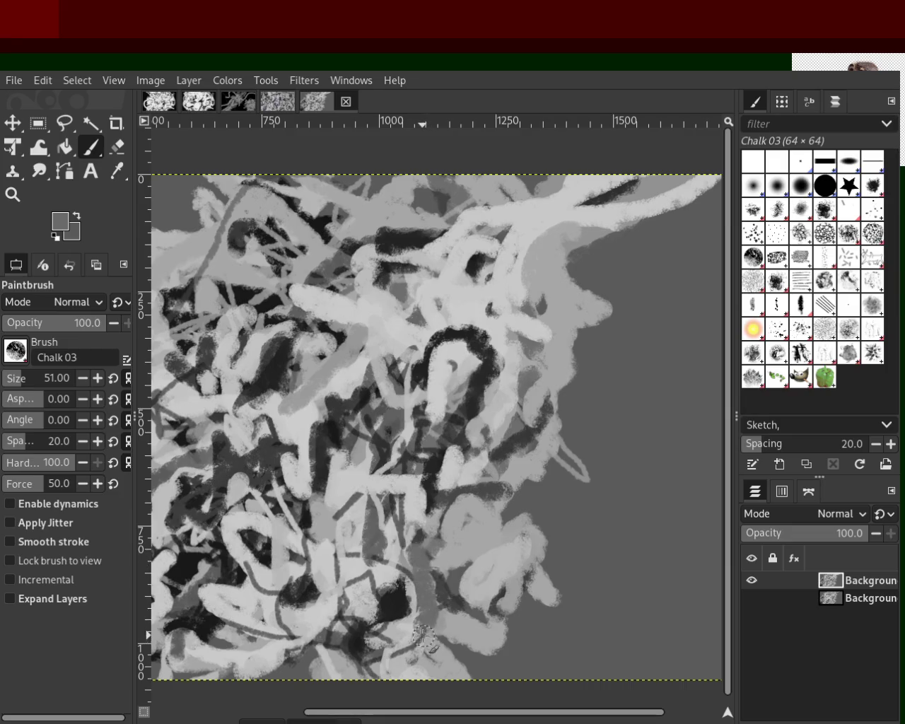
Paint light-grey chalk strokes near the bottom and lower middle.
{"action": "left_click", "coordinate": [426, 612], "text": "ctrl"}
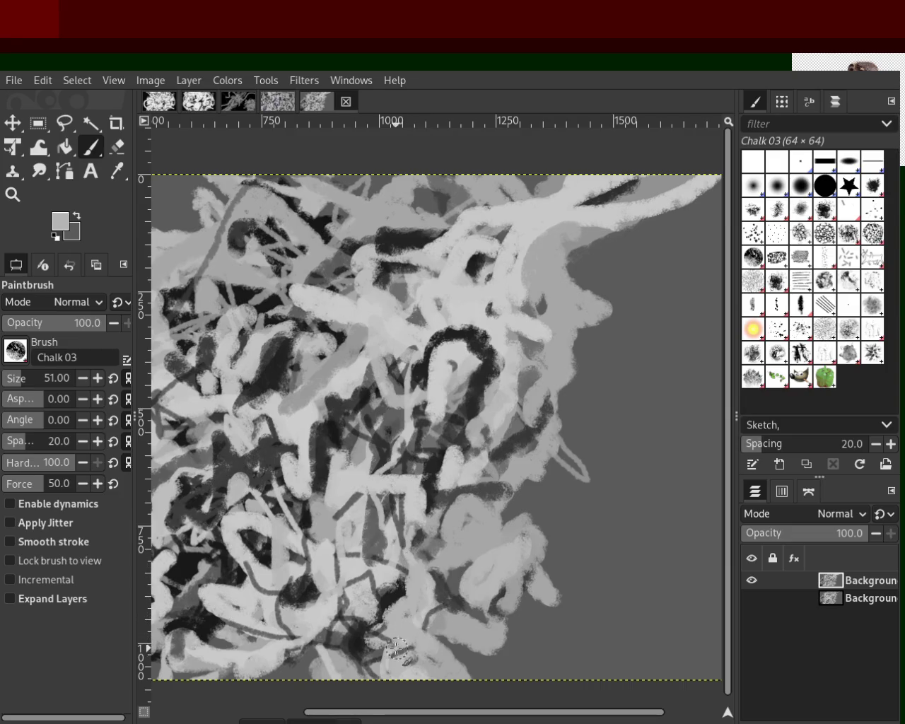
{"action": "left_click_drag", "start_coordinate": [422, 570], "coordinate": [408, 638]}
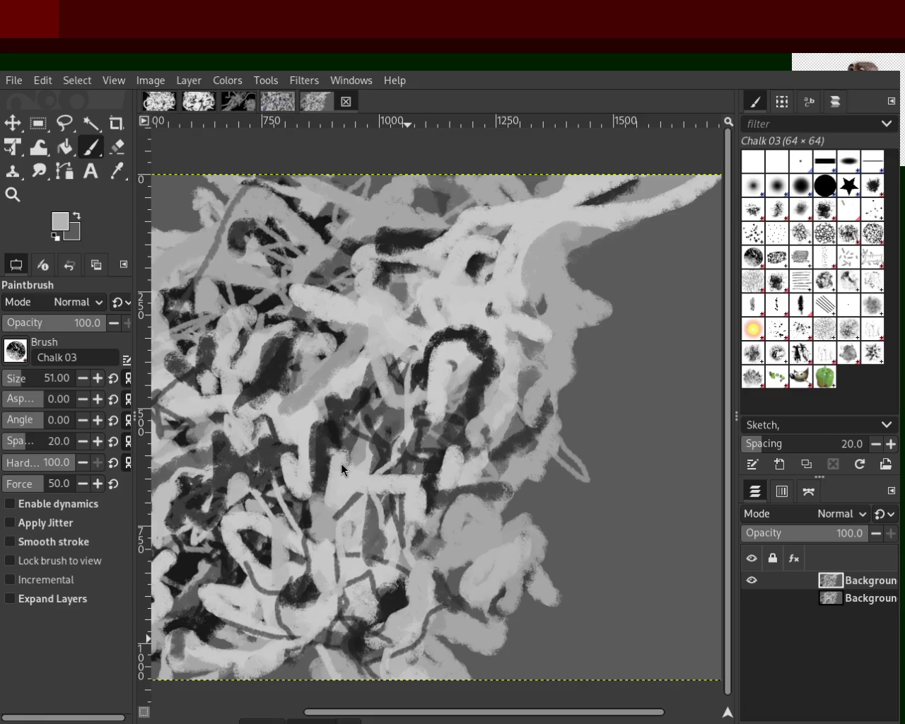
{"action": "mouse_move", "coordinate": [332, 424]}
{"action": "left_mouse_down"}
{"action": "mouse_move", "coordinate": [364, 417]}
{"action": "mouse_move", "coordinate": [287, 399]}
{"action": "left_mouse_up"}
Paint a dark oval near the upper centre, then cover it with light grey.
{"action": "left_click_drag", "start_coordinate": [416, 235], "coordinate": [424, 258]}
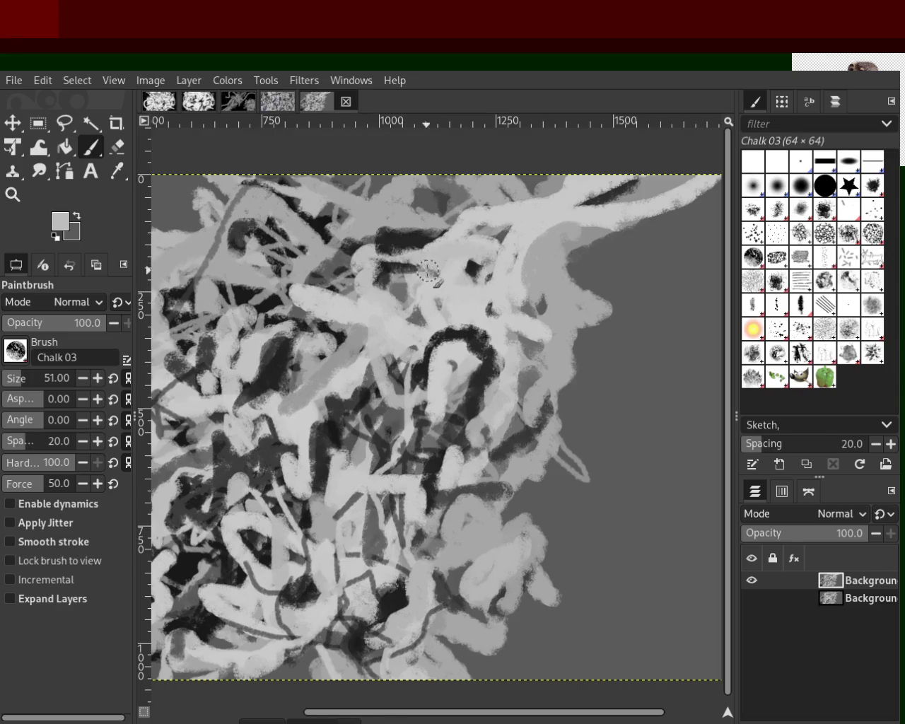
{"action": "left_click", "coordinate": [415, 221], "text": "ctrl"}
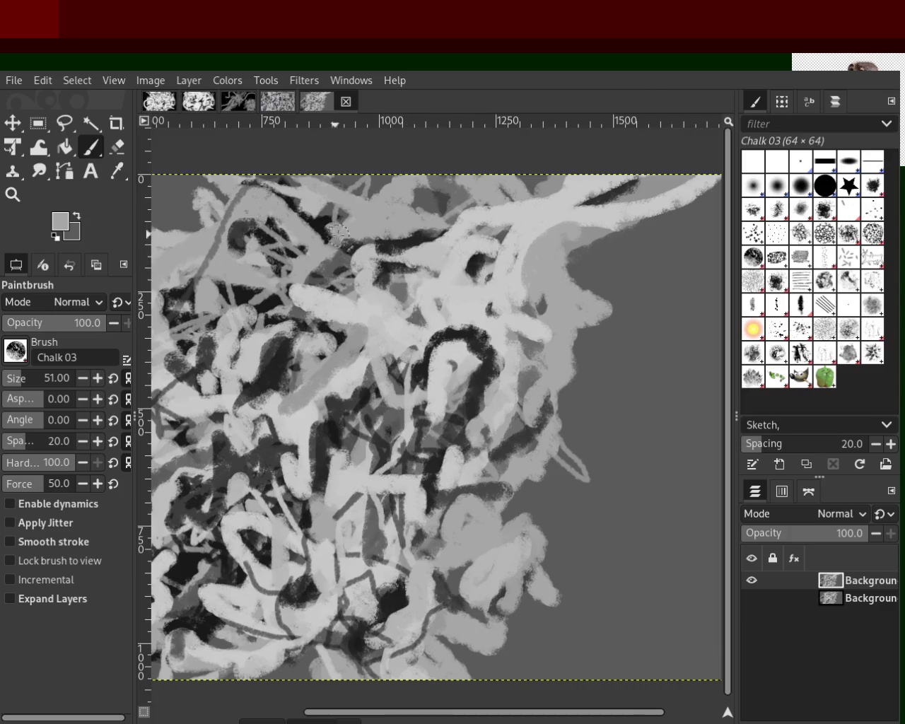
{"action": "left_click", "coordinate": [396, 241], "text": "ctrl"}
{"action": "left_click_drag", "start_coordinate": [381, 232], "coordinate": [424, 240]}
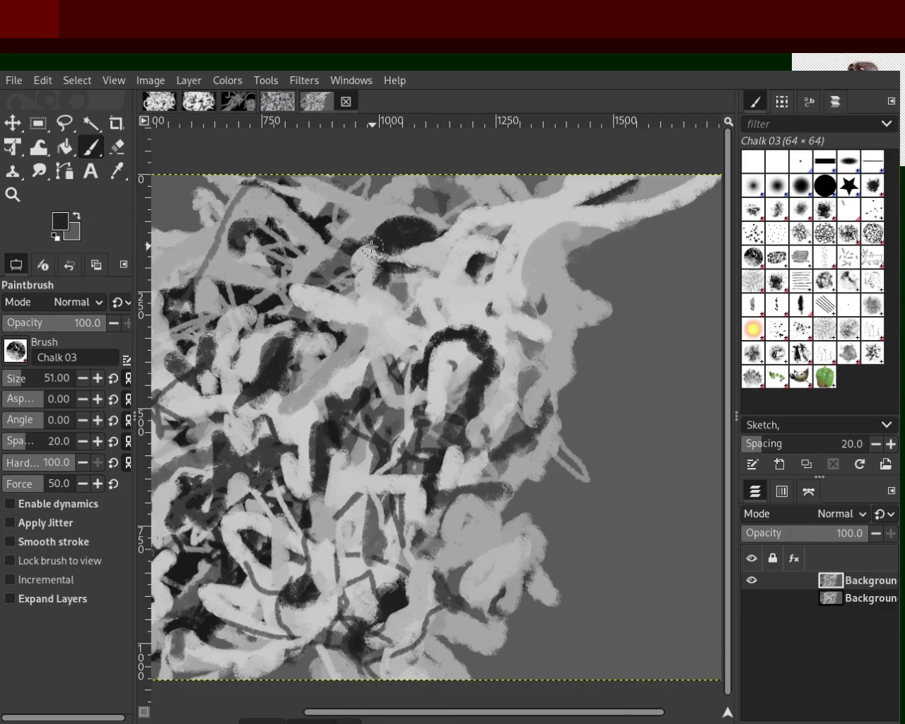
{"action": "left_click", "coordinate": [439, 248], "text": "ctrl"}
{"action": "mouse_move", "coordinate": [339, 237]}
{"action": "left_mouse_down"}
{"action": "mouse_move", "coordinate": [428, 226]}
{"action": "mouse_move", "coordinate": [375, 194]}
{"action": "left_mouse_up"}
Add a straight dark line plus light and medium-grey strokes near the top right.
{"action": "left_click", "coordinate": [427, 197], "text": "ctrl"}
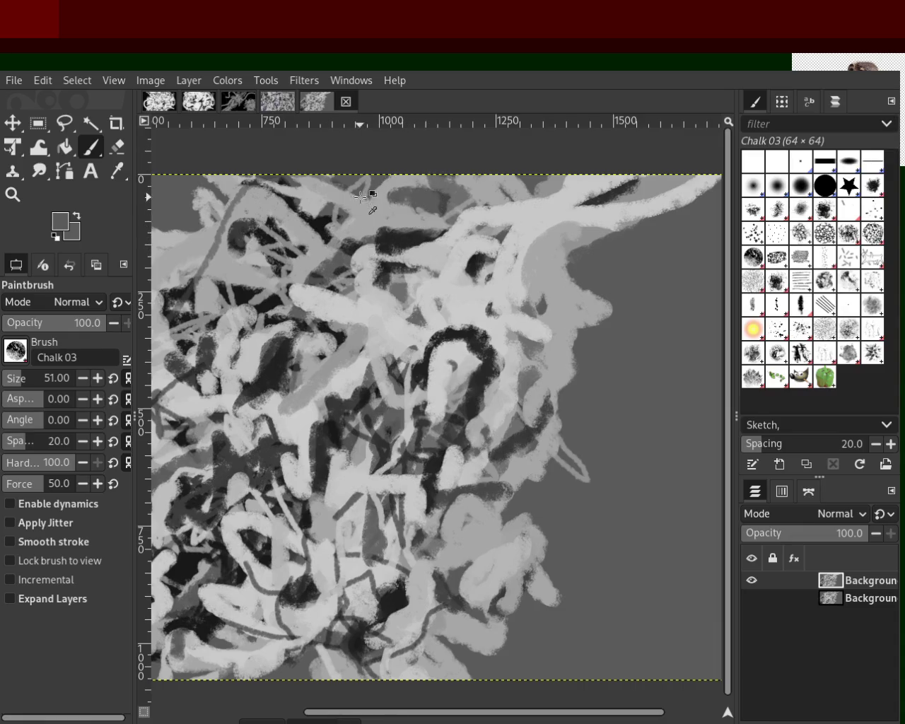
{"action": "left_click", "coordinate": [304, 229], "text": "ctrl"}
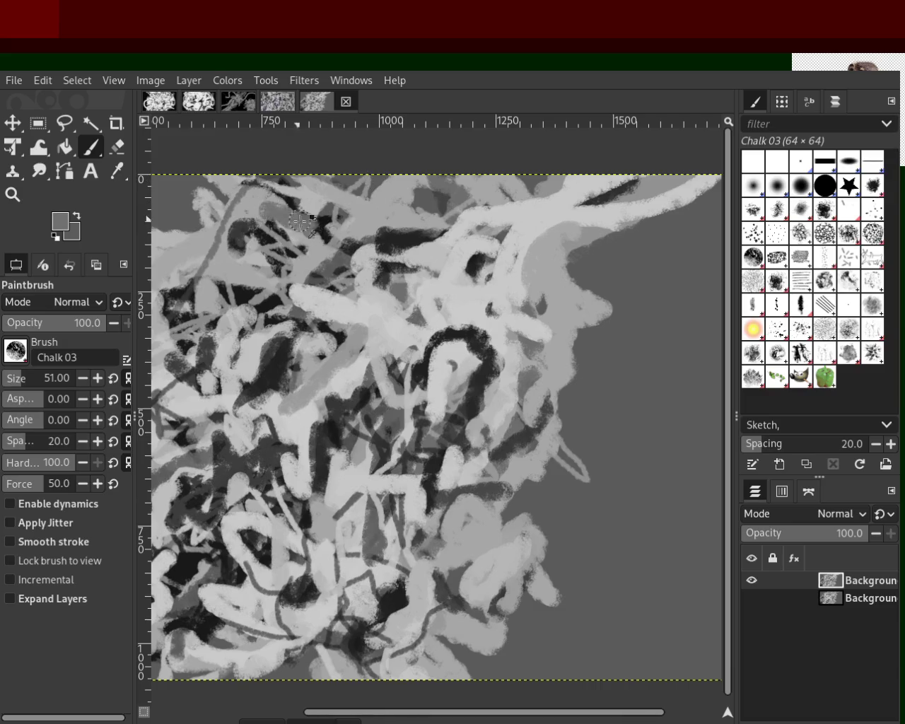
{"action": "left_click", "coordinate": [322, 228], "text": "ctrl"}
{"action": "left_click", "coordinate": [282, 200], "text": "shift"}
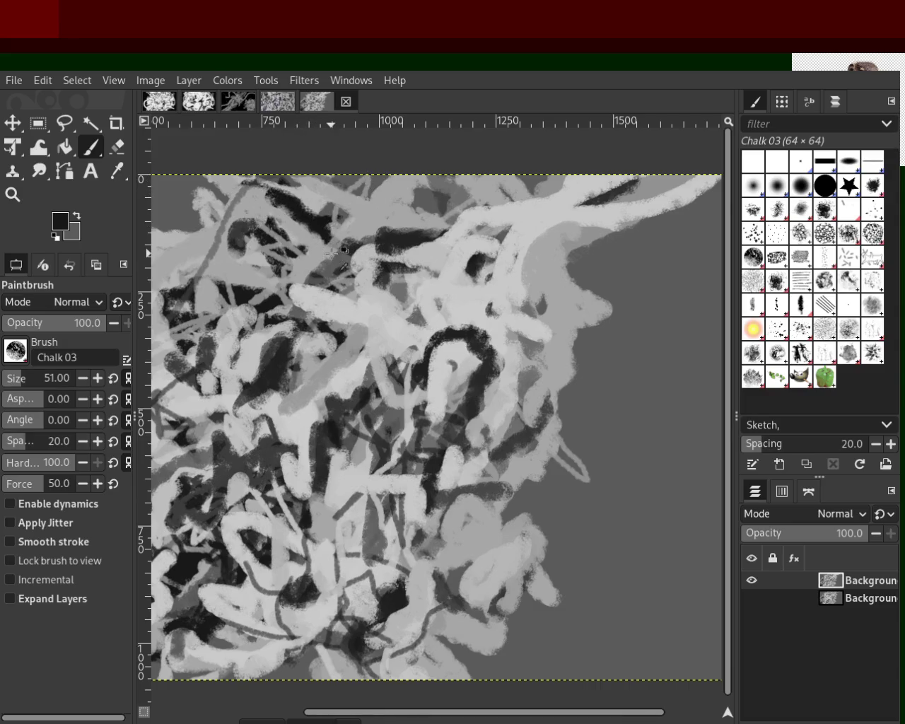
{"action": "left_click", "coordinate": [547, 219], "text": "ctrl"}
{"action": "left_click_drag", "start_coordinate": [547, 219], "coordinate": [587, 228]}
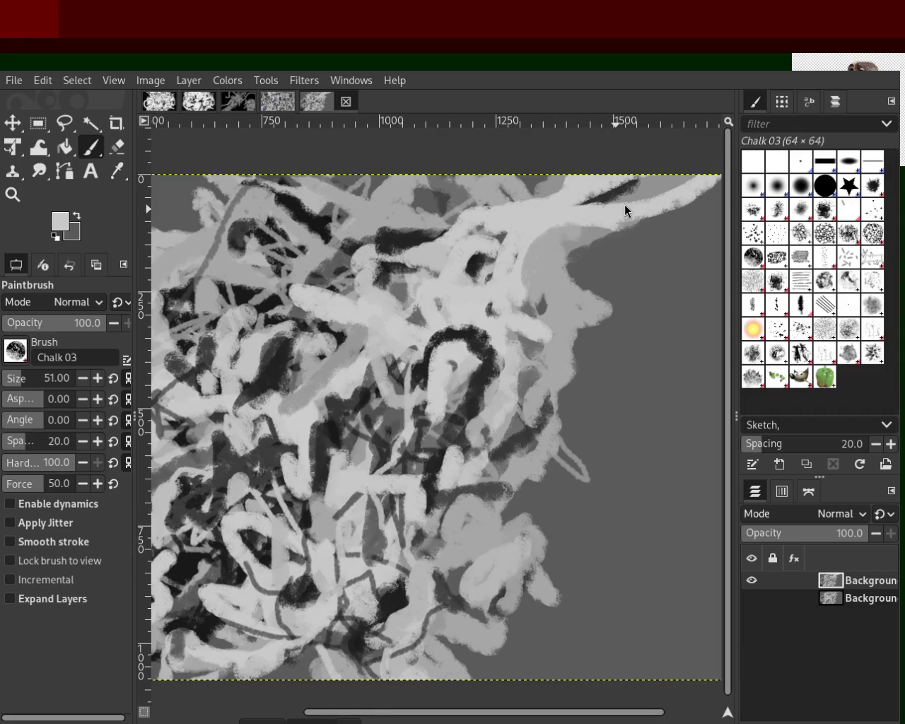
{"action": "left_click", "coordinate": [608, 202], "text": "ctrl"}
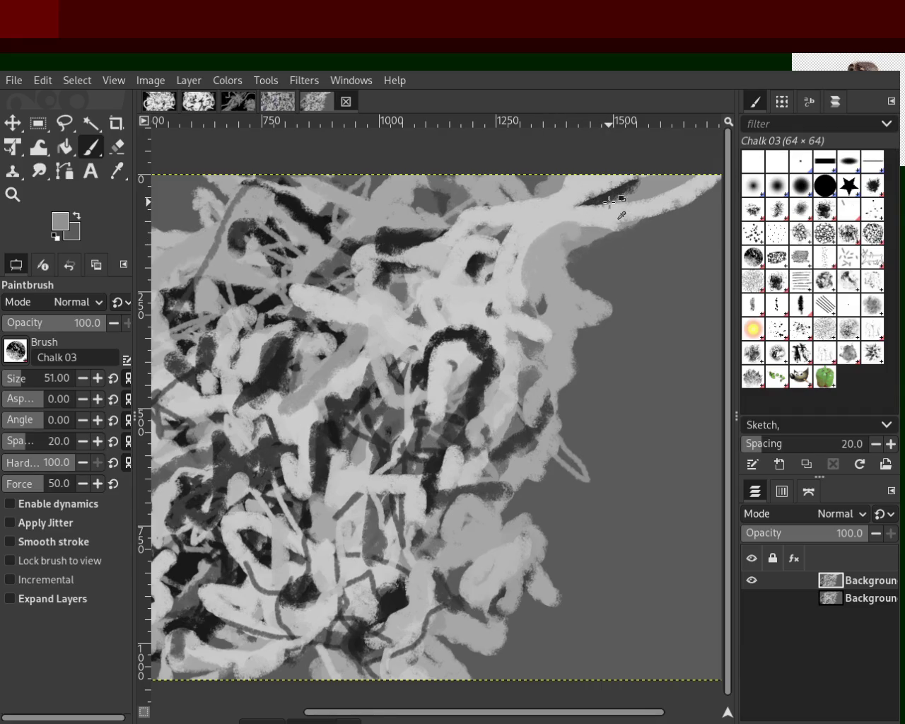
{"action": "left_click_drag", "start_coordinate": [609, 202], "coordinate": [498, 221]}
{"action": "left_click", "coordinate": [595, 200], "text": "ctrl"}
{"action": "type", "text": "119"}
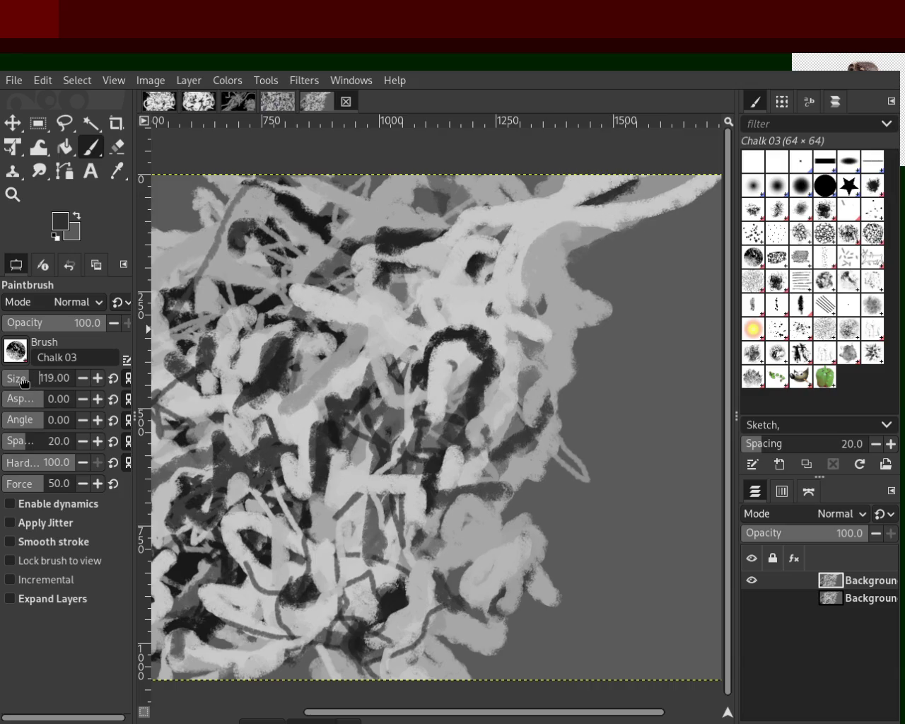
Sample near-black and try long dark strokes from the upper right, undoing each.
{"action": "left_click", "coordinate": [609, 203], "text": "ctrl"}
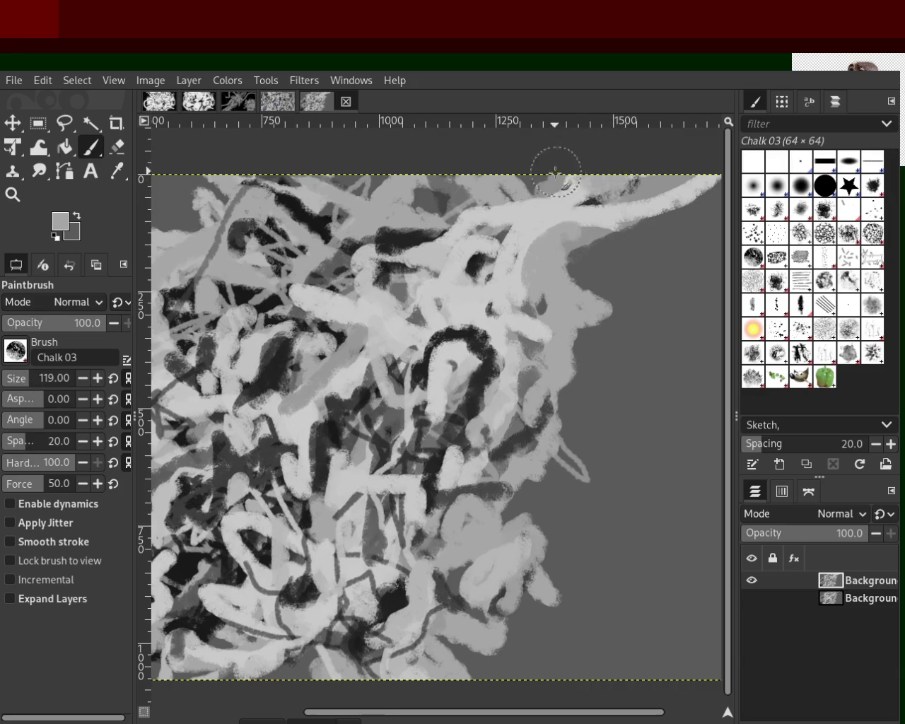
{"action": "left_click", "coordinate": [602, 192], "text": "ctrl"}
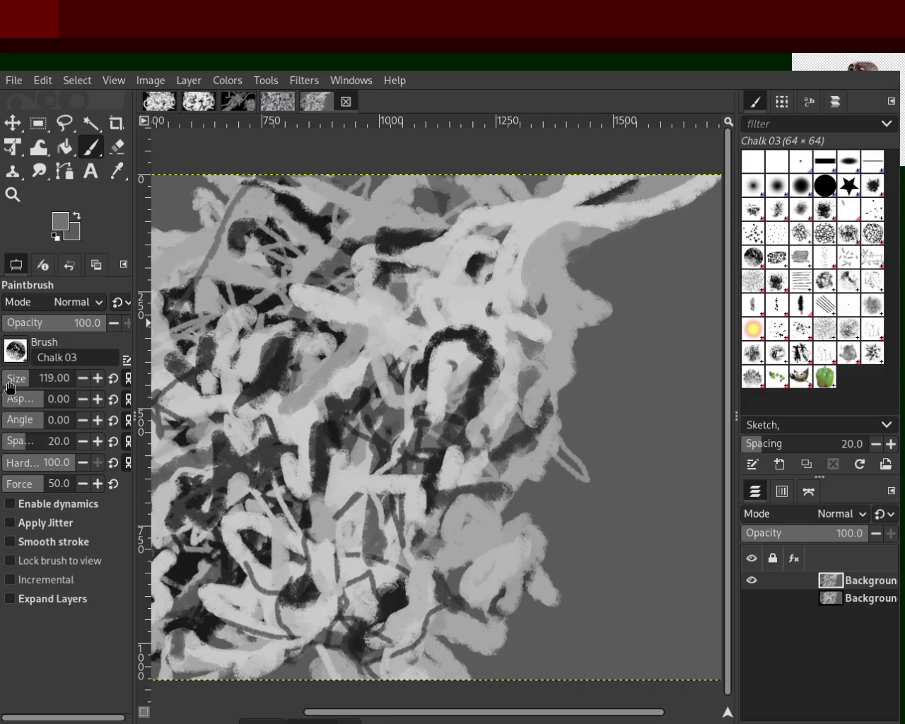
{"action": "type", "text": "20"}
{"action": "left_click", "coordinate": [628, 185], "text": "ctrl"}
{"action": "left_click_drag", "start_coordinate": [629, 185], "coordinate": [393, 350]}
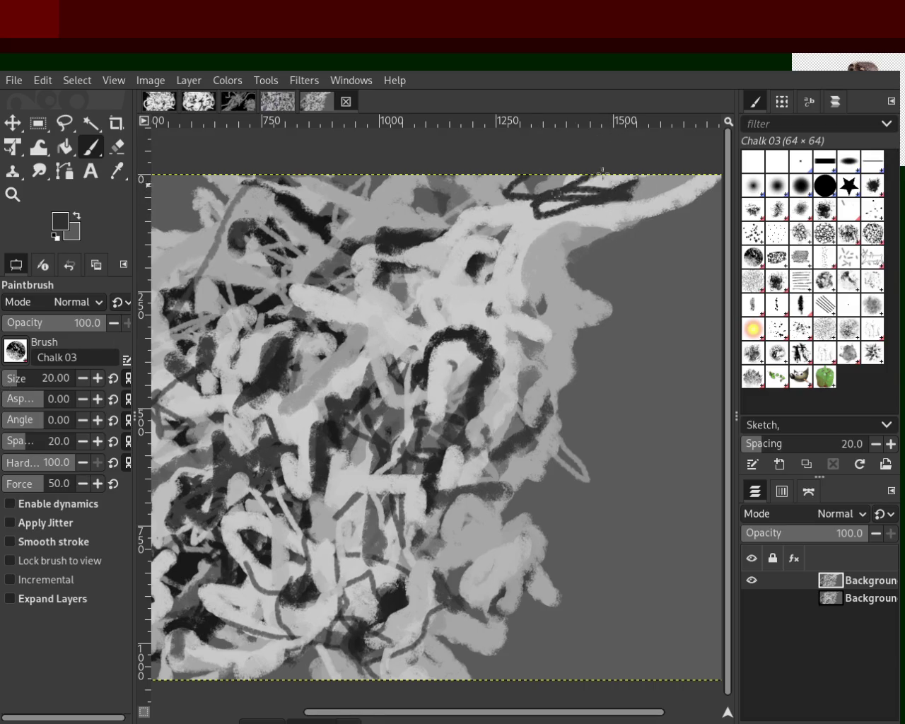
{"action": "key", "text": "ctrl+z"}
{"action": "left_click_drag", "start_coordinate": [559, 177], "coordinate": [361, 367]}
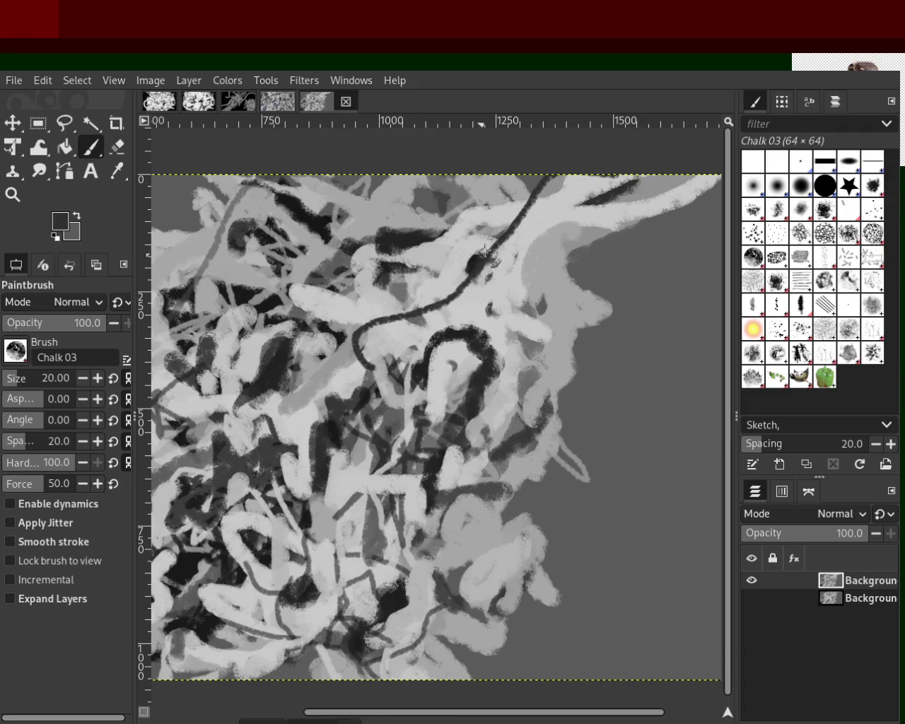
{"action": "key", "text": "ctrl+z"}
{"action": "left_click_drag", "start_coordinate": [627, 180], "coordinate": [387, 297]}
{"action": "key", "text": "ctrl+z"}
Keep redrawing the thin dark line from the top right until one curving stroke stays.
{"action": "left_click_drag", "start_coordinate": [619, 168], "coordinate": [362, 281]}
{"action": "key", "text": "ctrl+z"}
{"action": "left_click_drag", "start_coordinate": [617, 173], "coordinate": [357, 288]}
{"action": "key", "text": "ctrl+z"}
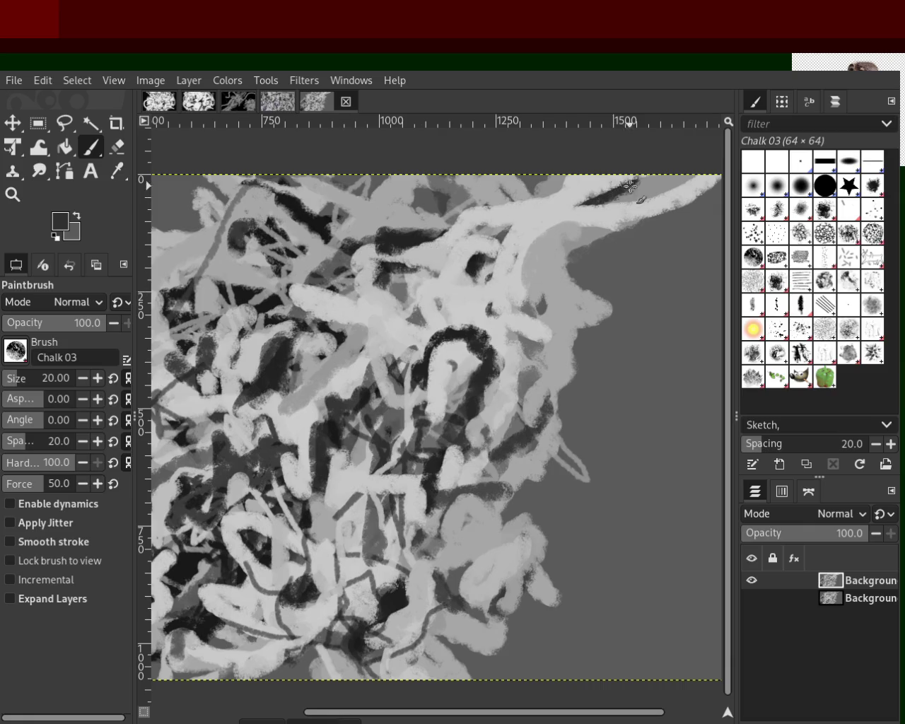
{"action": "left_click_drag", "start_coordinate": [639, 165], "coordinate": [364, 291]}
{"action": "key", "text": "ctrl+z"}
{"action": "left_click_drag", "start_coordinate": [622, 166], "coordinate": [368, 304]}
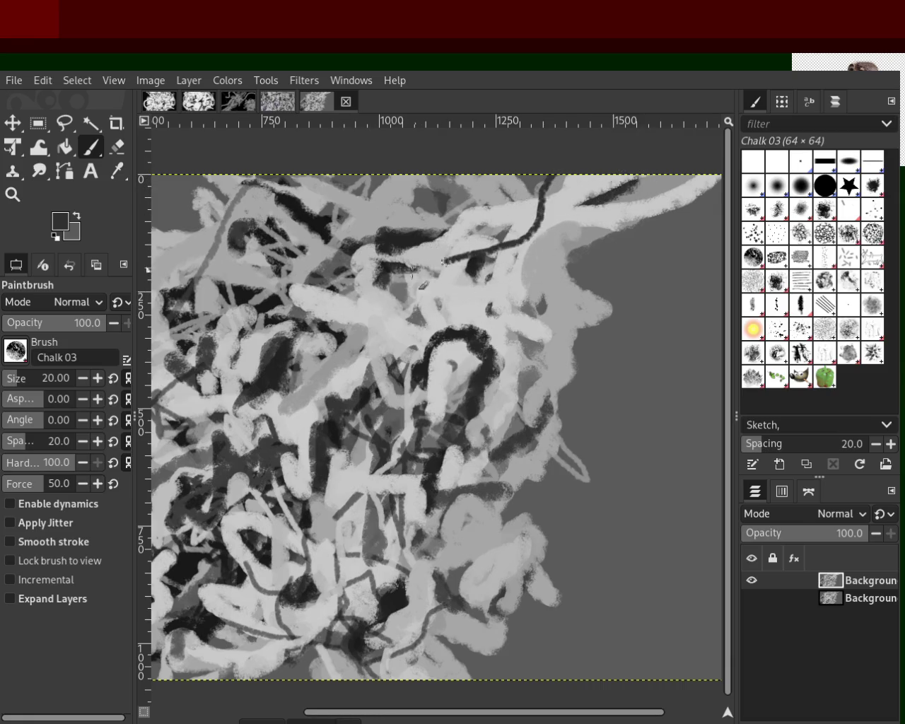
{"action": "key", "text": "ctrl+z"}
{"action": "mouse_move", "coordinate": [636, 181]}
{"action": "left_mouse_down"}
{"action": "mouse_move", "coordinate": [574, 193]}
{"action": "mouse_move", "coordinate": [372, 332]}
{"action": "left_mouse_up"}
{"action": "mouse_move", "coordinate": [404, 177]}
{"action": "left_mouse_down"}
{"action": "mouse_move", "coordinate": [461, 216]}
{"action": "mouse_move", "coordinate": [435, 311]}
{"action": "mouse_move", "coordinate": [472, 212]}
{"action": "mouse_move", "coordinate": [358, 331]}
{"action": "left_mouse_up"}
{"action": "key", "text": "ctrl+z"}
Weave thin light-grey strokes across the middle and down the right side.
{"action": "left_click", "coordinate": [555, 211], "text": "ctrl"}
{"action": "left_click_drag", "start_coordinate": [450, 242], "coordinate": [337, 326]}
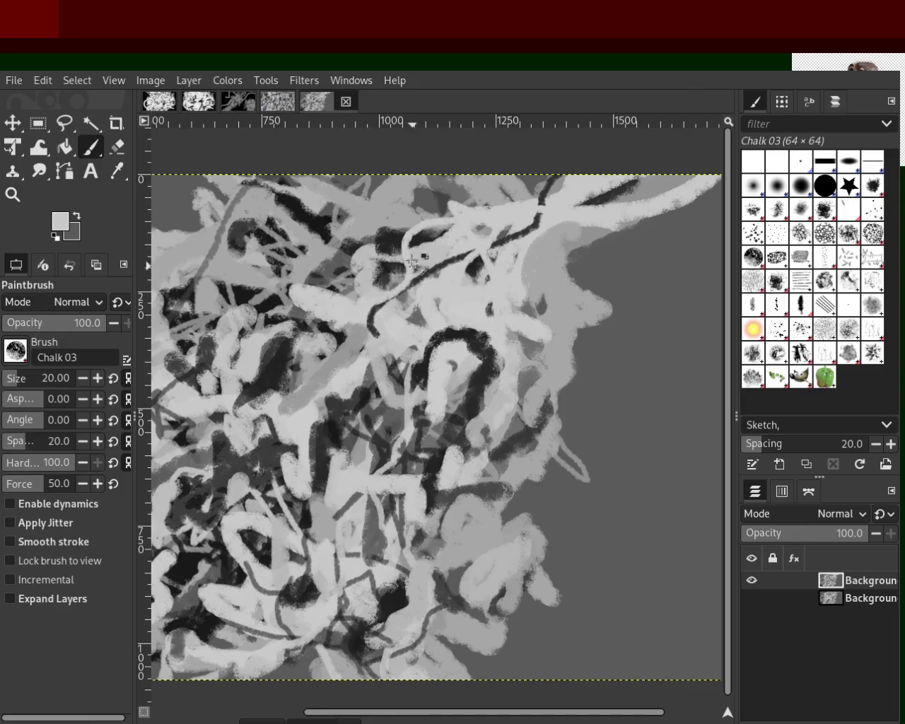
{"action": "key", "text": "ctrl+z"}
{"action": "left_click_drag", "start_coordinate": [364, 243], "coordinate": [311, 286]}
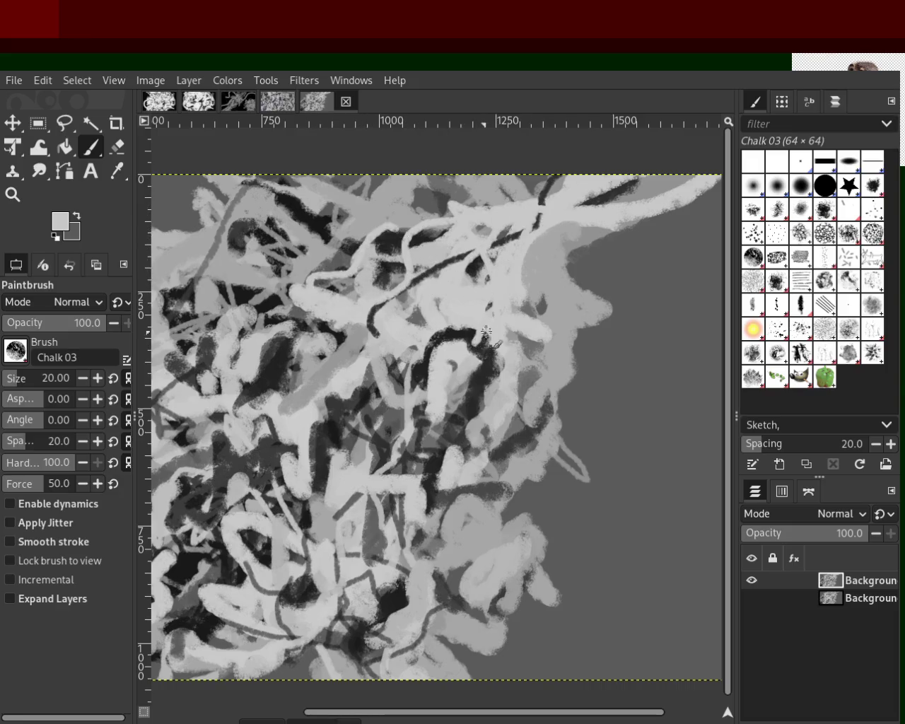
{"action": "left_click_drag", "start_coordinate": [528, 241], "coordinate": [528, 314]}
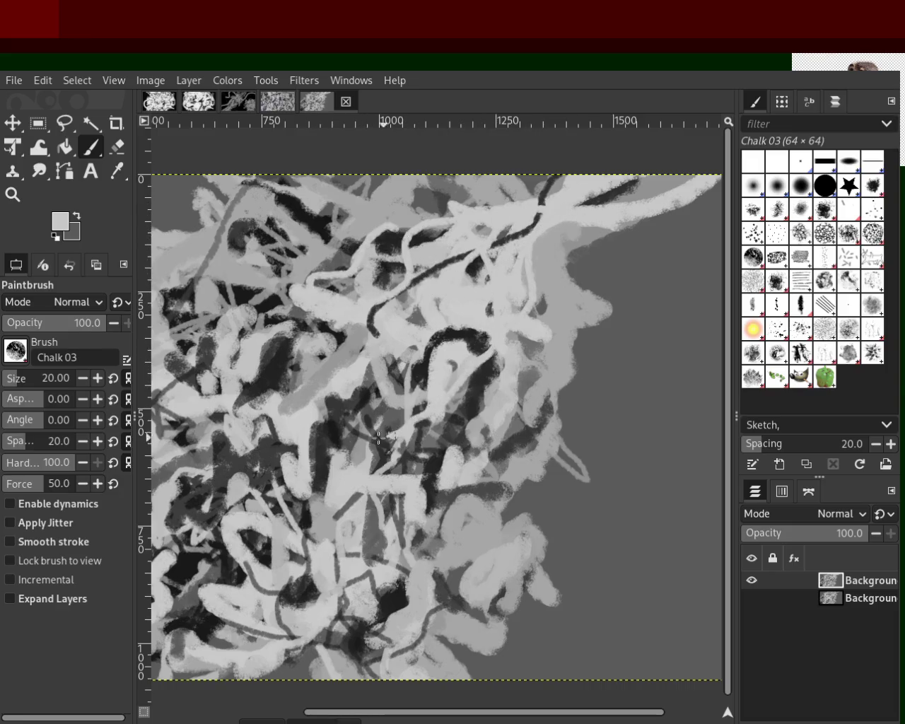
{"action": "mouse_move", "coordinate": [392, 354]}
{"action": "left_mouse_down"}
{"action": "mouse_move", "coordinate": [475, 385]}
{"action": "mouse_move", "coordinate": [442, 407]}
{"action": "left_mouse_up"}
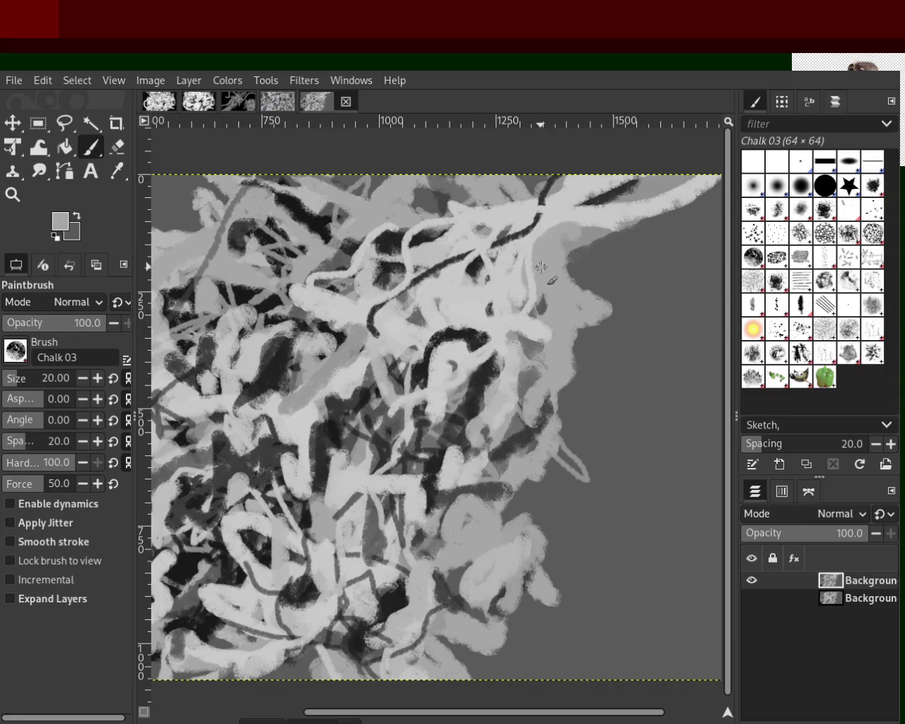
{"action": "left_click_drag", "start_coordinate": [541, 273], "coordinate": [498, 516]}
{"action": "left_click_drag", "start_coordinate": [497, 424], "coordinate": [489, 562]}
{"action": "mouse_move", "coordinate": [507, 449]}
{"action": "left_mouse_down"}
{"action": "mouse_move", "coordinate": [481, 516]}
{"action": "mouse_move", "coordinate": [487, 474]}
{"action": "mouse_move", "coordinate": [530, 417]}
{"action": "mouse_move", "coordinate": [528, 372]}
{"action": "left_mouse_up"}
{"action": "key", "text": "ctrl+z"}
Alternate dark and light strokes toward the bottom, swapping colours with X.
{"action": "key", "text": "x"}
{"action": "left_click_drag", "start_coordinate": [538, 445], "coordinate": [473, 563]}
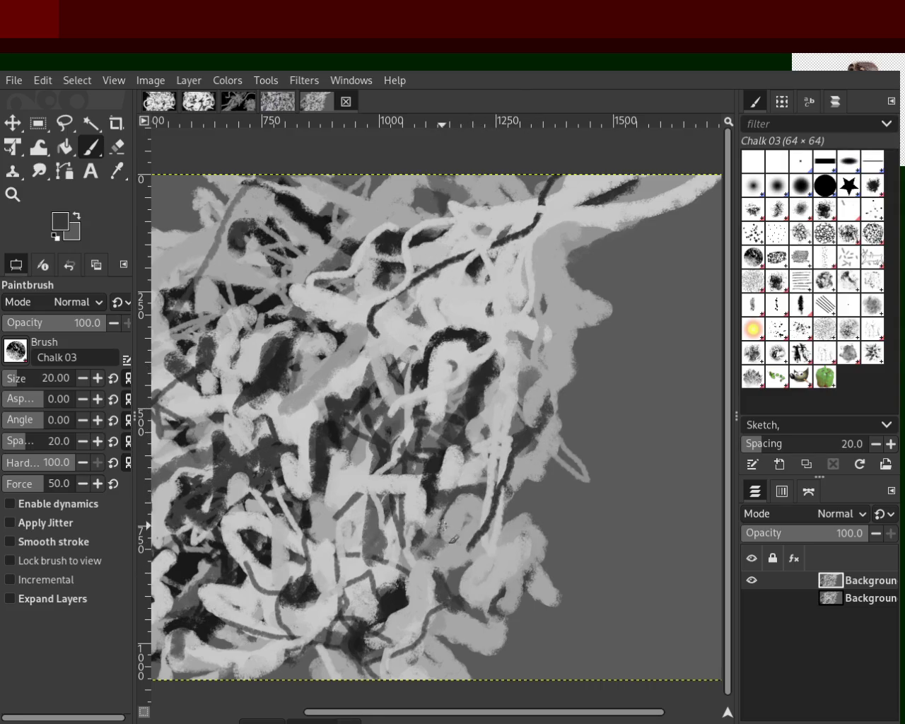
{"action": "key", "text": "x"}
{"action": "left_click_drag", "start_coordinate": [453, 486], "coordinate": [463, 563]}
{"action": "key", "text": "x"}
{"action": "mouse_move", "coordinate": [407, 604]}
{"action": "left_mouse_down"}
{"action": "mouse_move", "coordinate": [420, 636]}
{"action": "mouse_move", "coordinate": [394, 477]}
{"action": "left_mouse_up"}
{"action": "key", "text": "x"}
{"action": "key", "text": "ctrl+z"}
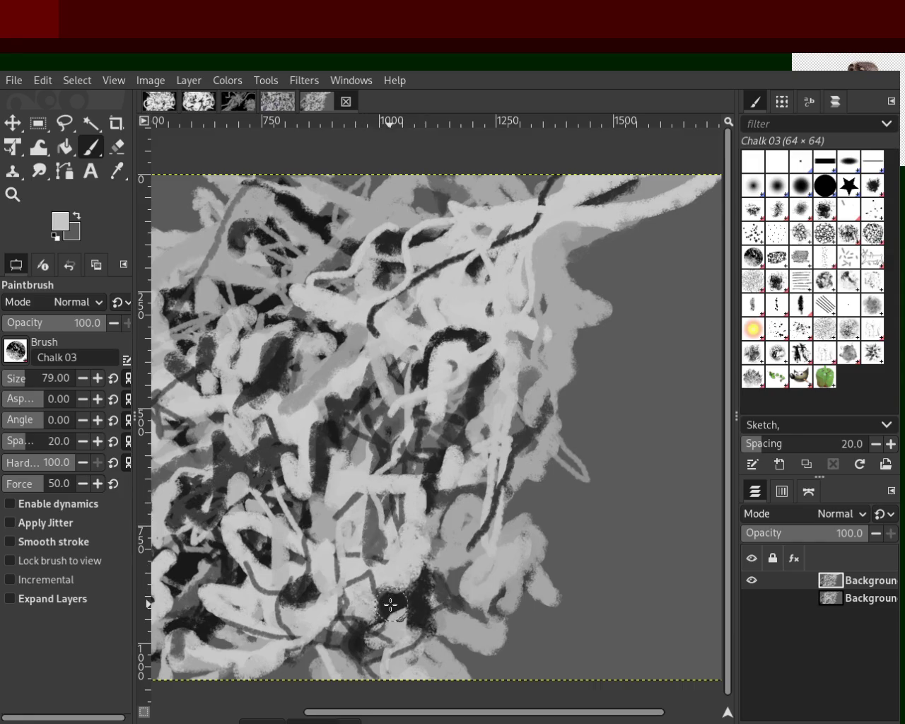
Add dark chalk dabs and strokes near the bottom edge.
{"action": "key", "text": "x"}
{"action": "left_click", "coordinate": [414, 600]}
{"action": "left_click_drag", "start_coordinate": [414, 600], "coordinate": [441, 657]}
{"action": "key", "text": "ctrl+z"}
{"action": "key", "text": "x"}
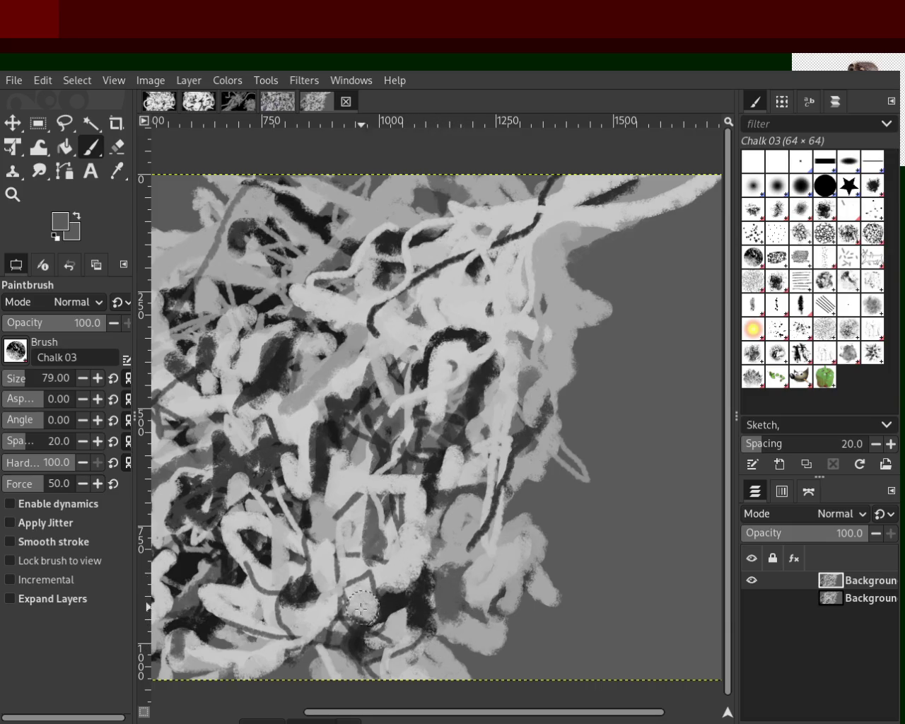
{"action": "key", "text": "x"}
{"action": "left_click_drag", "start_coordinate": [368, 643], "coordinate": [371, 600]}
Sample greys and near-black, try extending the dark curve downward, then undo it.
{"action": "left_click", "coordinate": [381, 494], "text": "ctrl"}
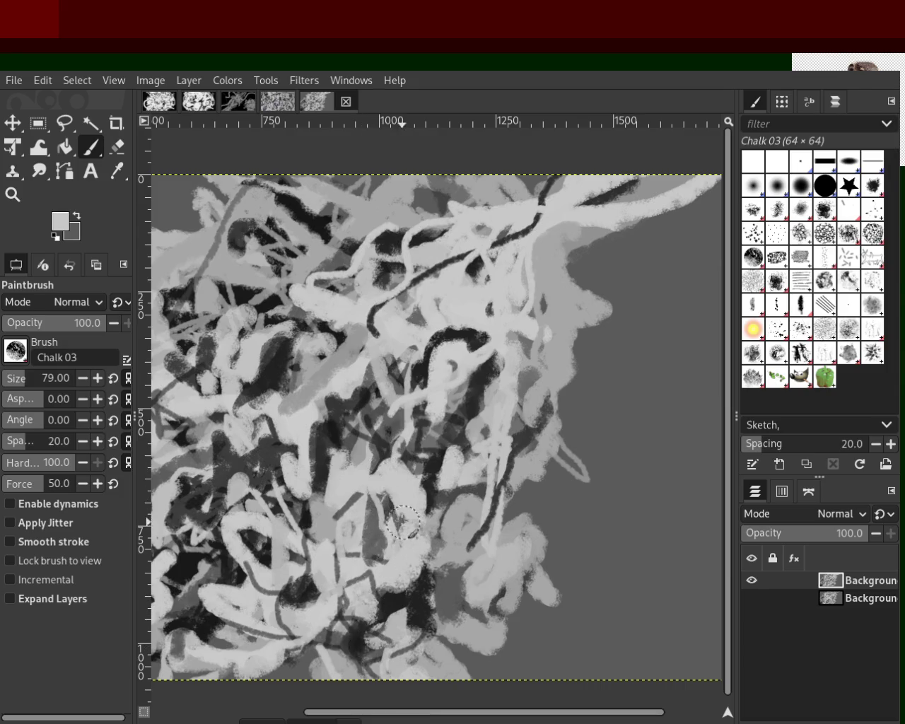
{"action": "left_click", "coordinate": [432, 385], "text": "ctrl"}
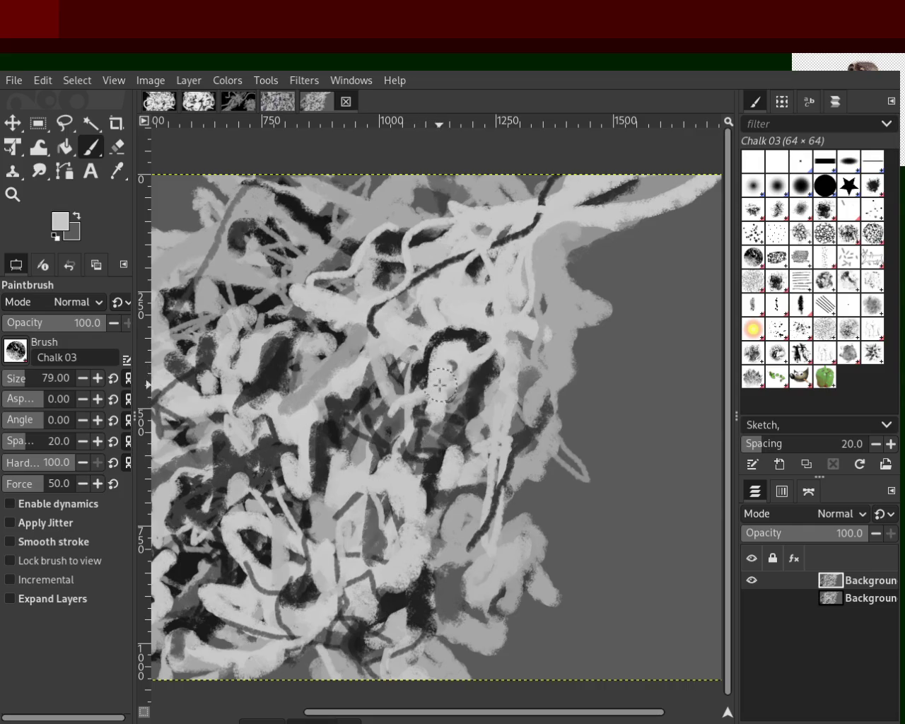
{"action": "left_click", "coordinate": [475, 341], "text": "ctrl"}
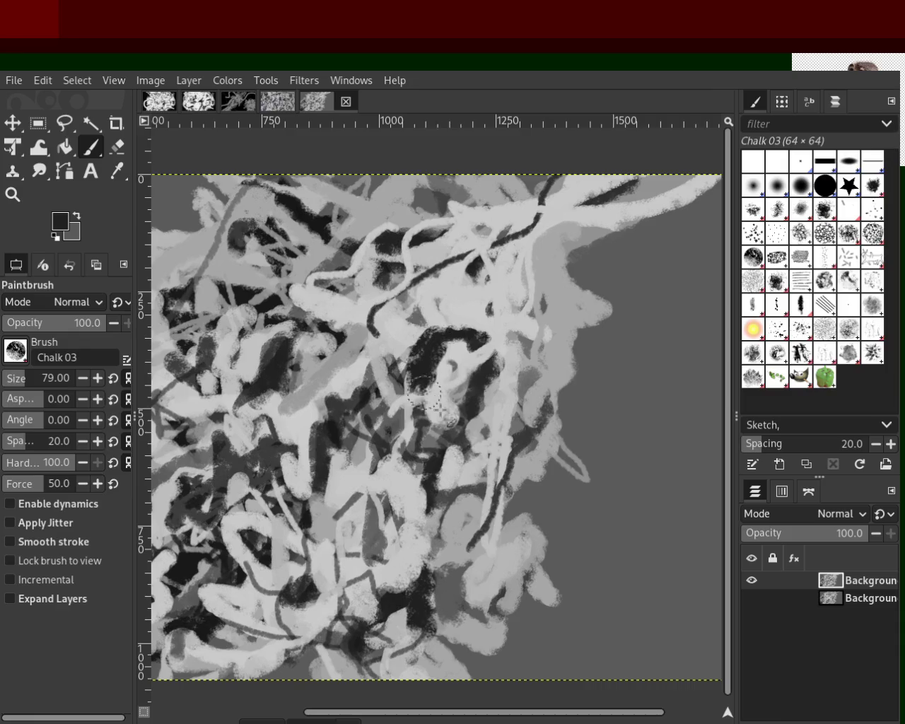
{"action": "mouse_move", "coordinate": [414, 333]}
{"action": "left_mouse_down"}
{"action": "mouse_move", "coordinate": [409, 372]}
{"action": "mouse_move", "coordinate": [420, 413]}
{"action": "left_mouse_up"}
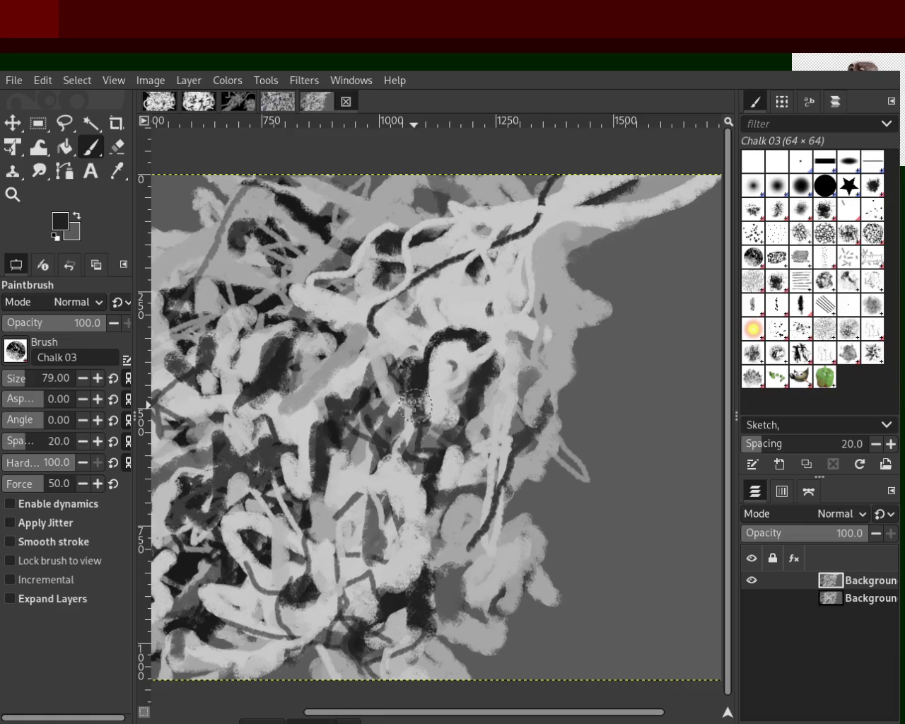
{"action": "key", "text": "ctrl+z"}
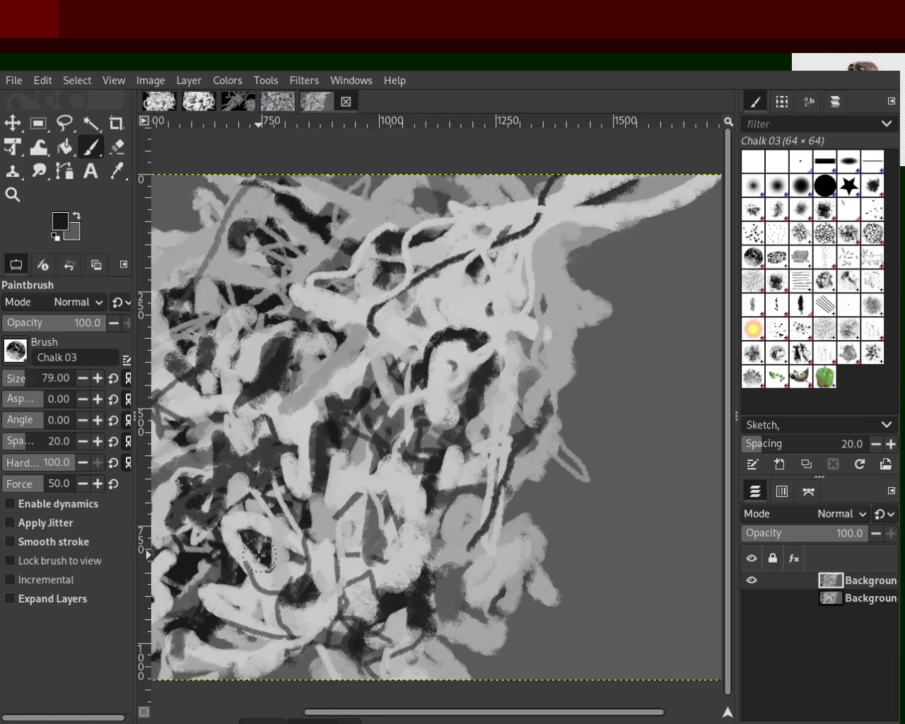
{"action": "key", "text": "ctrl+z"}
Change the brush size, then sample light grey and a dark grey from the central arc.
{"action": "left_click_drag", "start_coordinate": [20, 388], "coordinate": [21, 384]}
{"action": "left_click", "coordinate": [276, 379], "text": "ctrl"}
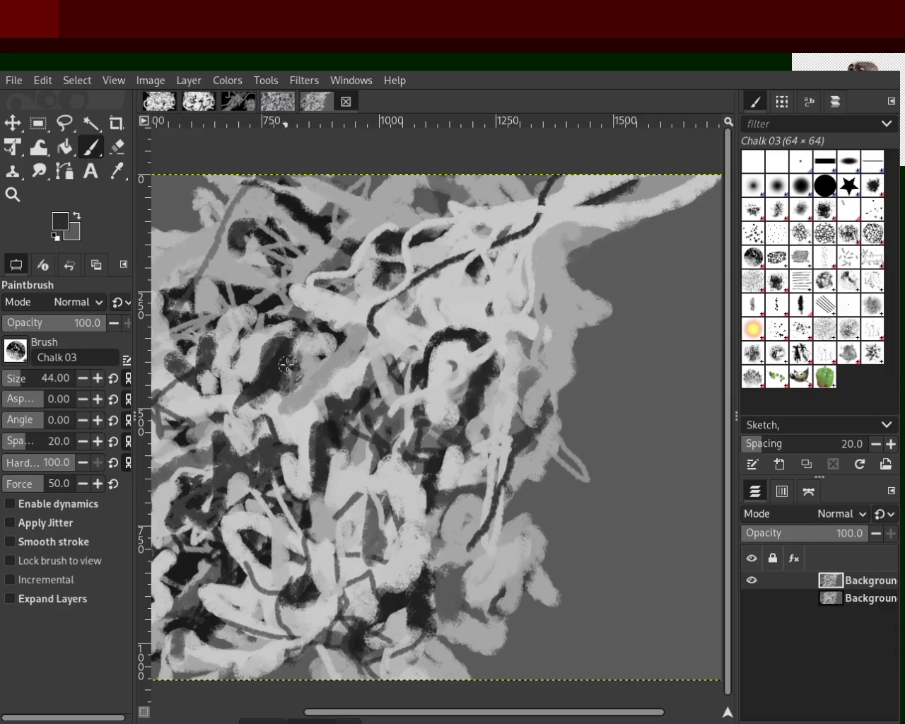
{"action": "left_click", "coordinate": [279, 405], "text": "ctrl"}
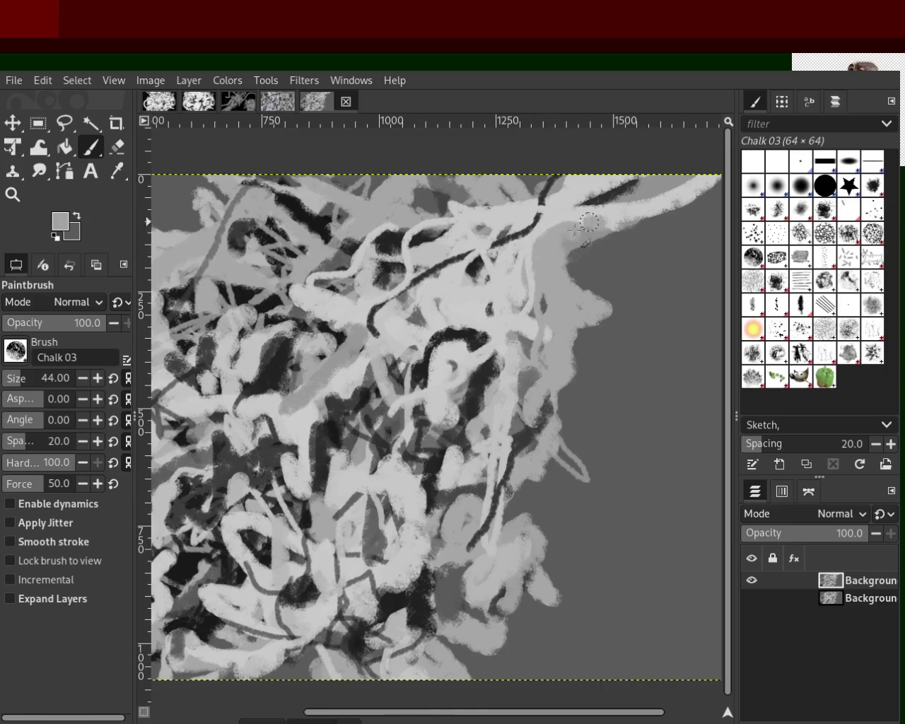
{"action": "left_click", "coordinate": [480, 339], "text": "ctrl"}
{"action": "left_click", "coordinate": [477, 344], "text": "ctrl"}
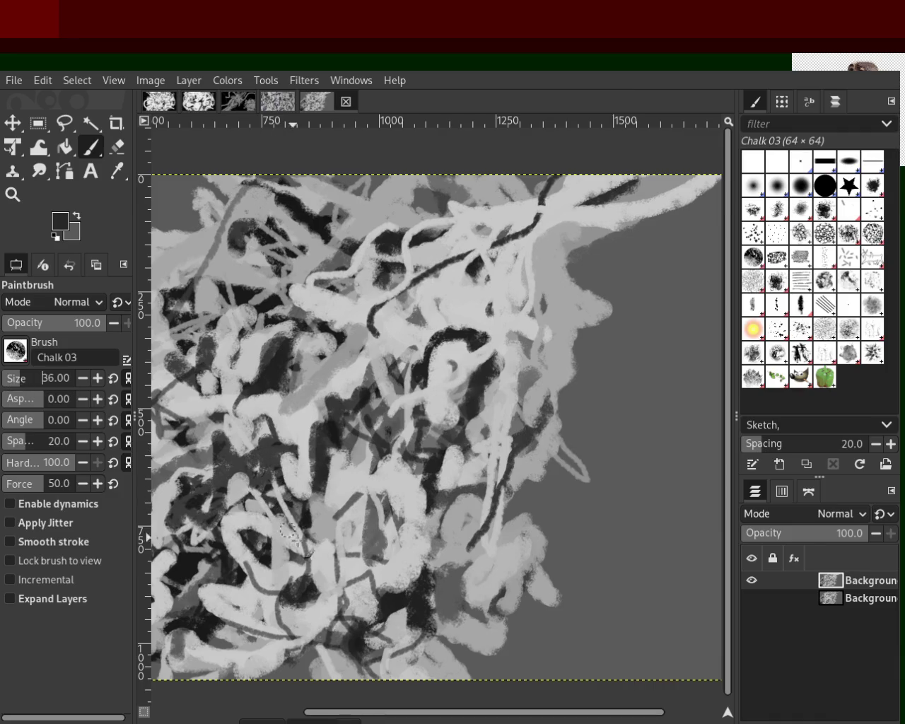
Paint a light grey chalk stroke across the dark area, undoing a second downward stroke.
{"action": "left_click", "coordinate": [272, 602], "text": "ctrl"}
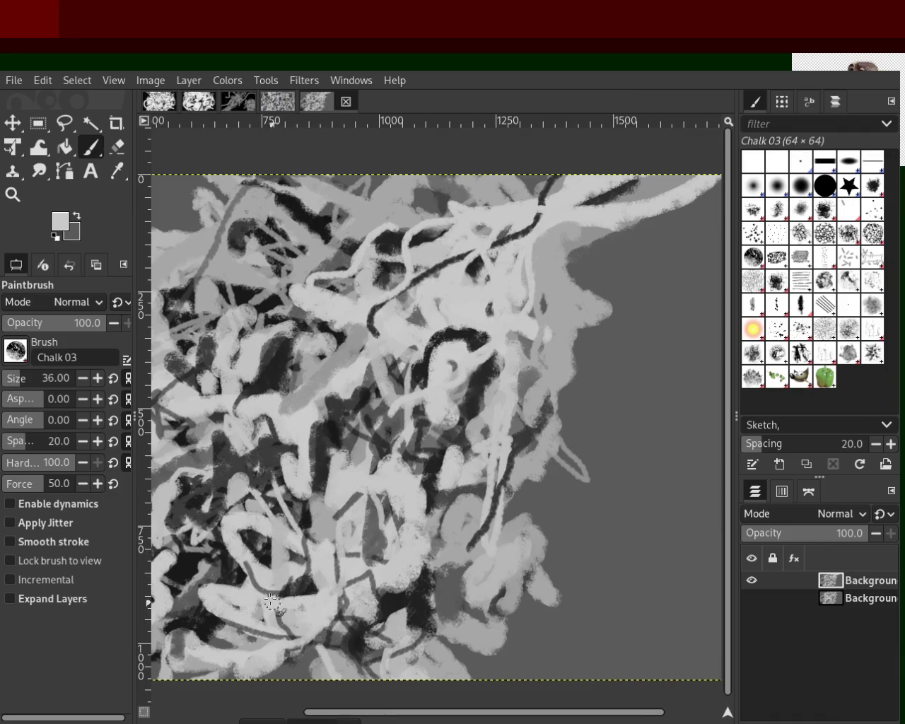
{"action": "left_click", "coordinate": [390, 596], "text": "ctrl"}
{"action": "left_click", "coordinate": [381, 586], "text": "ctrl"}
{"action": "left_click_drag", "start_coordinate": [381, 586], "coordinate": [470, 570]}
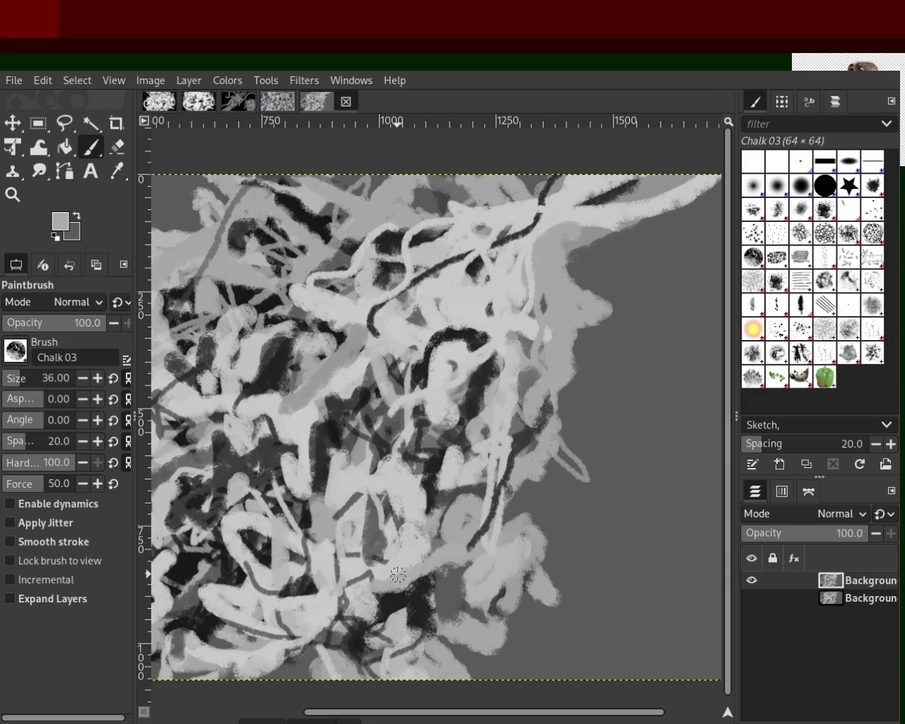
{"action": "left_click", "coordinate": [449, 593], "text": "ctrl"}
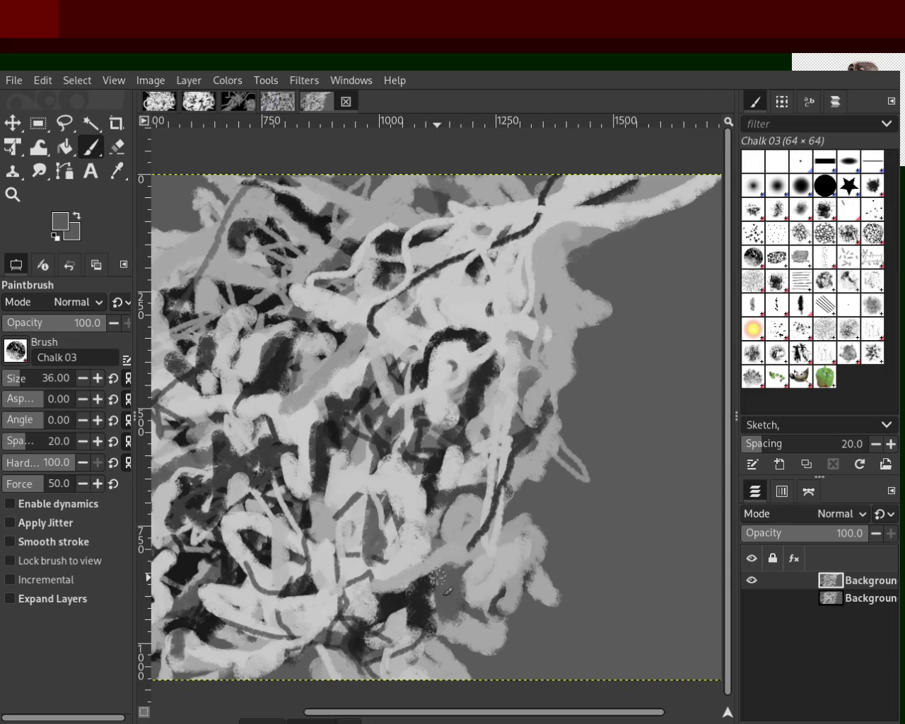
{"action": "left_click", "coordinate": [445, 634], "text": "ctrl"}
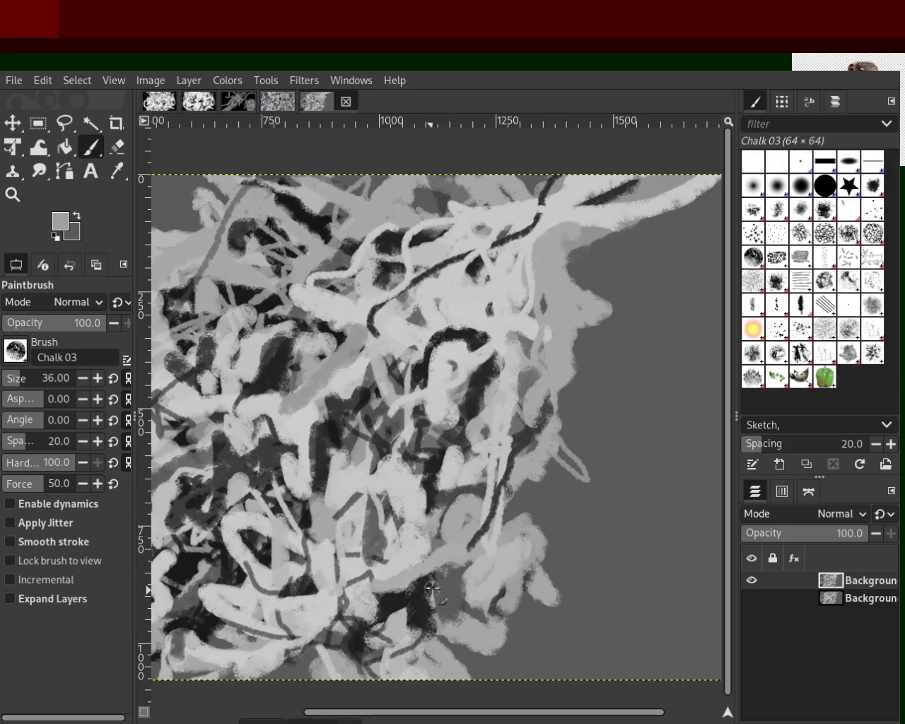
{"action": "left_click_drag", "start_coordinate": [431, 587], "coordinate": [434, 654]}
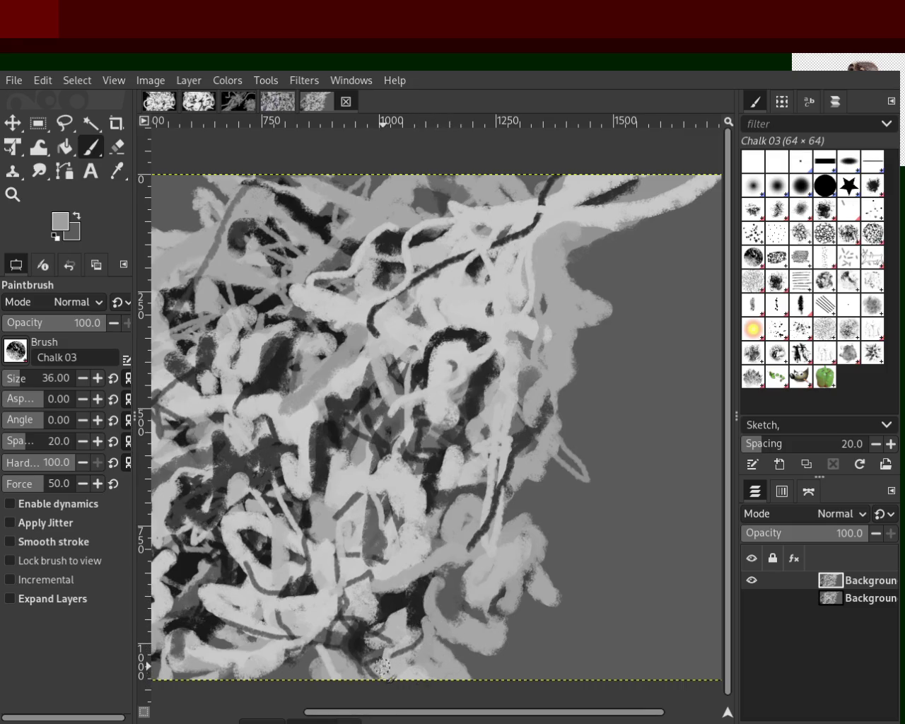
{"action": "key", "text": "ctrl+z"}
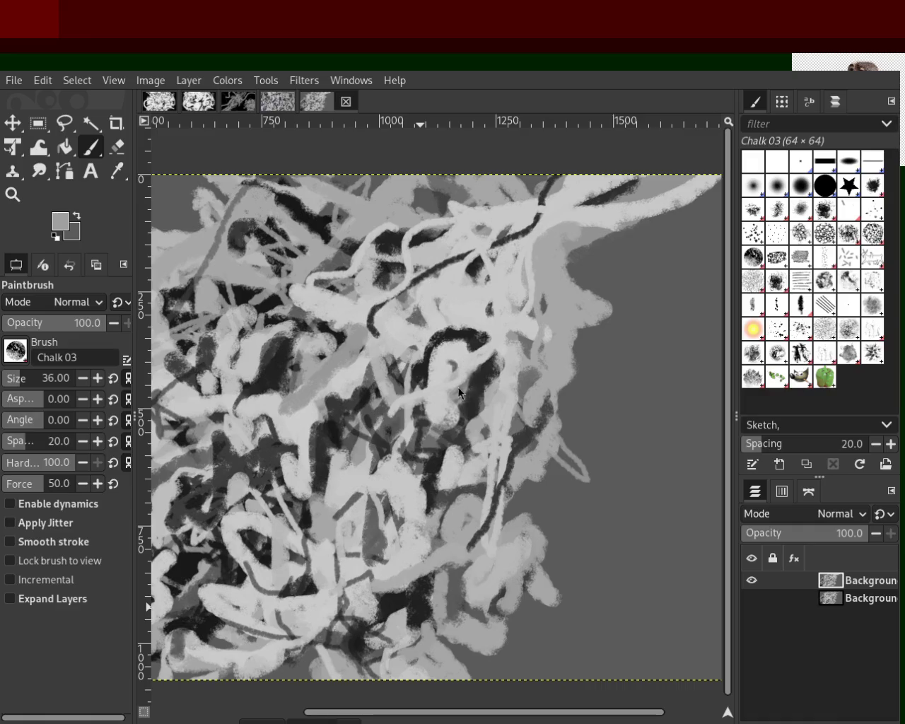
Sample several grey shades, then paint a light grey stroke in the lower left.
{"action": "left_click", "coordinate": [498, 395], "text": "ctrl"}
{"action": "left_click", "coordinate": [496, 371], "text": "ctrl"}
{"action": "left_click", "coordinate": [491, 363], "text": "ctrl"}
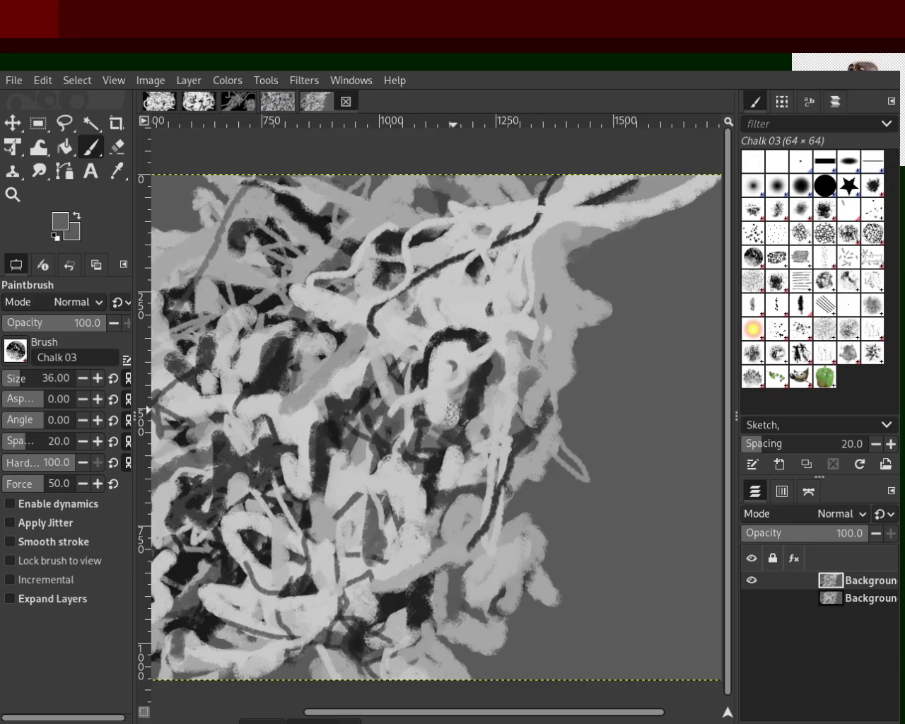
{"action": "left_click", "coordinate": [551, 347], "text": "ctrl"}
{"action": "left_click", "coordinate": [543, 378], "text": "ctrl"}
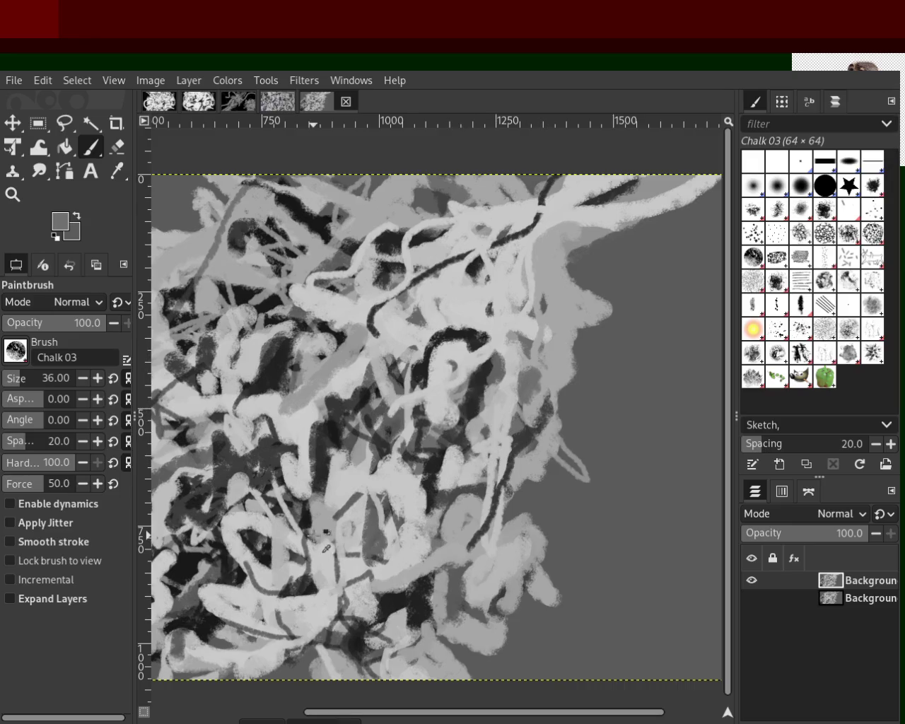
{"action": "left_click", "coordinate": [254, 561], "text": "ctrl"}
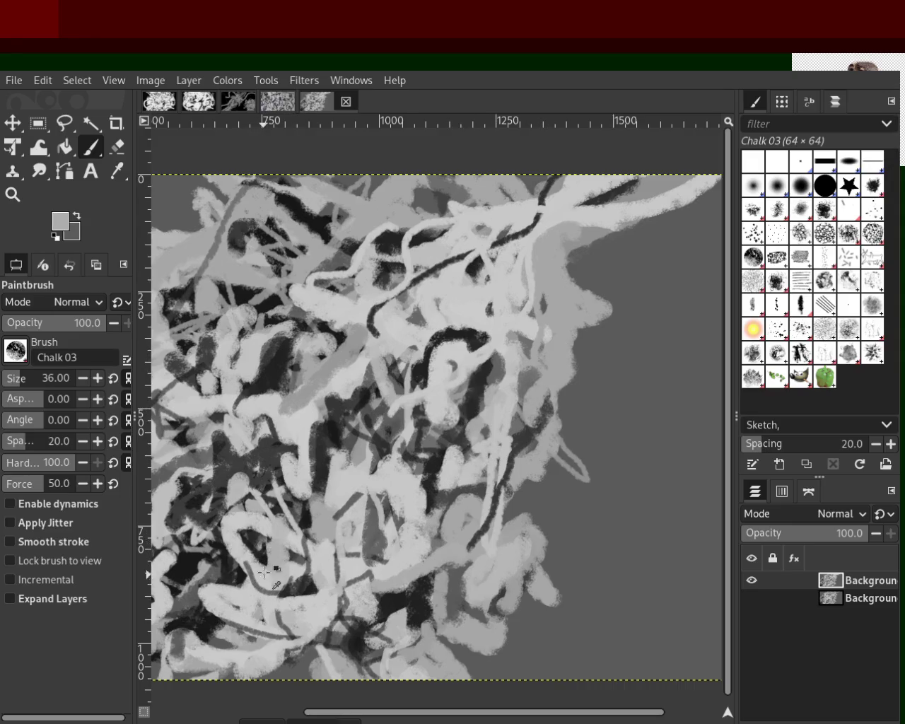
{"action": "left_click", "coordinate": [263, 562], "text": "ctrl"}
{"action": "left_click", "coordinate": [267, 545], "text": "ctrl"}
{"action": "left_click_drag", "start_coordinate": [205, 565], "coordinate": [176, 610]}
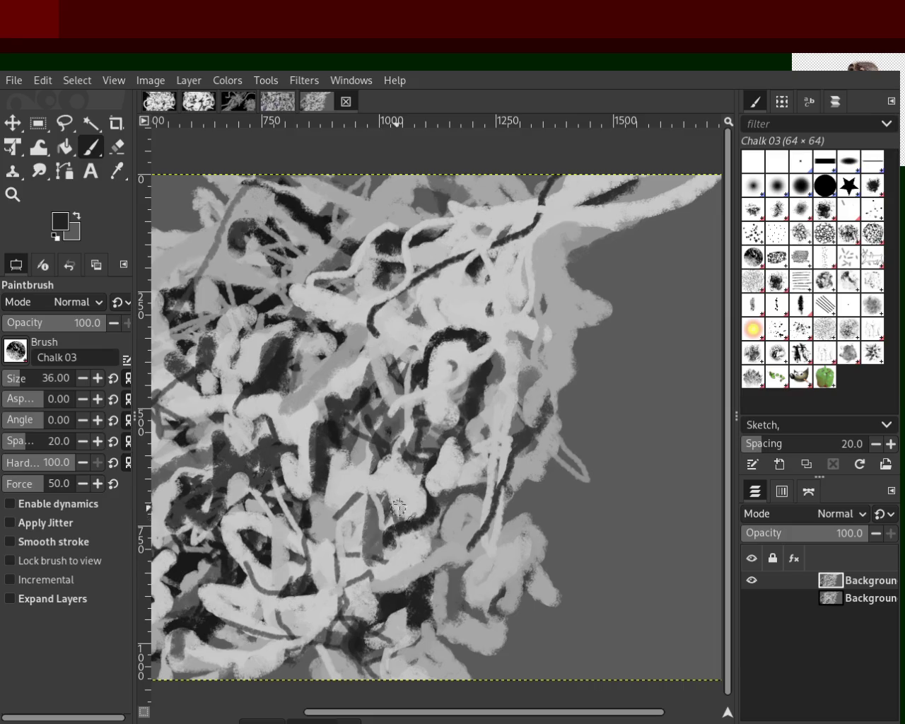
Paint a light grey diagonal stroke through the middle and a grey smear across the upper middle.
{"action": "left_click", "coordinate": [277, 487], "text": "ctrl"}
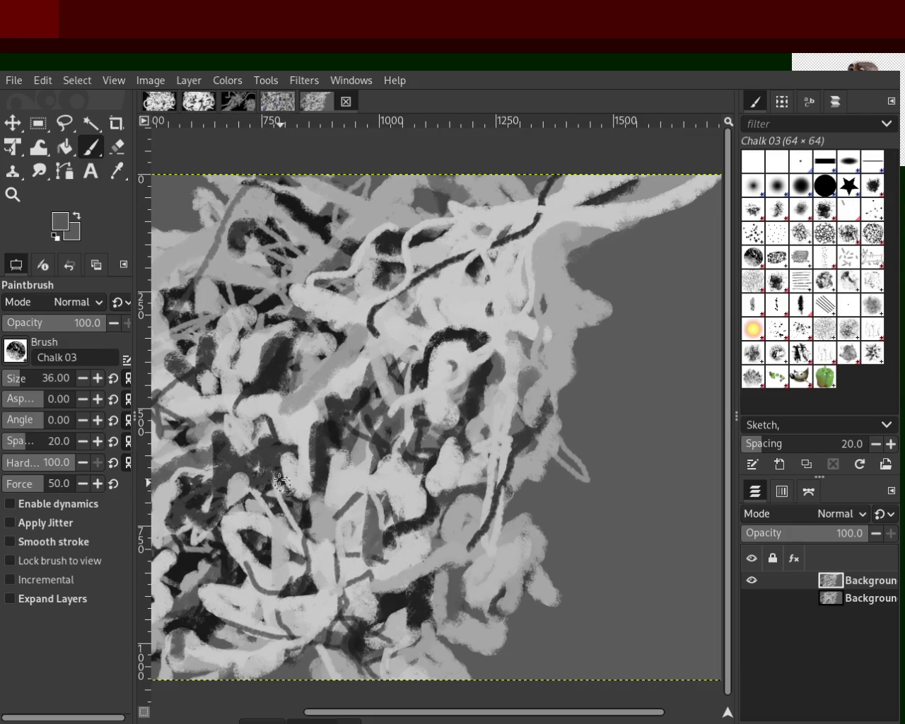
{"action": "left_click", "coordinate": [345, 365], "text": "ctrl"}
{"action": "left_click_drag", "start_coordinate": [381, 334], "coordinate": [306, 400]}
{"action": "left_click", "coordinate": [346, 351], "text": "ctrl"}
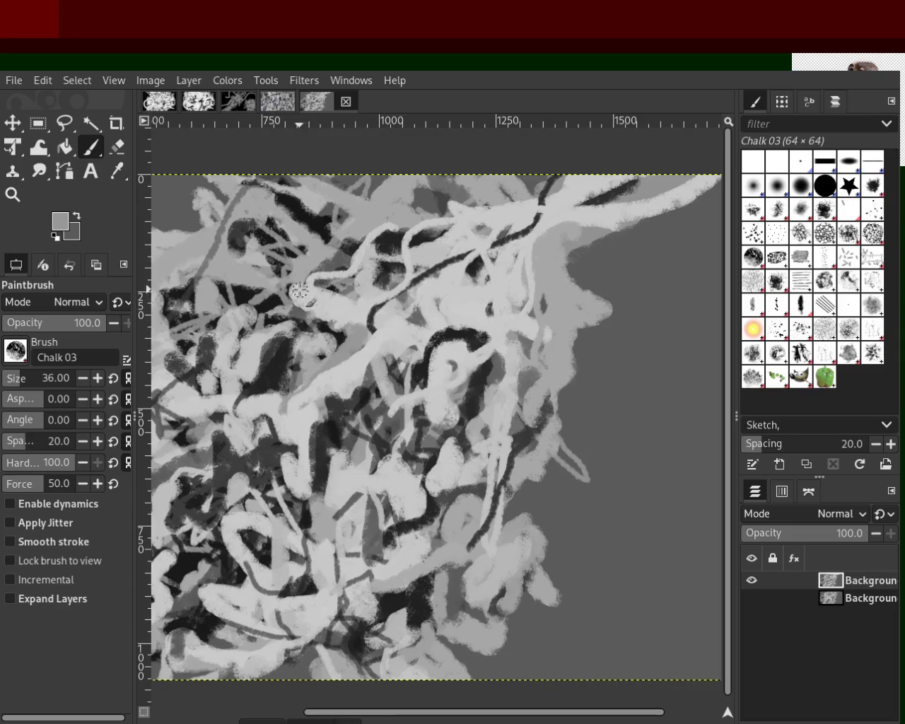
{"action": "left_click", "coordinate": [298, 312], "text": "ctrl"}
{"action": "left_click_drag", "start_coordinate": [298, 312], "coordinate": [344, 333]}
Replace a stray dark stroke near the centre with a small dark chalk dab.
{"action": "left_click", "coordinate": [276, 358], "text": "ctrl"}
{"action": "left_click", "coordinate": [249, 342], "text": "ctrl"}
{"action": "left_click", "coordinate": [234, 357], "text": "ctrl"}
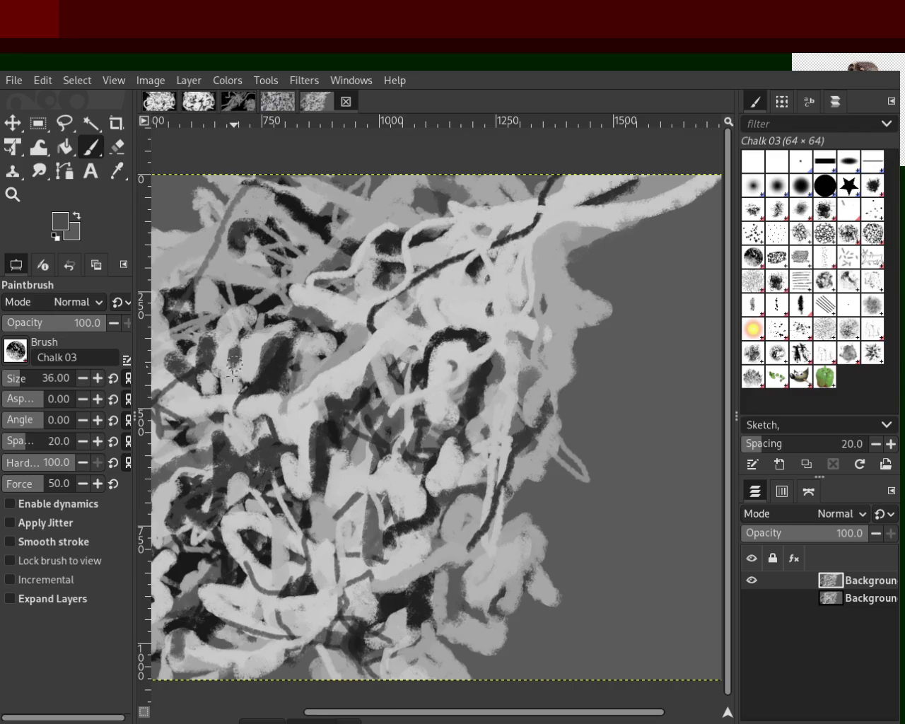
{"action": "left_click", "coordinate": [202, 346], "text": "ctrl"}
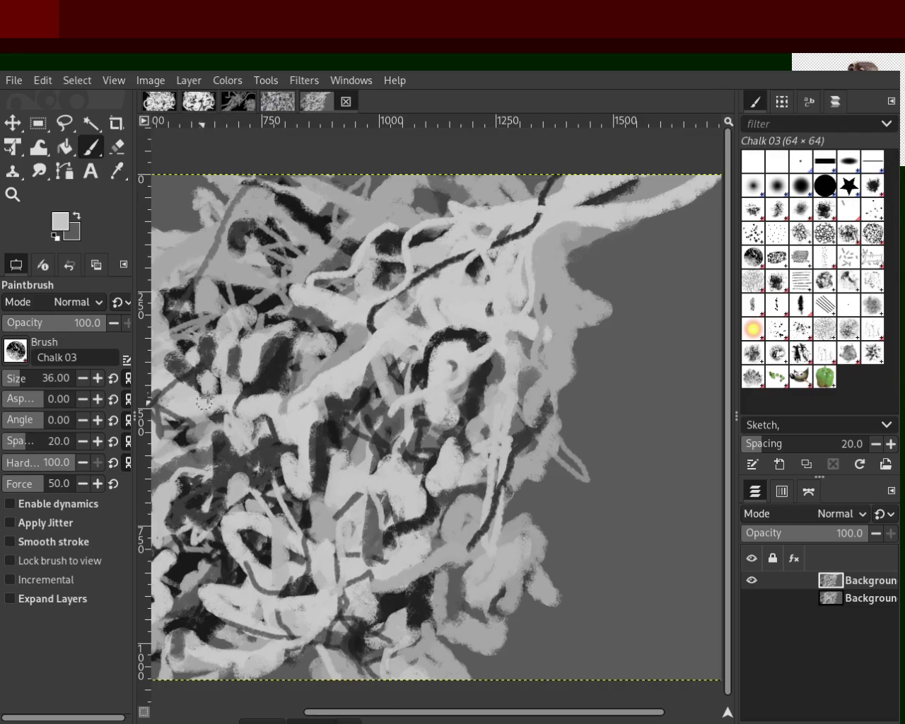
{"action": "left_click", "coordinate": [311, 281], "text": "ctrl"}
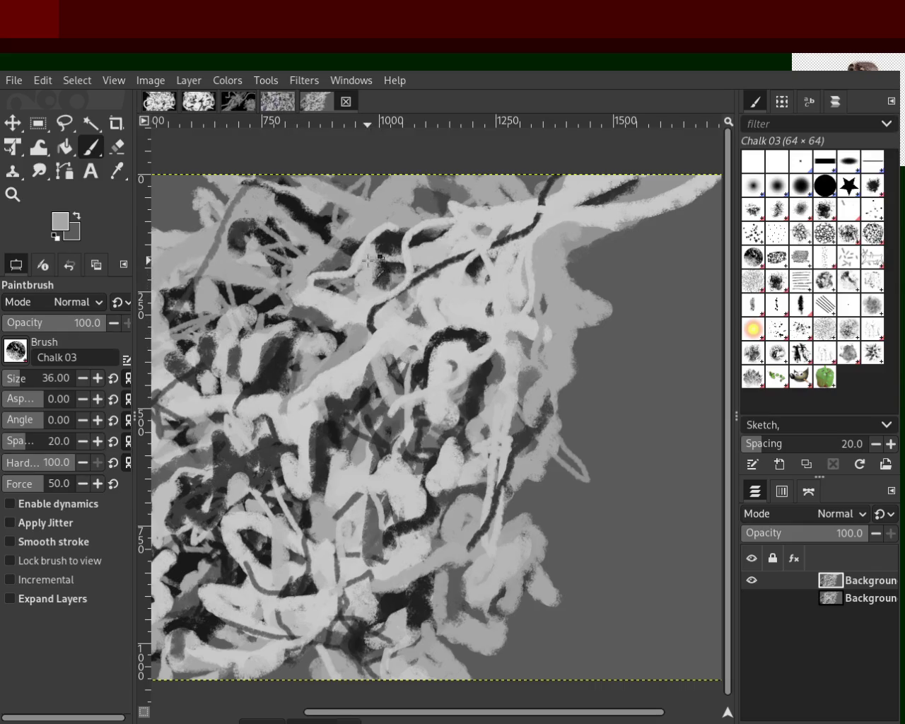
{"action": "left_click", "coordinate": [384, 238], "text": "ctrl"}
{"action": "left_click_drag", "start_coordinate": [382, 240], "coordinate": [375, 272]}
{"action": "key", "text": "ctrl+z"}
{"action": "left_click", "coordinate": [383, 271]}
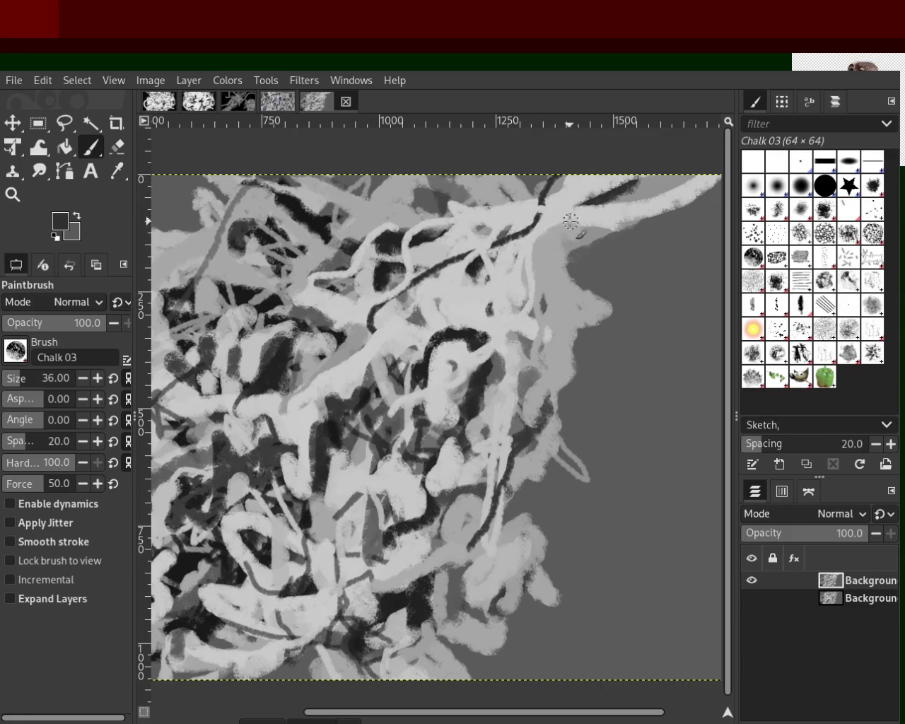
Paint a dark vertical stroke on the right side, retrying it until it fits.
{"action": "left_click_drag", "start_coordinate": [547, 232], "coordinate": [487, 440]}
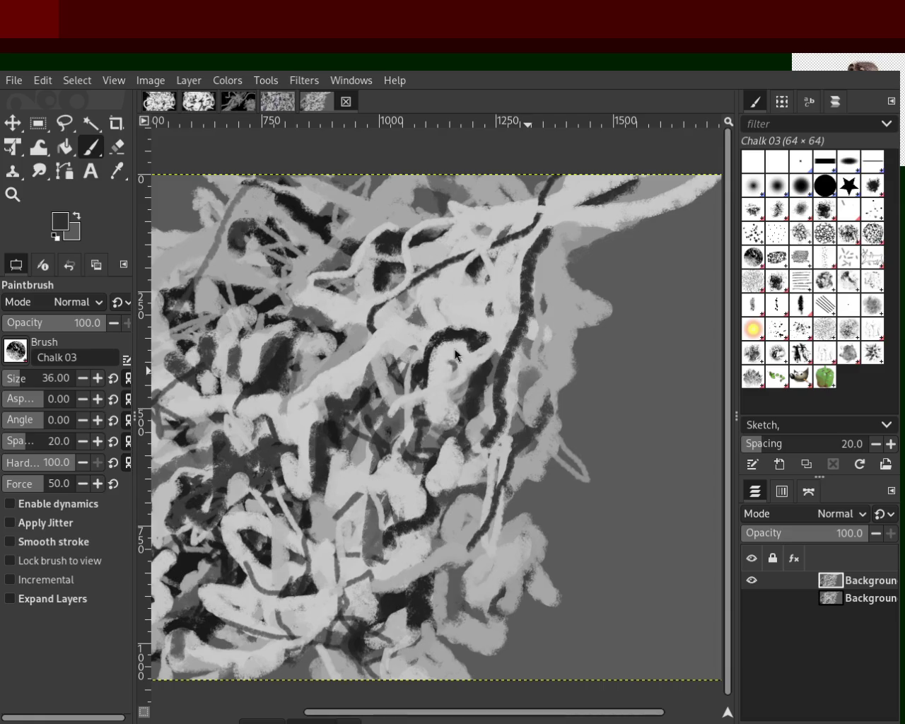
{"action": "key", "text": "ctrl+z"}
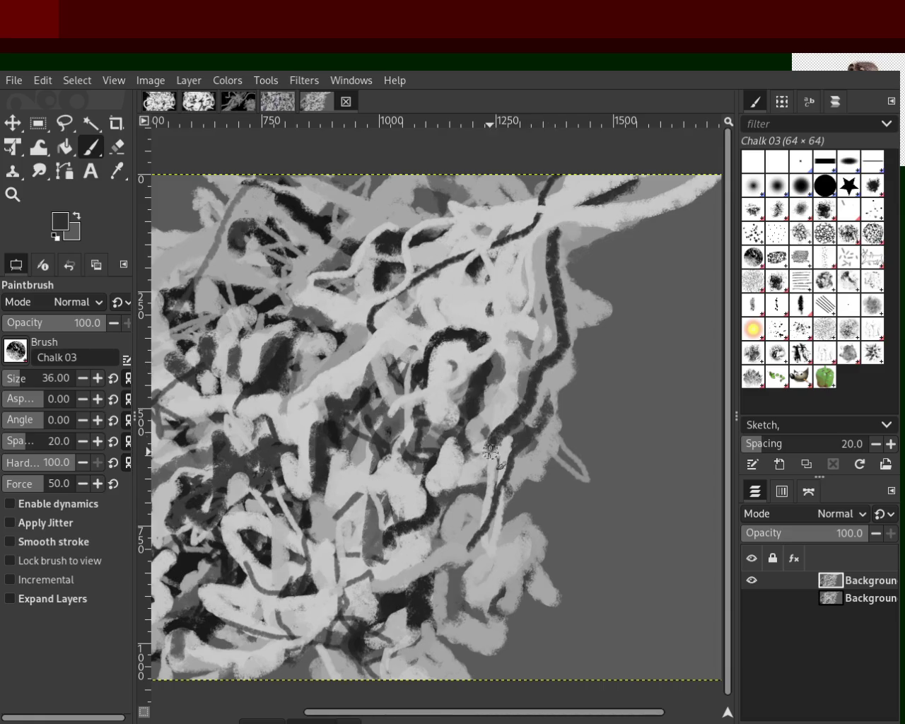
{"action": "left_click_drag", "start_coordinate": [565, 236], "coordinate": [518, 430]}
{"action": "key", "text": "ctrl+z"}
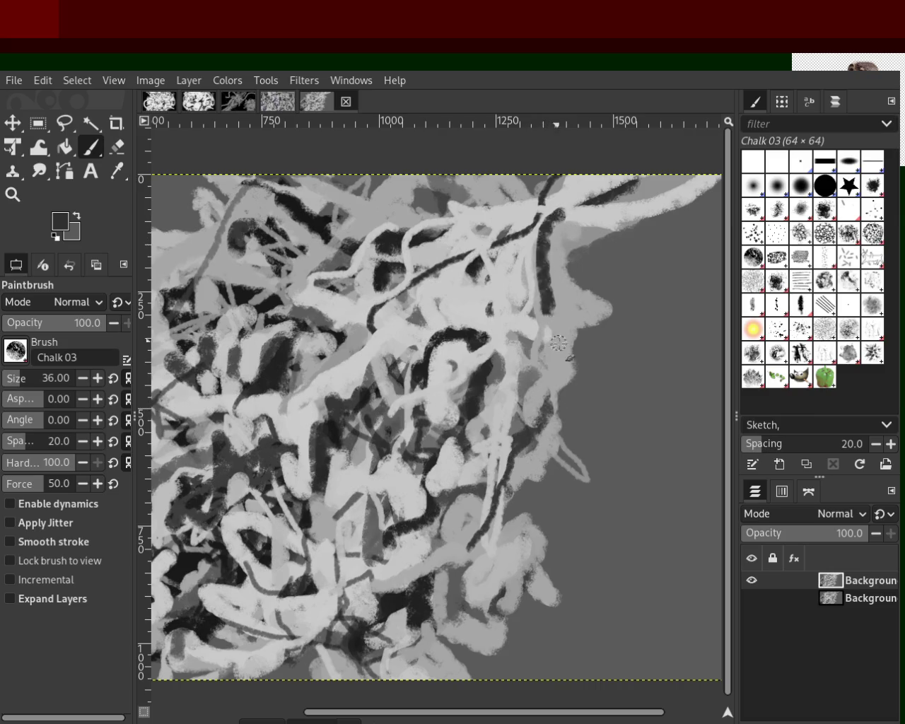
{"action": "left_click_drag", "start_coordinate": [552, 214], "coordinate": [504, 330]}
{"action": "key", "text": "ctrl+z"}
{"action": "left_click_drag", "start_coordinate": [550, 225], "coordinate": [535, 346]}
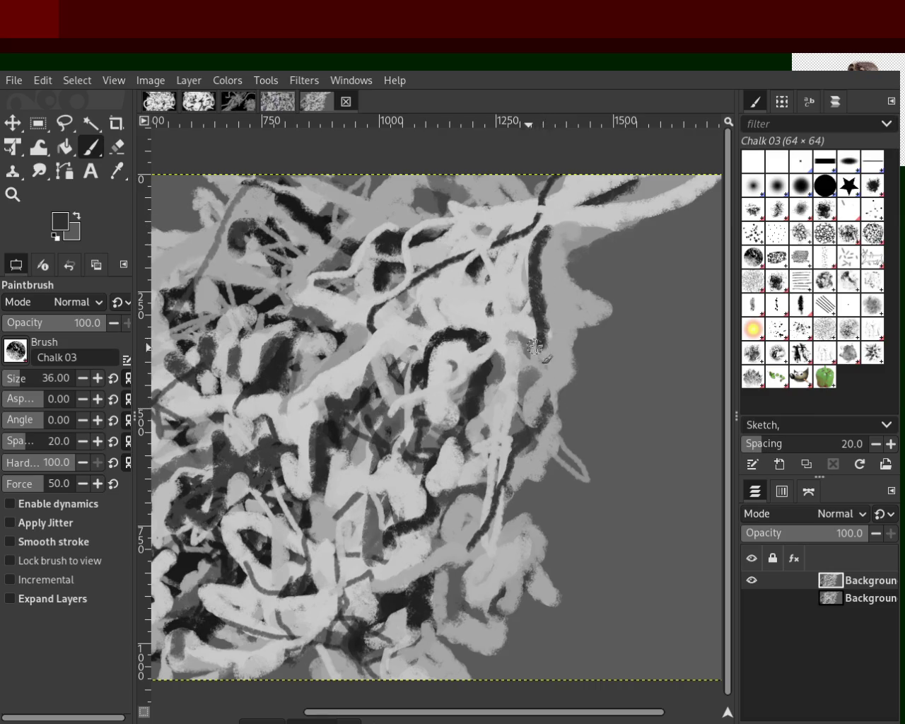
Paint a light grey stroke down the right edge and along the bottom, discarding earlier light attempts.
{"action": "left_click", "coordinate": [555, 205], "text": "ctrl"}
{"action": "left_click_drag", "start_coordinate": [541, 232], "coordinate": [530, 281]}
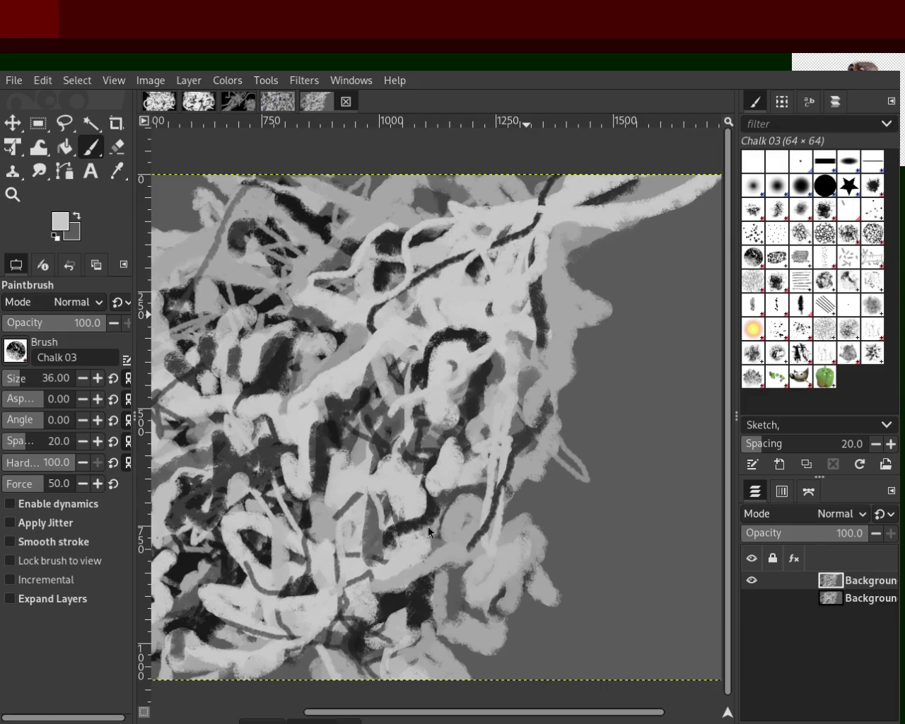
{"action": "key", "text": "ctrl+z"}
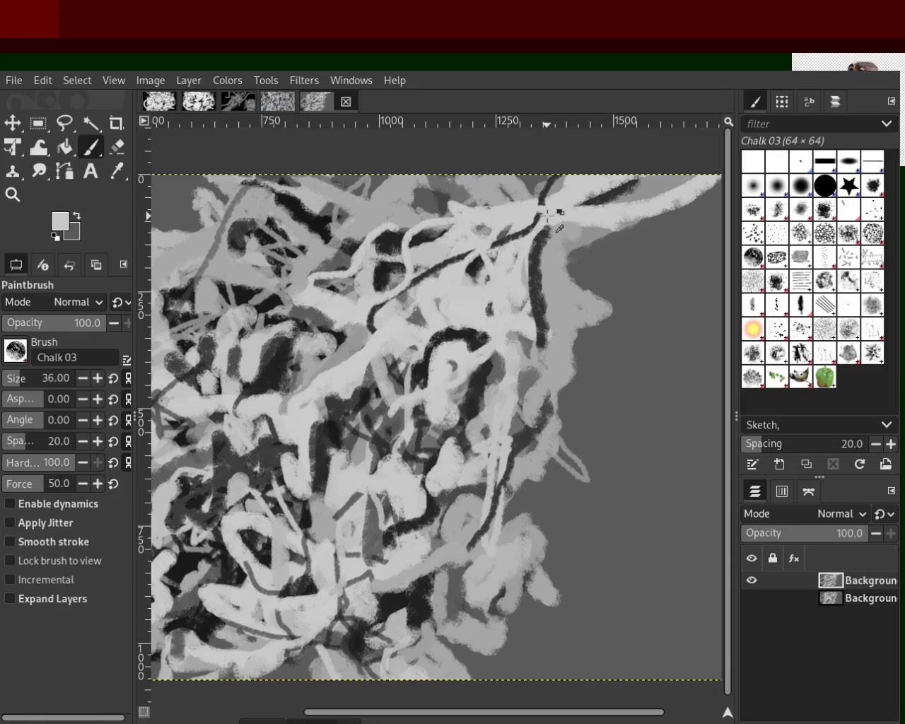
{"action": "left_click_drag", "start_coordinate": [544, 212], "coordinate": [485, 372]}
{"action": "key", "text": "ctrl+z"}
{"action": "left_click", "coordinate": [481, 353], "text": "ctrl"}
{"action": "left_click", "coordinate": [483, 346], "text": "ctrl"}
{"action": "left_click", "coordinate": [449, 357], "text": "ctrl"}
{"action": "left_click_drag", "start_coordinate": [505, 396], "coordinate": [441, 586]}
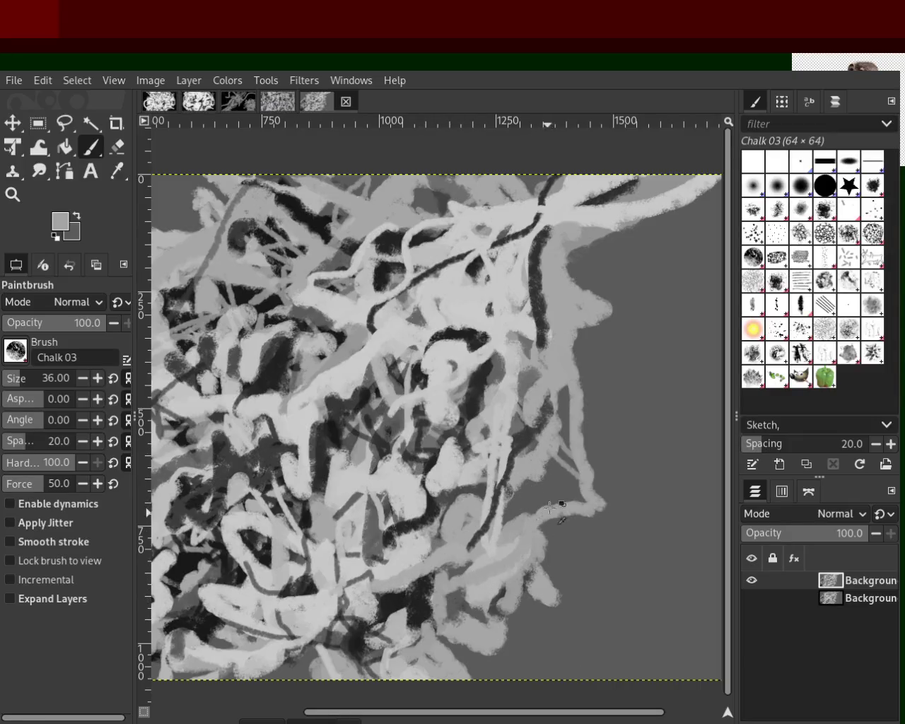
Paint a light stroke at the lower right, then undo it and two earlier strokes.
{"action": "mouse_move", "coordinate": [472, 577]}
{"action": "left_mouse_down"}
{"action": "mouse_move", "coordinate": [488, 566]}
{"action": "mouse_move", "coordinate": [287, 563]}
{"action": "left_mouse_up"}
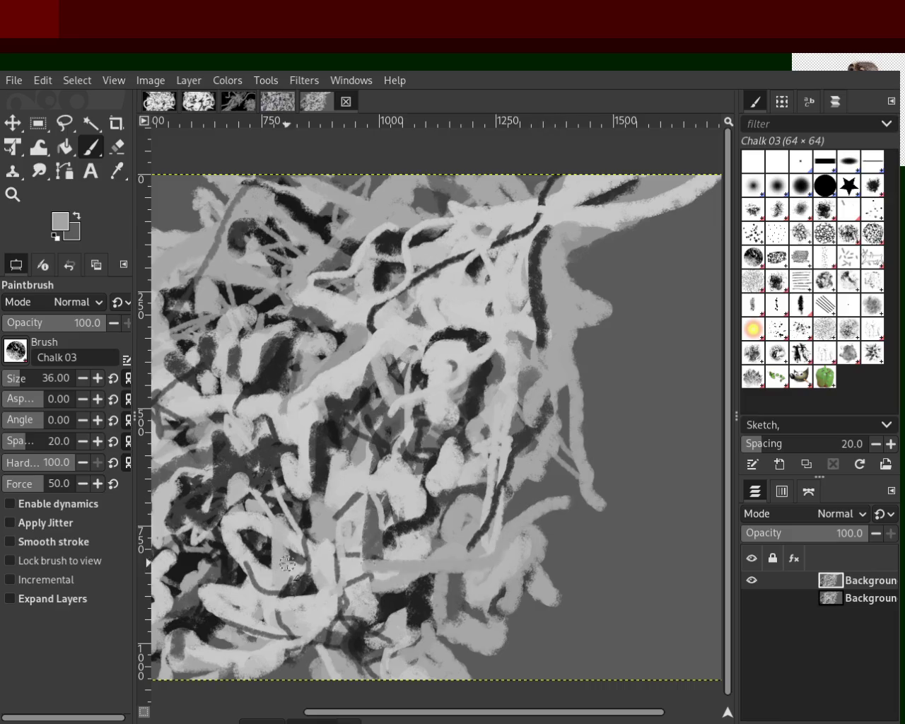
{"action": "key", "text": "ctrl+z"}
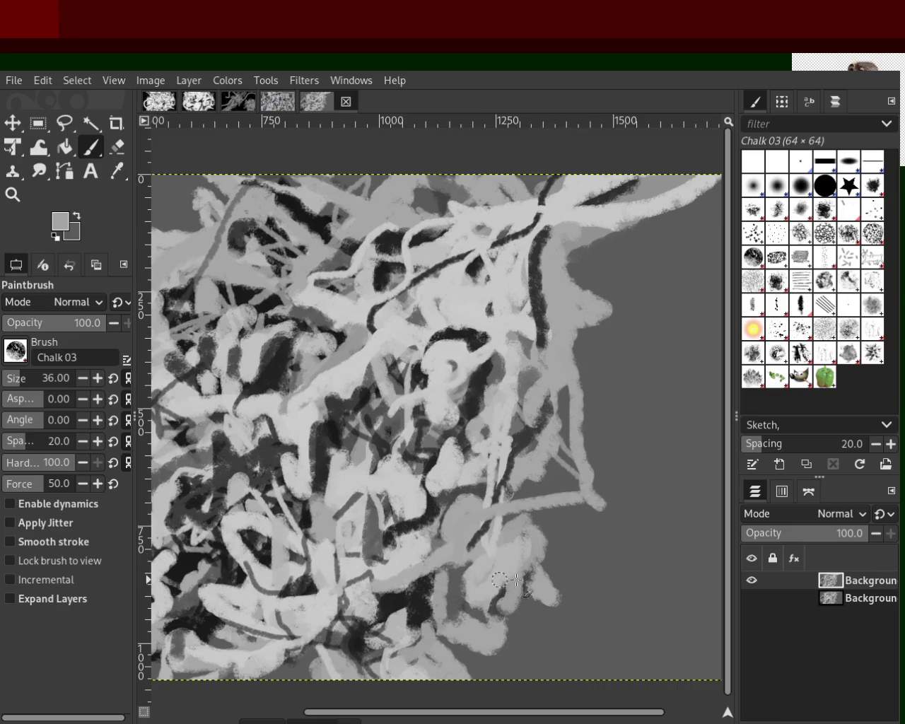
{"action": "key", "text": "ctrl+z"}
{"action": "key", "text": "ctrl+z"}
{"action": "key", "text": "ctrl+z"}
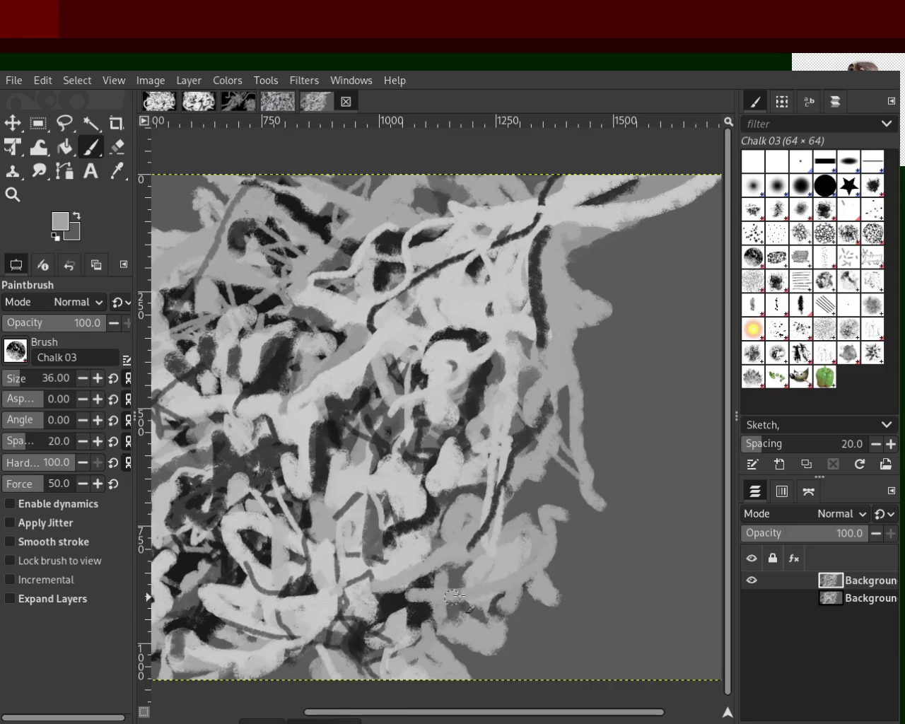
{"action": "key", "text": "ctrl+z"}
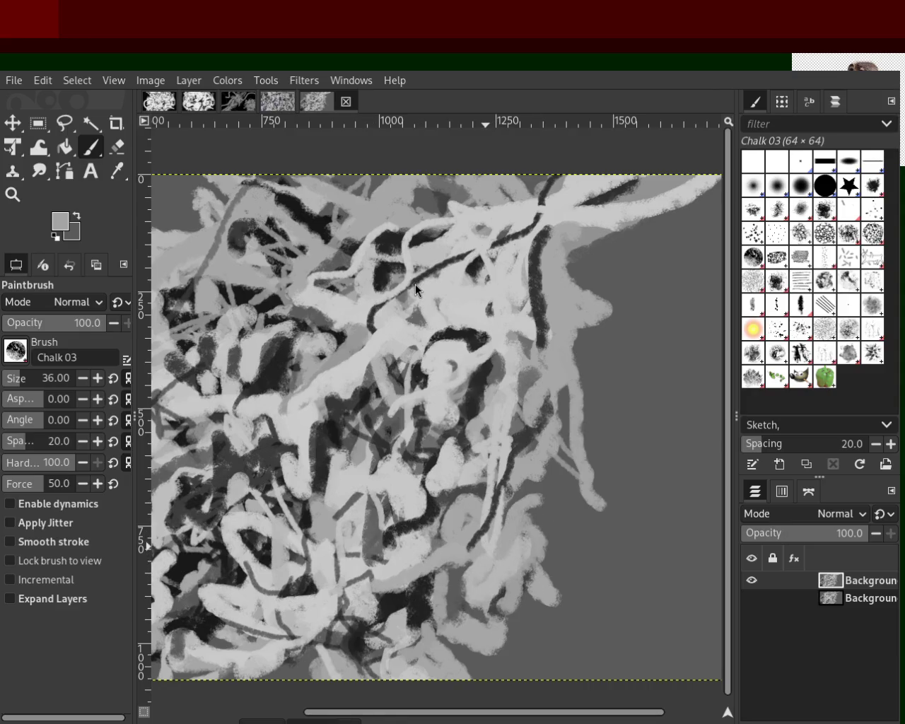
Add a faint light strip in the lower middle and a thin dark stroke through the lower right.
{"action": "left_click", "coordinate": [443, 474], "text": "ctrl"}
{"action": "left_click", "coordinate": [460, 438], "text": "ctrl"}
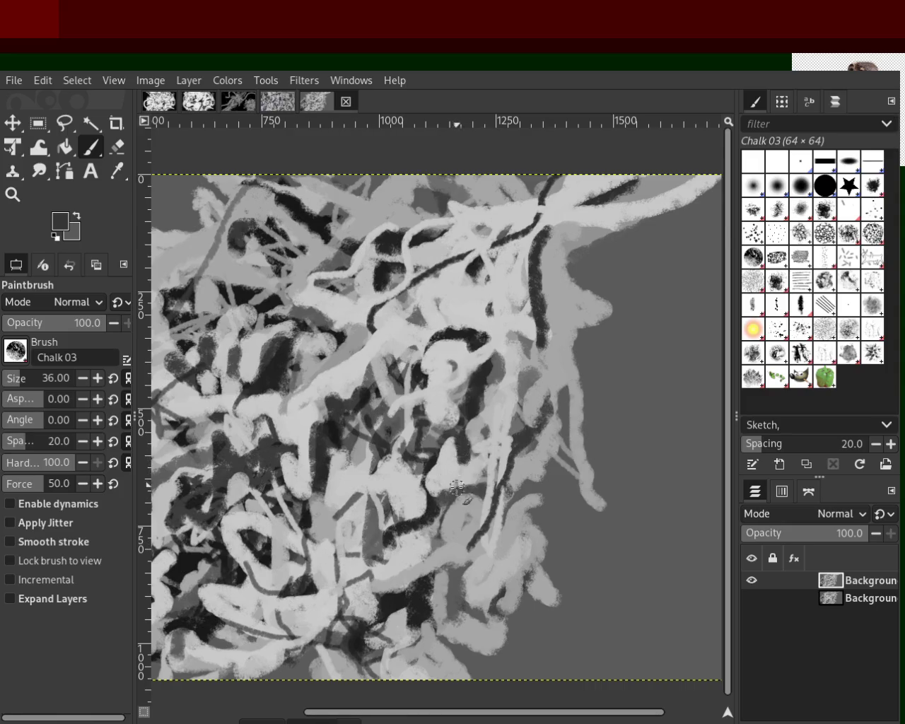
{"action": "left_click", "coordinate": [403, 541], "text": "ctrl"}
{"action": "key", "text": "ctrl+z"}
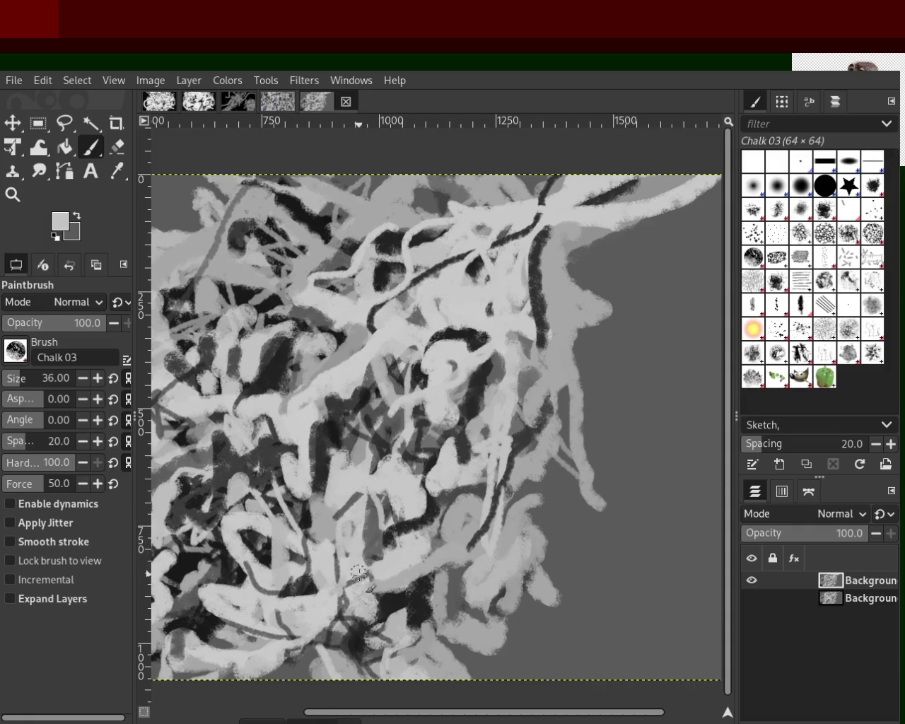
{"action": "left_click_drag", "start_coordinate": [364, 499], "coordinate": [359, 578]}
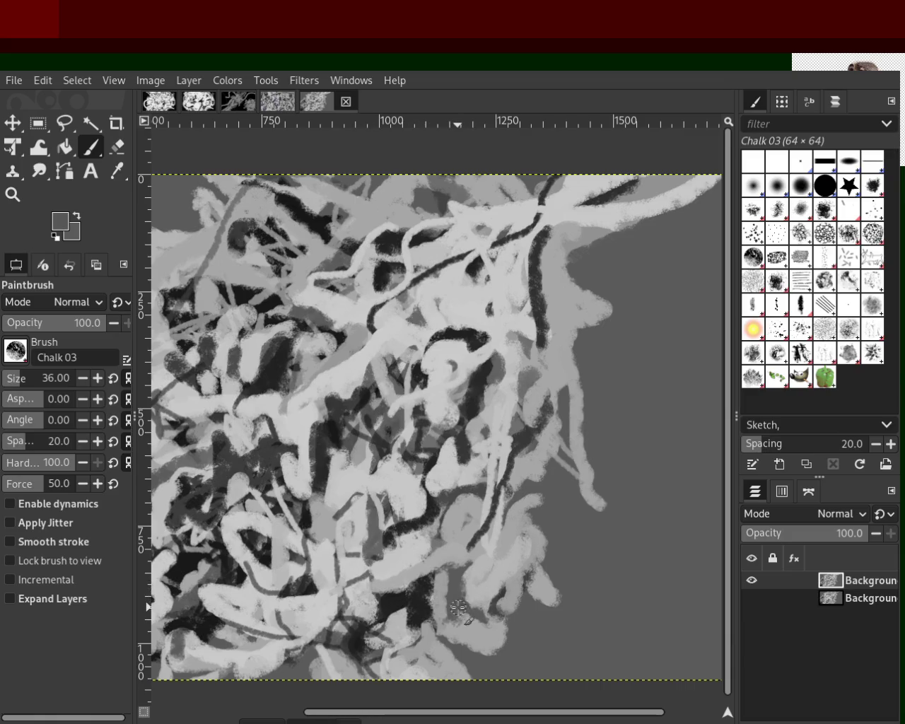
{"action": "left_click_drag", "start_coordinate": [507, 442], "coordinate": [429, 644]}
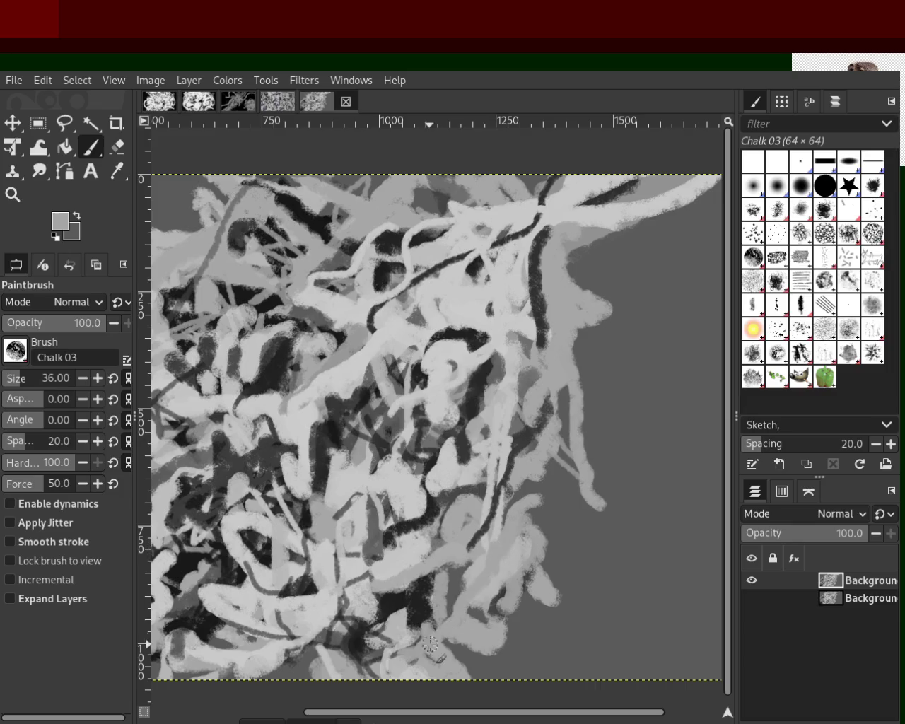
Paint a light stroke out to the top-right edge and a light-grey stroke near the bottom.
{"action": "left_click", "coordinate": [595, 234], "text": "ctrl"}
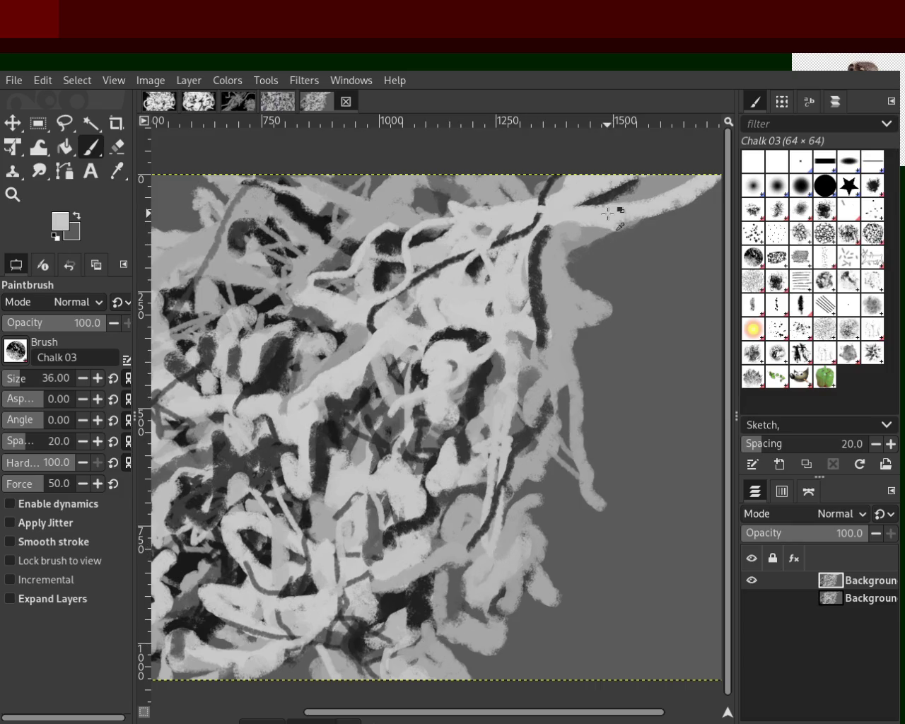
{"action": "left_click_drag", "start_coordinate": [597, 237], "coordinate": [722, 178]}
{"action": "left_click", "coordinate": [429, 513], "text": "ctrl"}
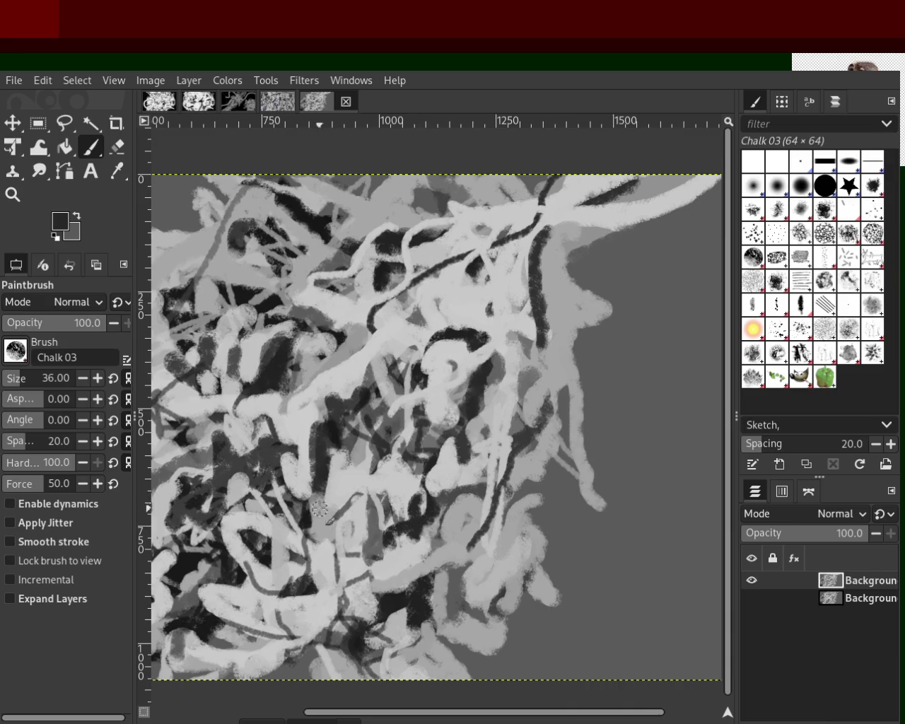
{"action": "left_click", "coordinate": [491, 541], "text": "ctrl"}
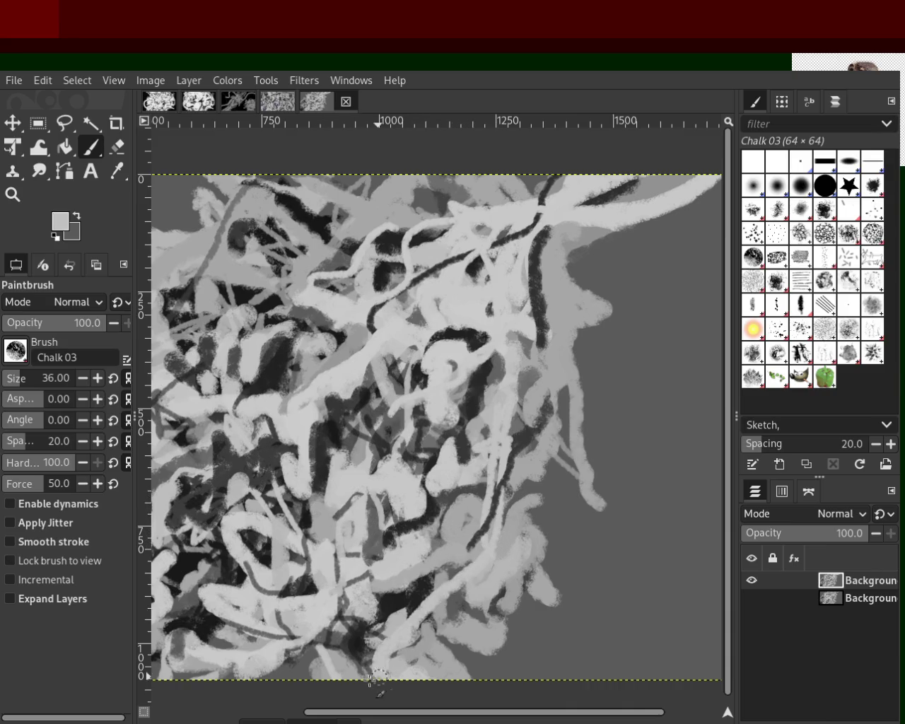
{"action": "left_click_drag", "start_coordinate": [357, 636], "coordinate": [338, 666]}
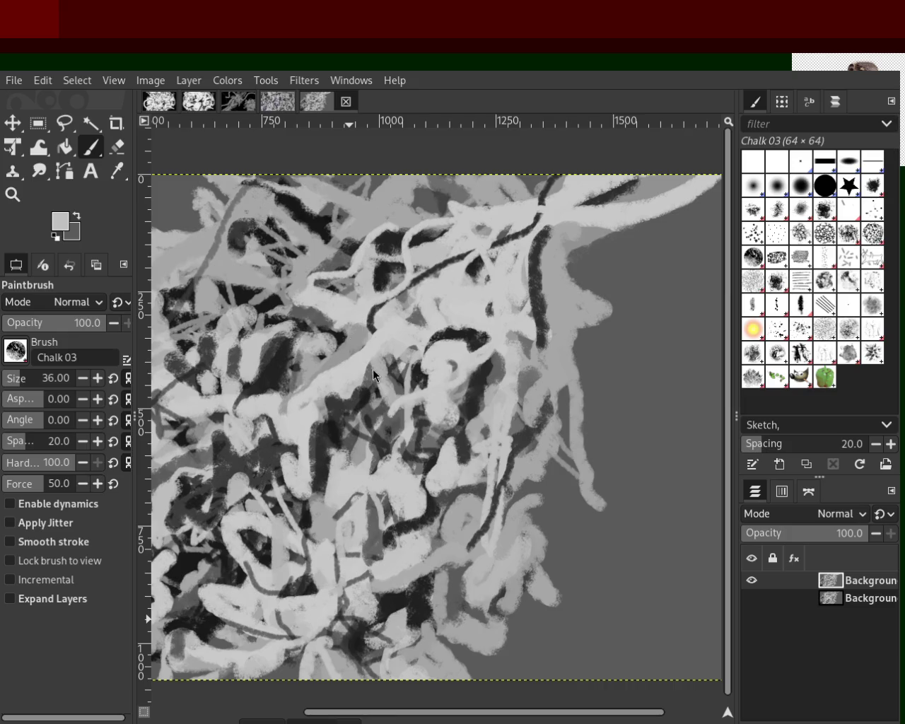
Paint light grey over the dark curve in the lower middle.
{"action": "left_click", "coordinate": [427, 522], "text": "ctrl"}
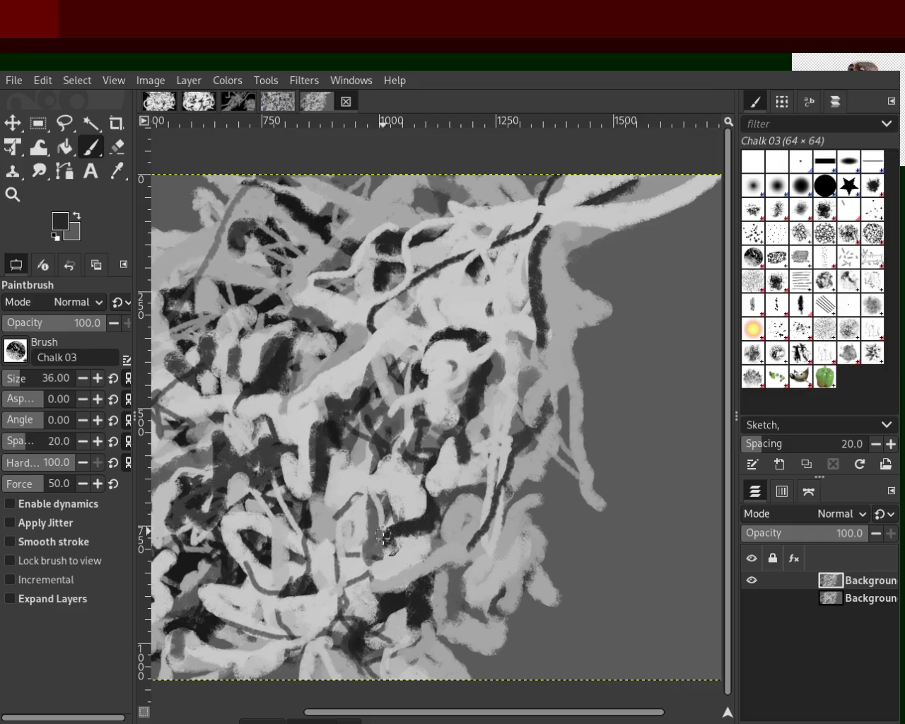
{"action": "left_click", "coordinate": [413, 541], "text": "ctrl"}
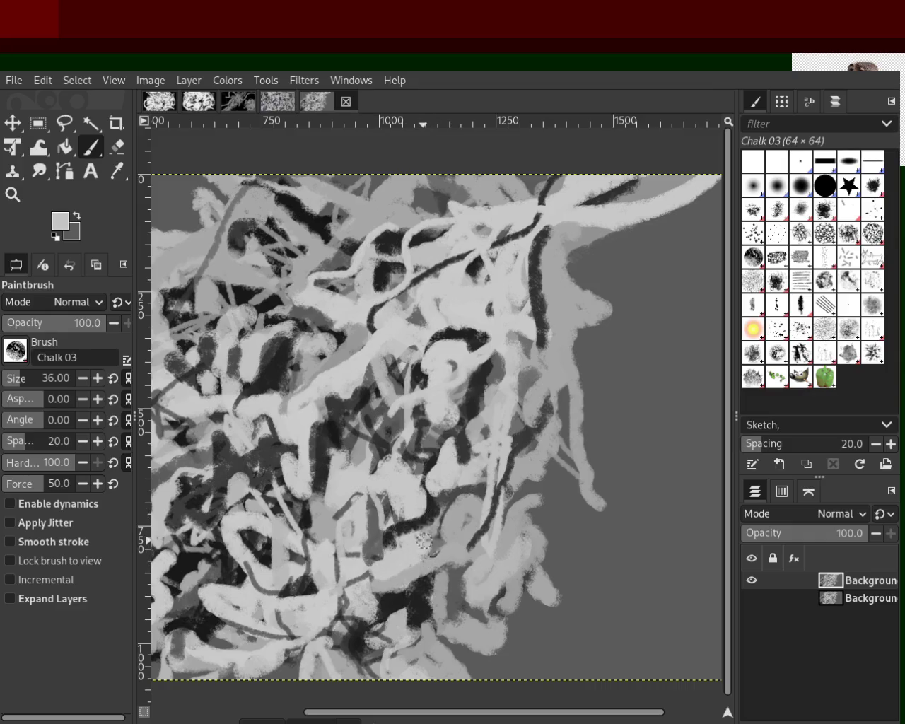
{"action": "left_click_drag", "start_coordinate": [404, 541], "coordinate": [452, 531]}
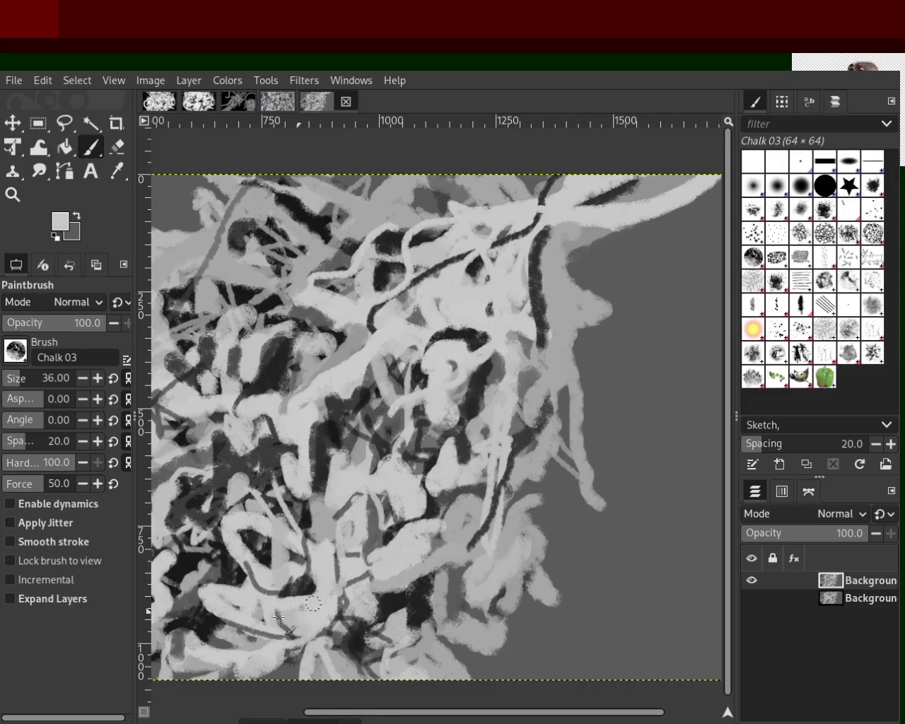
{"action": "left_click", "coordinate": [272, 563], "text": "ctrl"}
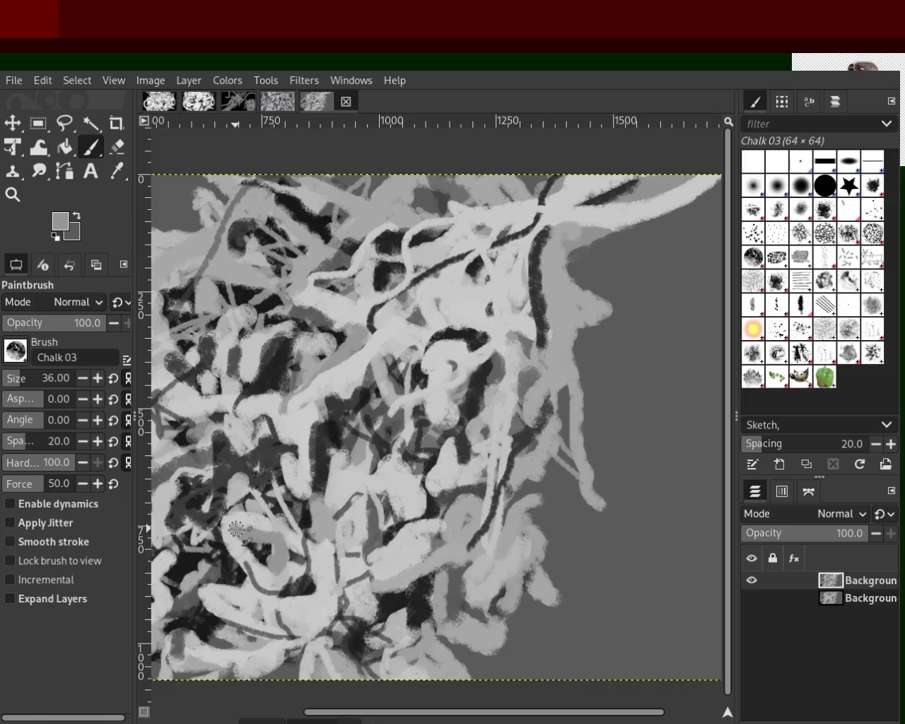
{"action": "left_click", "coordinate": [271, 562], "text": "ctrl"}
{"action": "left_click", "coordinate": [264, 561], "text": "ctrl"}
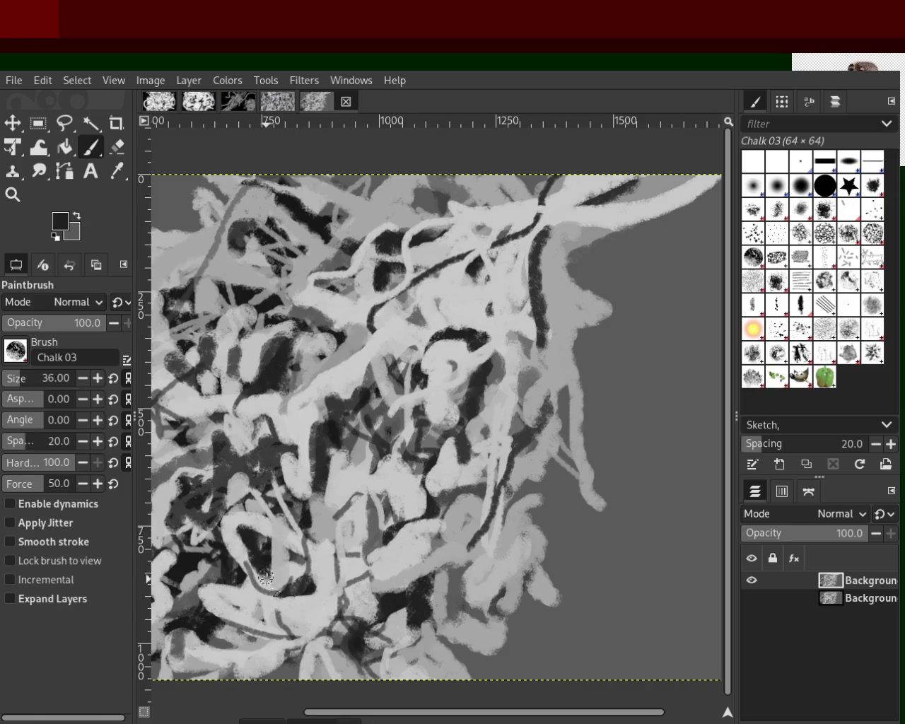
Add a diagonal light-grey strand running down-left through the lower middle.
{"action": "left_click", "coordinate": [314, 415], "text": "ctrl"}
{"action": "mouse_move", "coordinate": [325, 402]}
{"action": "left_mouse_down"}
{"action": "mouse_move", "coordinate": [316, 465]}
{"action": "mouse_move", "coordinate": [282, 523]}
{"action": "left_mouse_up"}
{"action": "key", "text": "ctrl+z"}
{"action": "key", "text": "ctrl+z"}
{"action": "left_click_drag", "start_coordinate": [340, 382], "coordinate": [313, 480]}
{"action": "key", "text": "ctrl+z"}
{"action": "left_click_drag", "start_coordinate": [382, 345], "coordinate": [311, 449]}
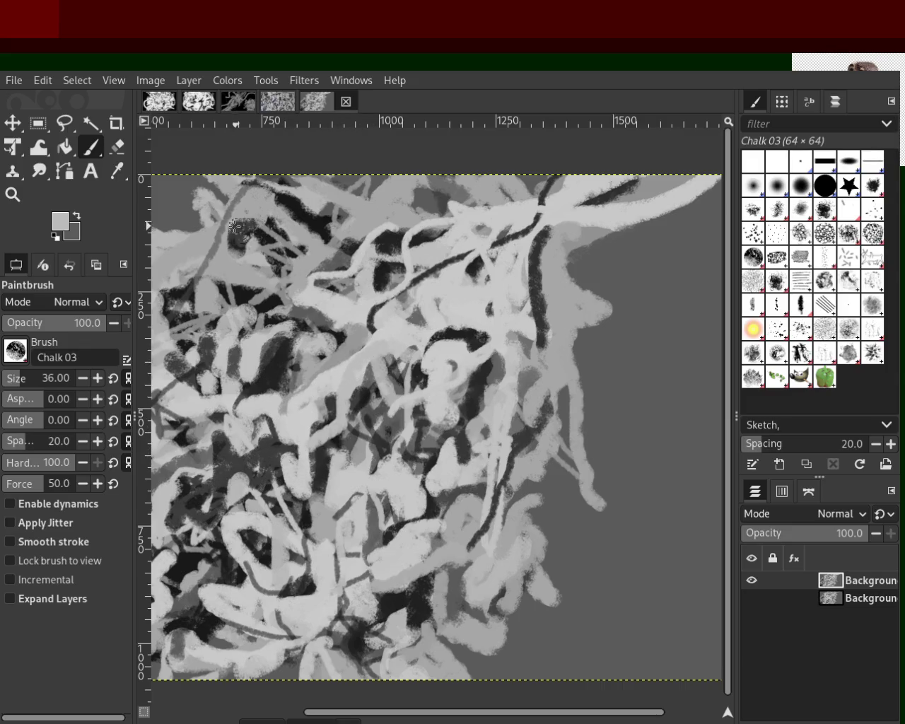
Zoom the view until the whole chalk painting fits on screen, then return to the Paintbrush.
{"action": "left_click", "coordinate": [13, 195]}
{"action": "left_click", "coordinate": [508, 375], "text": "ctrl"}
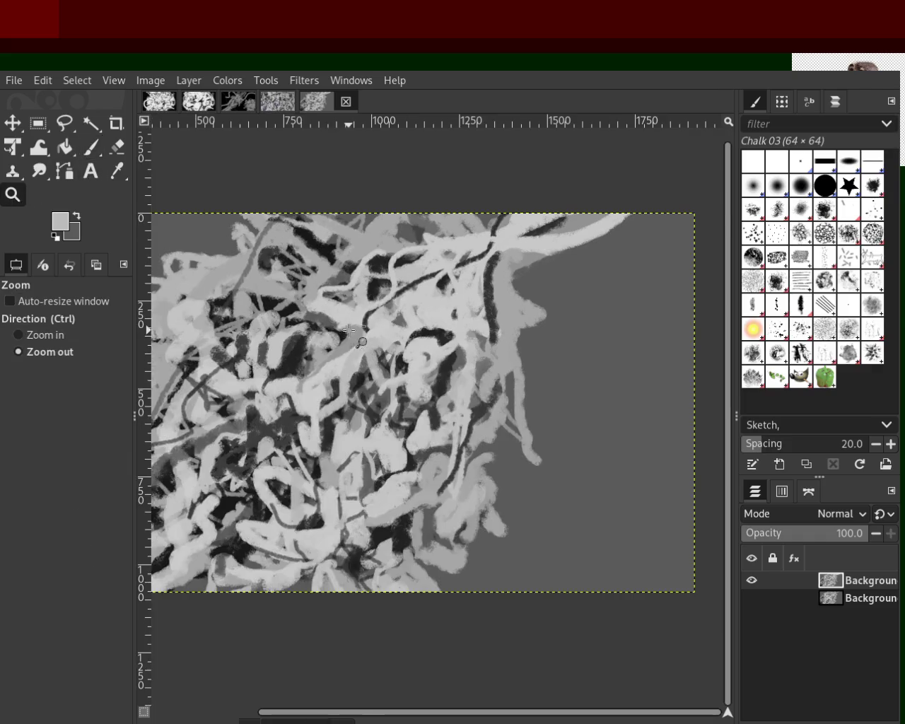
{"action": "left_click", "coordinate": [494, 371]}
{"action": "left_click", "coordinate": [494, 371], "text": "ctrl"}
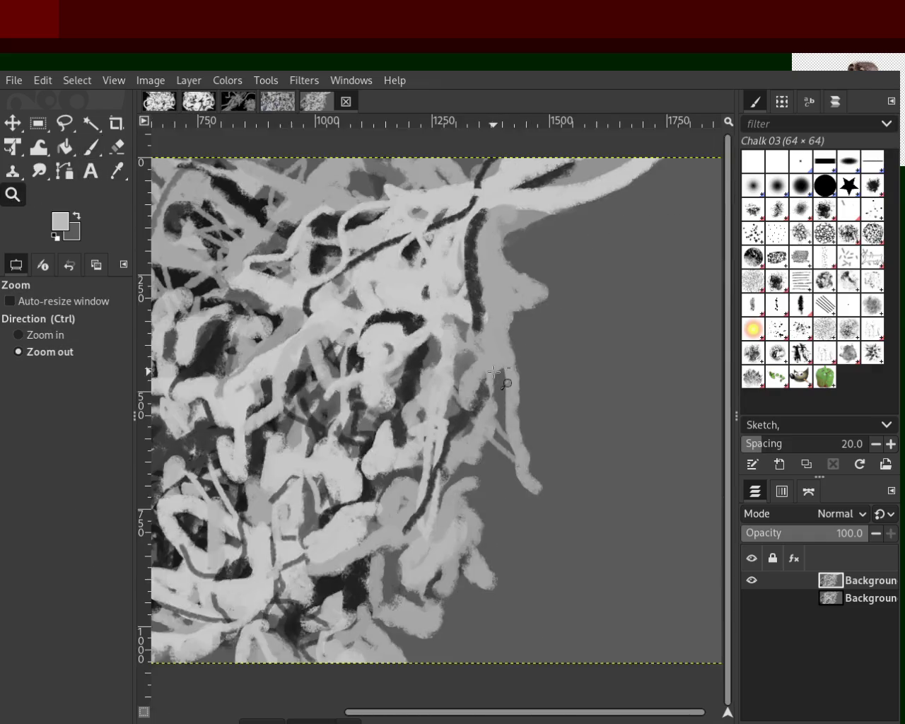
{"action": "left_click", "coordinate": [293, 377], "text": "ctrl"}
{"action": "left_click", "coordinate": [318, 369], "text": "ctrl"}
{"action": "left_click", "coordinate": [329, 365]}
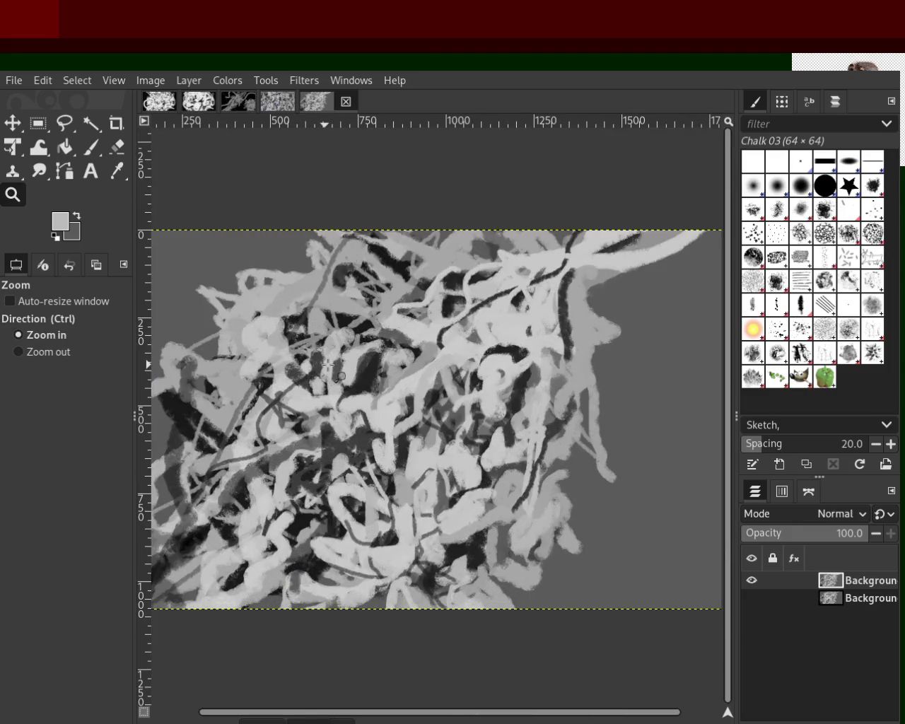
{"action": "key", "text": "ctrl"}
{"action": "left_click", "coordinate": [424, 403]}
{"action": "left_click", "coordinate": [424, 403], "text": "ctrl"}
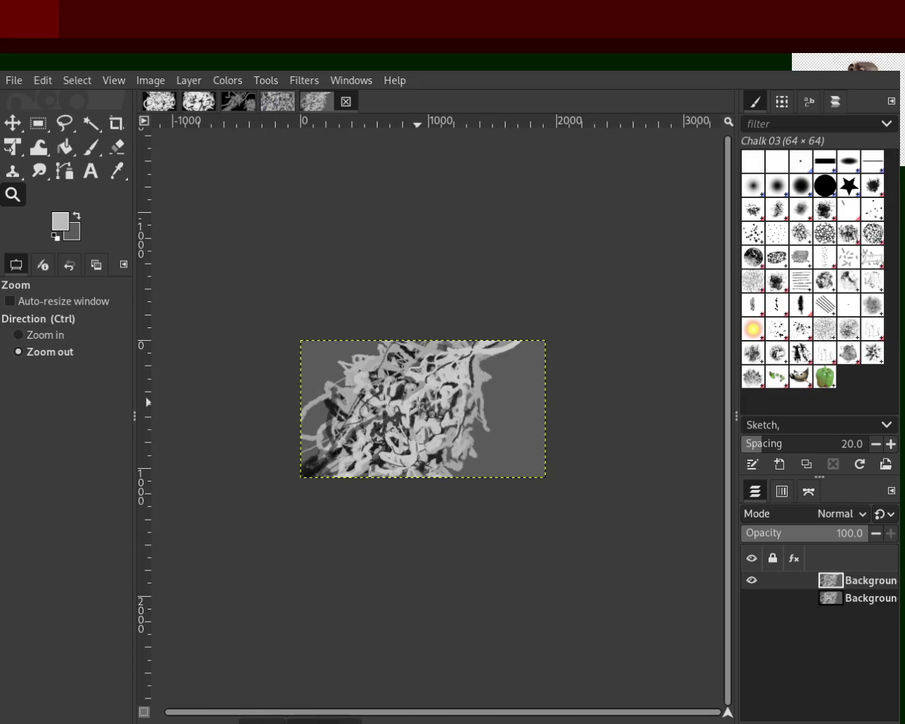
{"action": "left_click", "coordinate": [431, 399]}
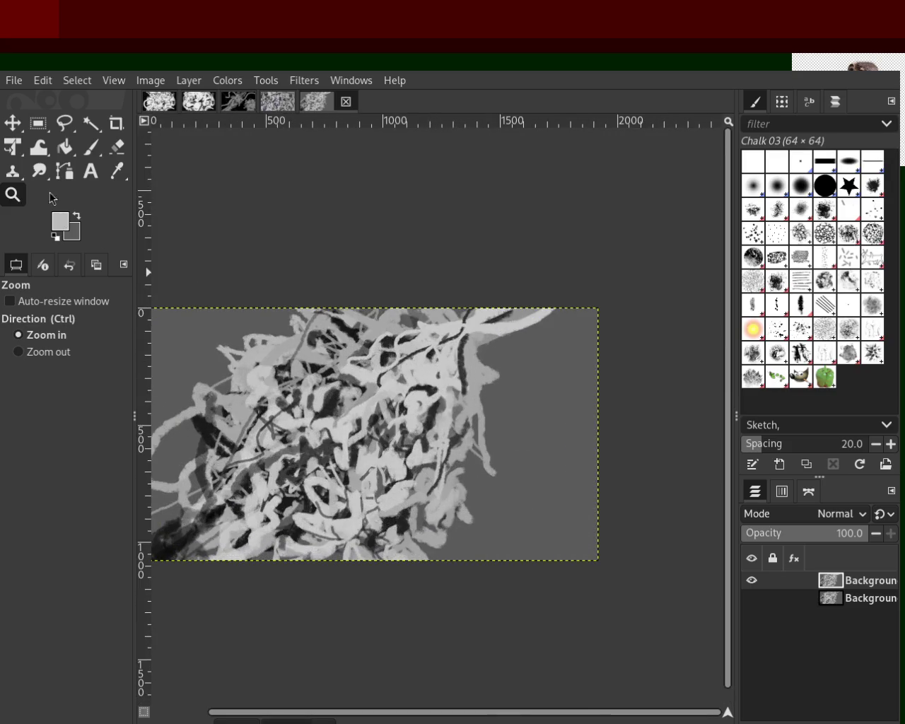
{"action": "left_click", "coordinate": [91, 147]}
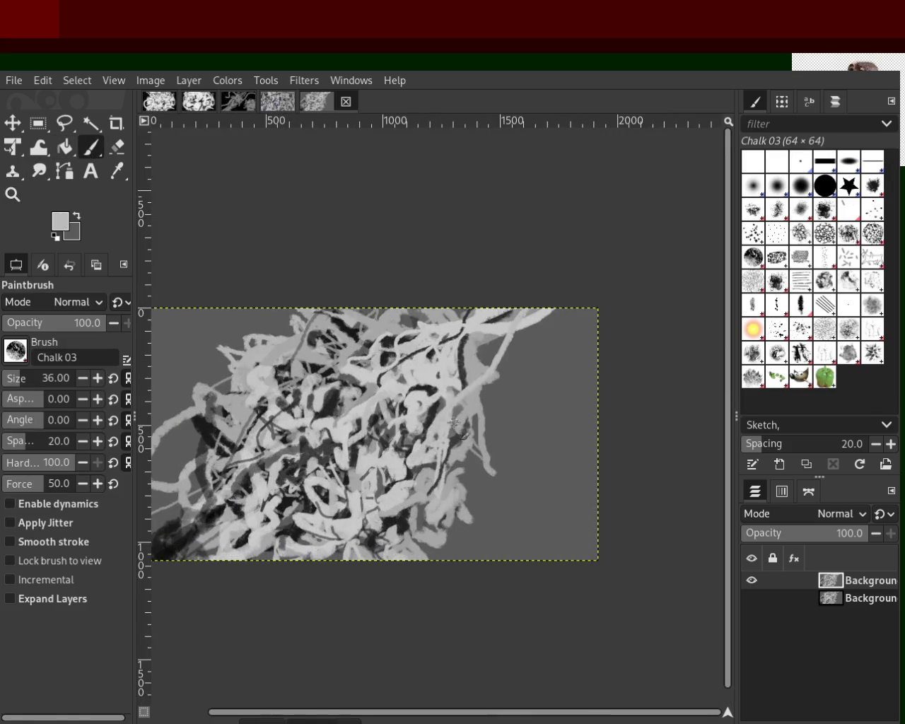
Paint light strokes from the top-right edge toward the centre, undoing each failed attempt.
{"action": "left_click_drag", "start_coordinate": [459, 393], "coordinate": [558, 311]}
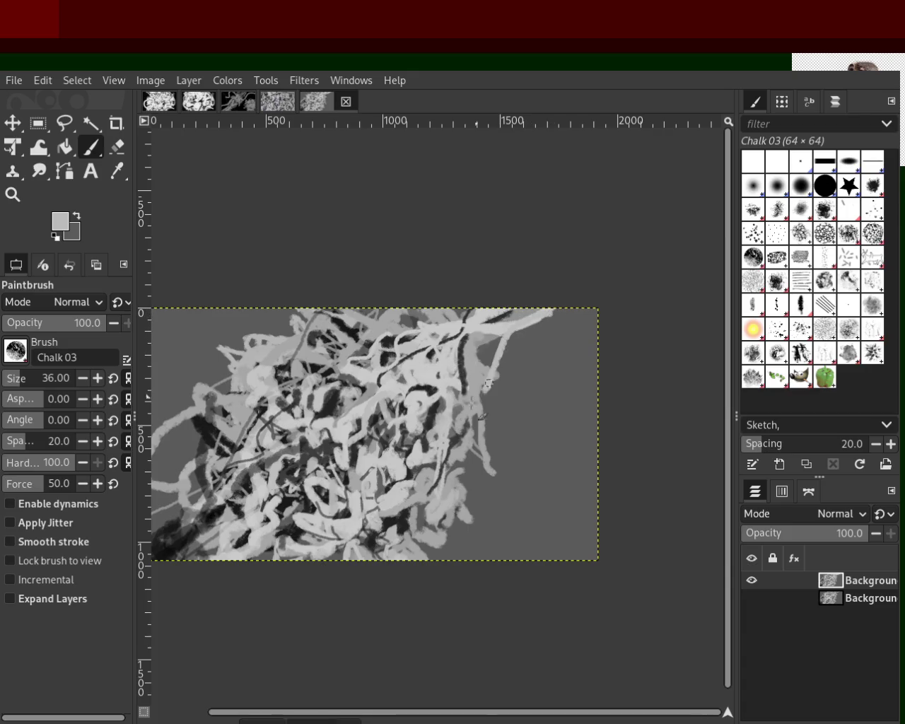
{"action": "mouse_move", "coordinate": [456, 420]}
{"action": "left_mouse_down"}
{"action": "mouse_move", "coordinate": [546, 327]}
{"action": "mouse_move", "coordinate": [488, 383]}
{"action": "left_mouse_up"}
{"action": "key", "text": "ctrl+z"}
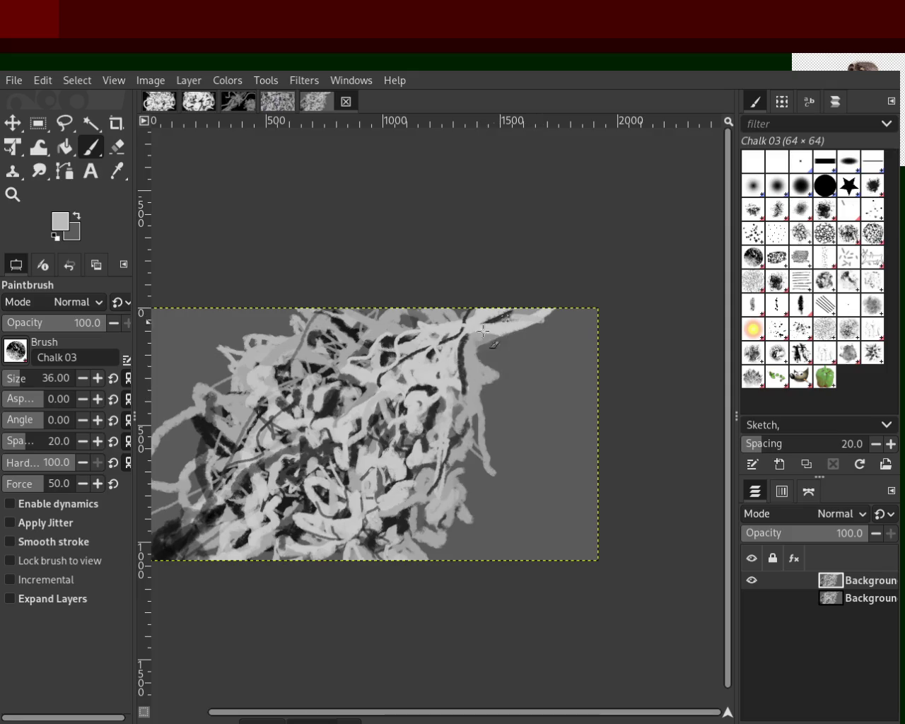
{"action": "key", "text": "ctrl+z"}
{"action": "left_click_drag", "start_coordinate": [537, 319], "coordinate": [470, 399]}
{"action": "key", "text": "ctrl+z"}
{"action": "left_click_drag", "start_coordinate": [546, 317], "coordinate": [487, 374]}
{"action": "key", "text": "ctrl+z"}
{"action": "mouse_move", "coordinate": [544, 311]}
{"action": "left_mouse_down"}
{"action": "mouse_move", "coordinate": [513, 330]}
{"action": "mouse_move", "coordinate": [481, 383]}
{"action": "left_mouse_up"}
{"action": "key", "text": "ctrl+z"}
{"action": "left_click", "coordinate": [523, 315], "text": "ctrl"}
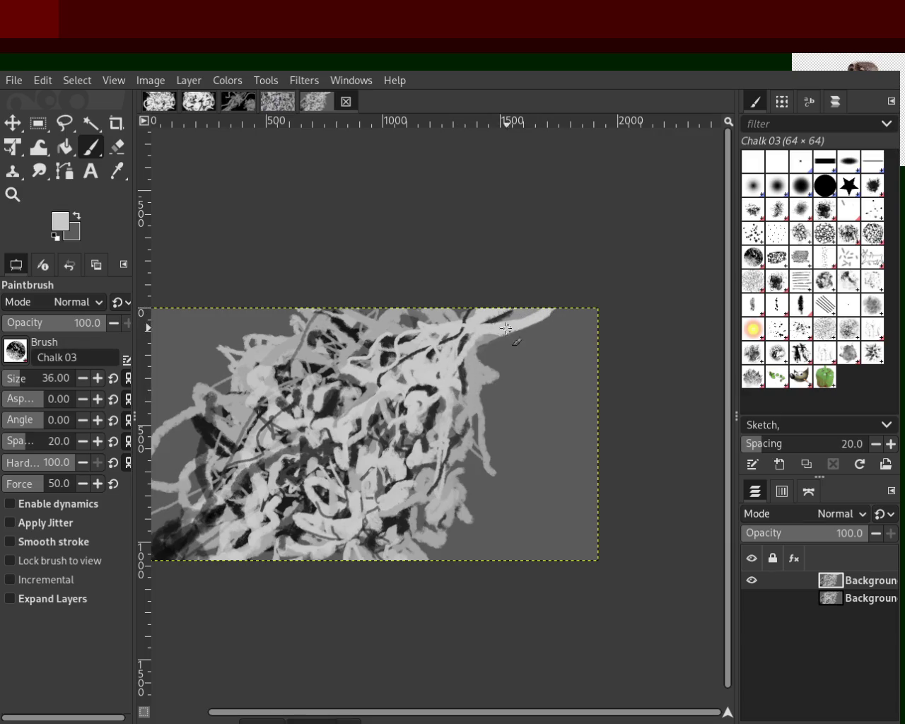
{"action": "key", "text": "ctrl+z"}
Keep redrawing the light curve that reaches the top-right edge, trying several shapes.
{"action": "left_click_drag", "start_coordinate": [545, 313], "coordinate": [429, 403]}
{"action": "key", "text": "ctrl+z"}
{"action": "left_click_drag", "start_coordinate": [531, 311], "coordinate": [467, 378]}
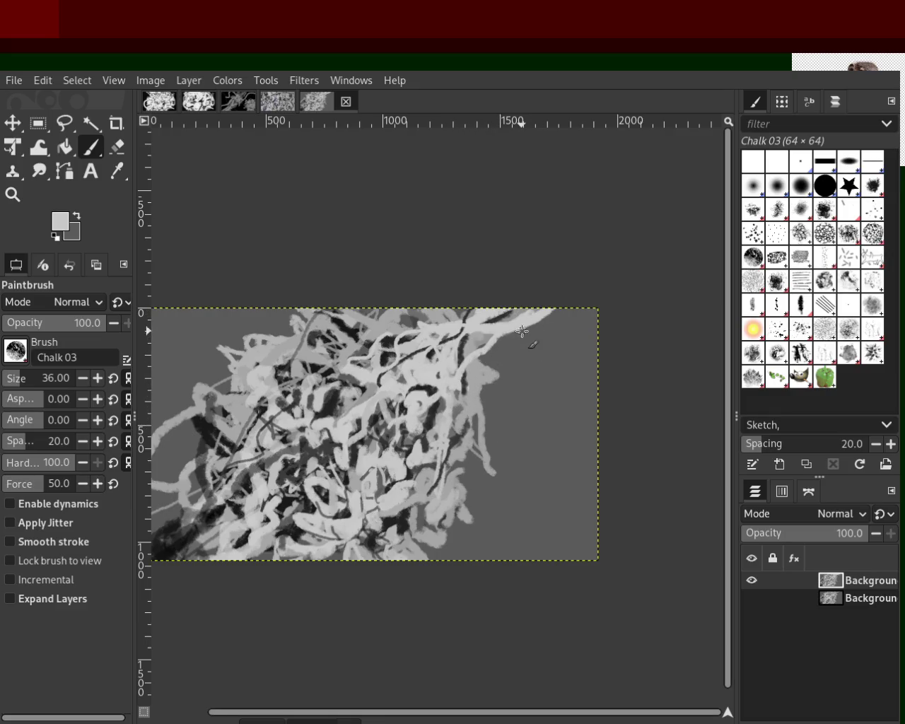
{"action": "key", "text": "ctrl+z"}
{"action": "left_click_drag", "start_coordinate": [545, 313], "coordinate": [459, 364]}
{"action": "key", "text": "ctrl+z"}
{"action": "left_click_drag", "start_coordinate": [546, 311], "coordinate": [438, 353]}
{"action": "key", "text": "ctrl+z"}
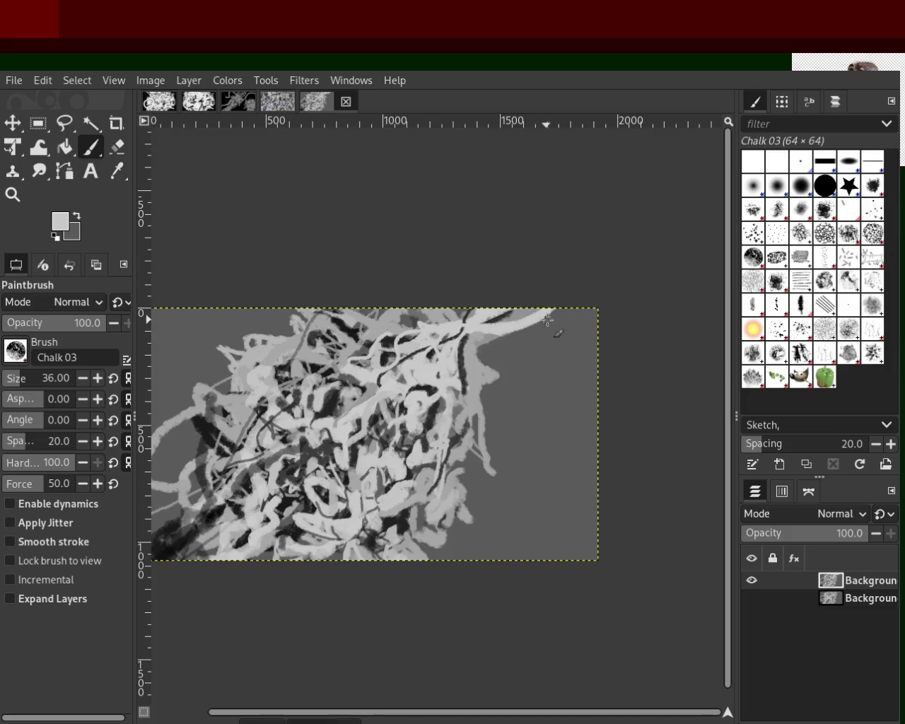
{"action": "left_click_drag", "start_coordinate": [547, 320], "coordinate": [464, 404]}
{"action": "key", "text": "ctrl+z"}
{"action": "key", "text": "ctrl+z"}
{"action": "mouse_move", "coordinate": [551, 311]}
{"action": "left_mouse_down"}
{"action": "mouse_move", "coordinate": [459, 353]}
{"action": "mouse_move", "coordinate": [502, 355]}
{"action": "left_mouse_up"}
{"action": "key", "text": "ctrl+z"}
{"action": "left_click_drag", "start_coordinate": [569, 309], "coordinate": [456, 354]}
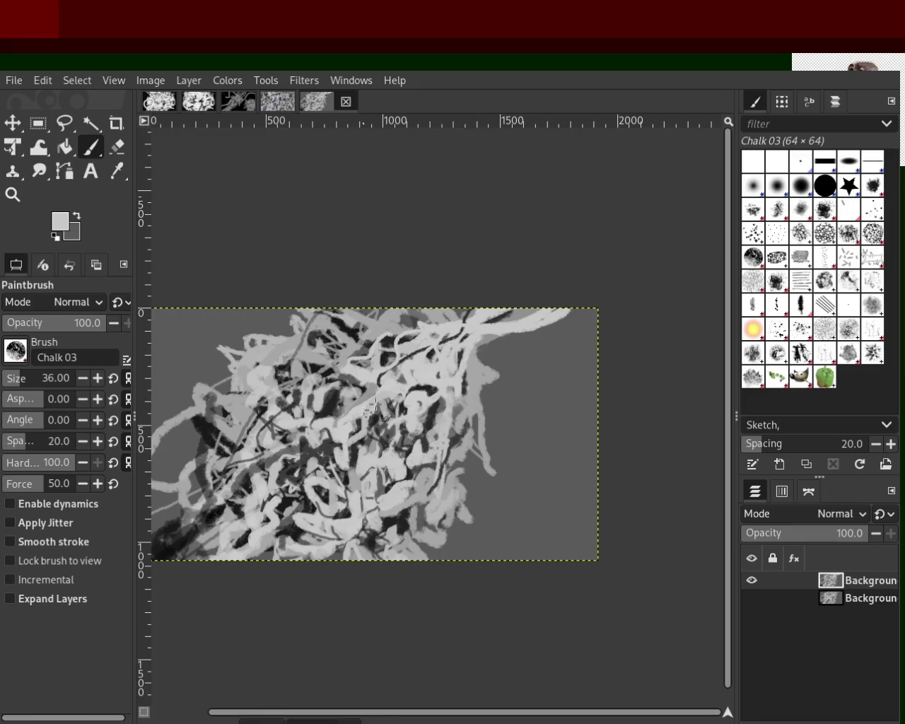
Compare the latest light chalk strokes with and without them, then discard a trial down-left stroke.
{"action": "key", "text": "ctrl+z"}
{"action": "key", "text": "ctrl+z"}
{"action": "key", "text": "ctrl+y"}
{"action": "key", "text": "ctrl+z"}
{"action": "key", "text": "ctrl+y"}
{"action": "key", "text": "ctrl+y"}
{"action": "key", "text": "ctrl+z"}
{"action": "key", "text": "ctrl+y"}
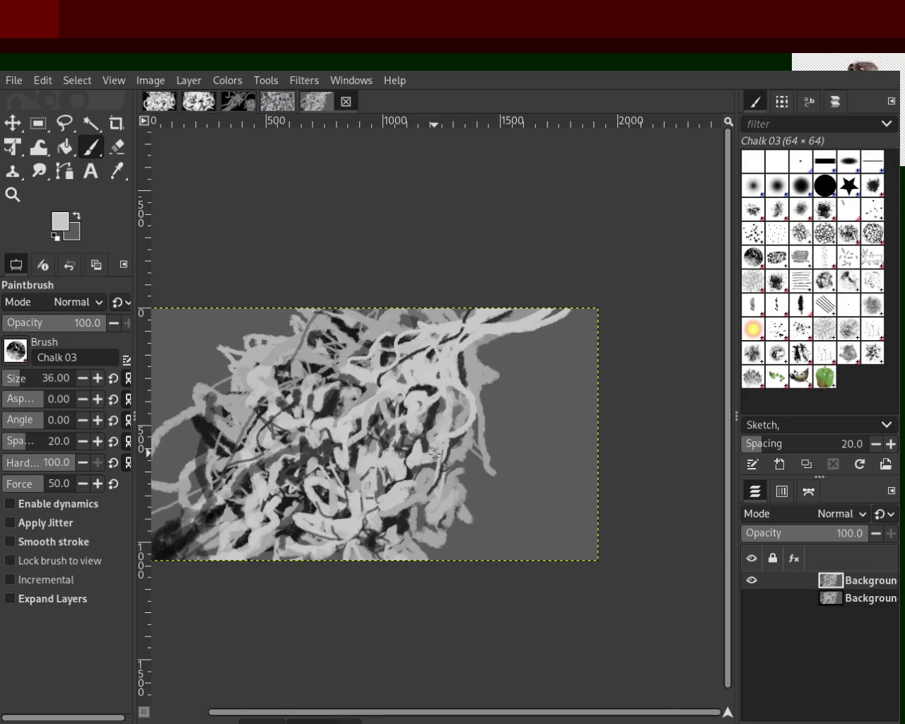
{"action": "key", "text": "ctrl+z"}
{"action": "key", "text": "ctrl+y"}
{"action": "key", "text": "ctrl+z"}
{"action": "key", "text": "ctrl+y"}
{"action": "key", "text": "ctrl+z"}
{"action": "key", "text": "ctrl+y"}
{"action": "key", "text": "ctrl+z"}
{"action": "key", "text": "ctrl+y"}
{"action": "left_click_drag", "start_coordinate": [221, 384], "coordinate": [154, 491]}
{"action": "key", "text": "ctrl+z"}
Zoom the view in and out, ending close on the left part of the painting.
{"action": "left_click", "coordinate": [14, 200]}
{"action": "left_click", "coordinate": [460, 367], "text": "ctrl"}
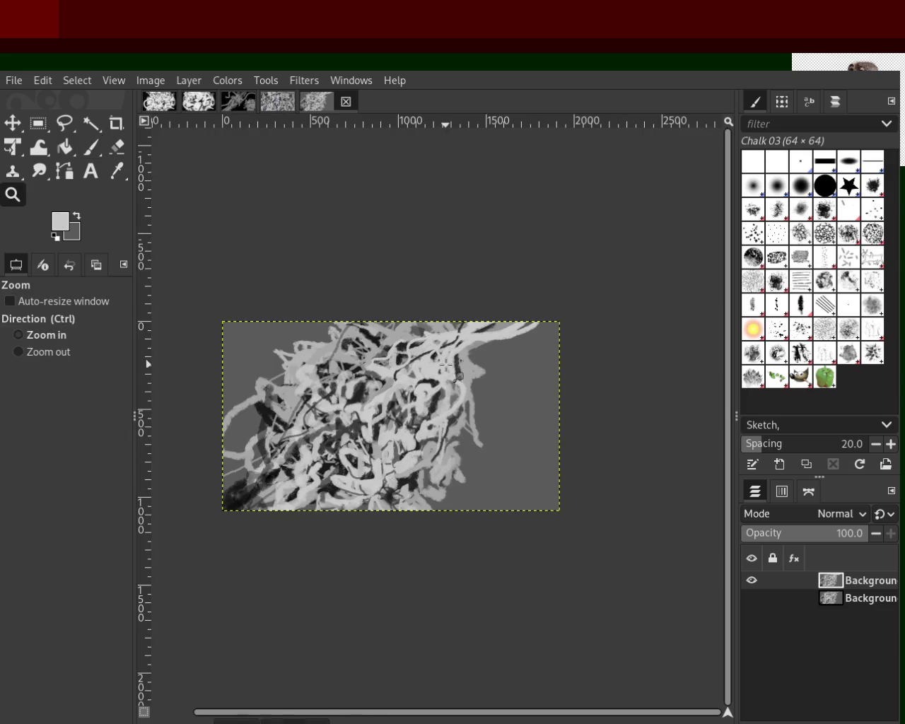
{"action": "left_click", "coordinate": [459, 367]}
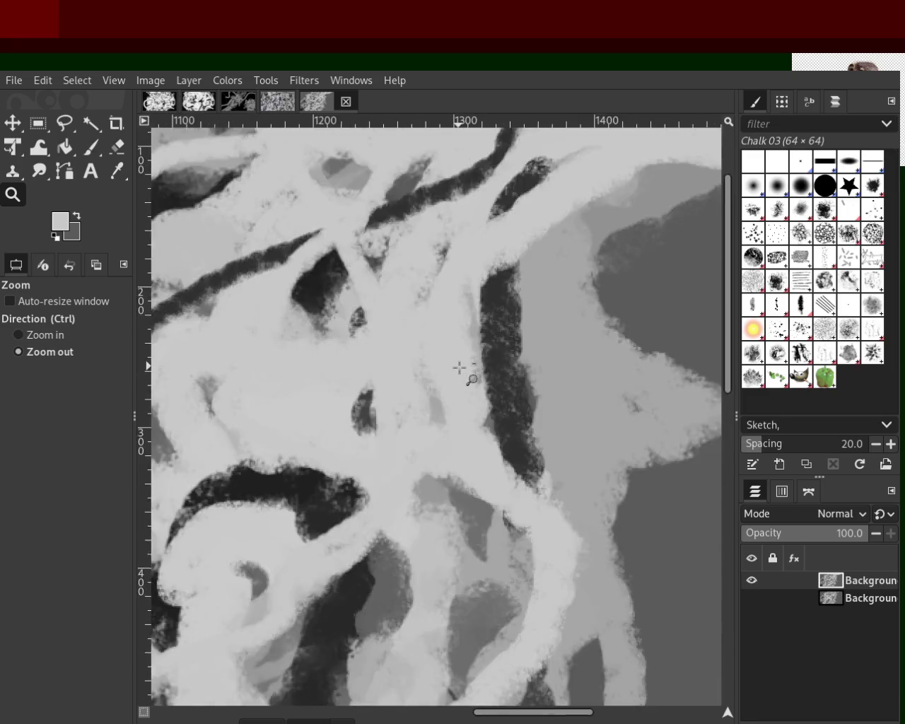
{"action": "left_click", "coordinate": [460, 367], "text": "ctrl"}
{"action": "left_click", "coordinate": [240, 449], "text": "ctrl"}
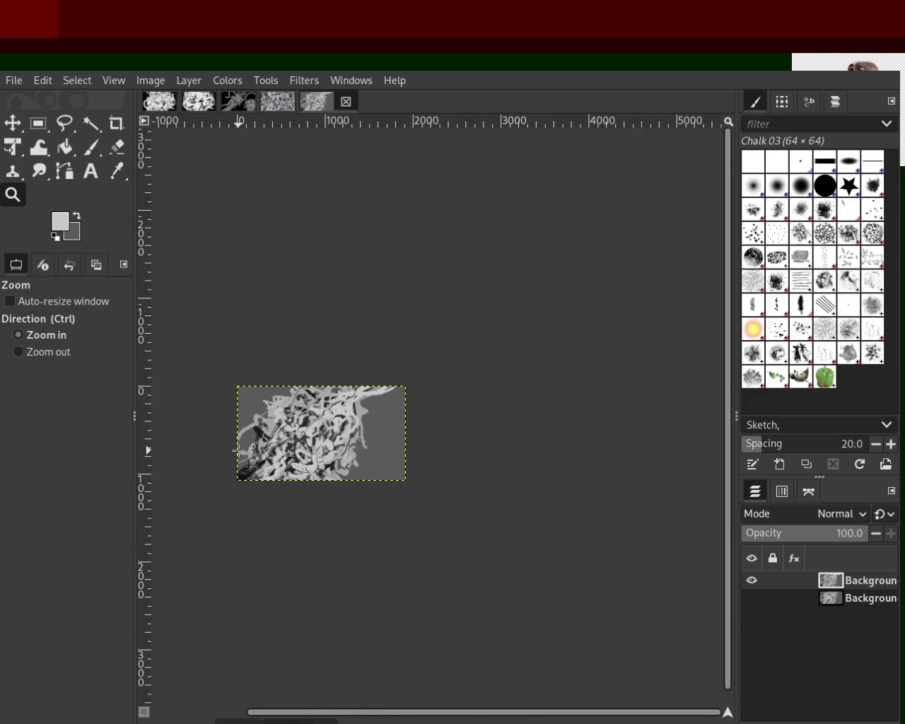
{"action": "left_click", "coordinate": [240, 449]}
{"action": "left_click", "coordinate": [240, 448]}
{"action": "left_click", "coordinate": [240, 449]}
{"action": "double_click", "coordinate": [240, 449]}
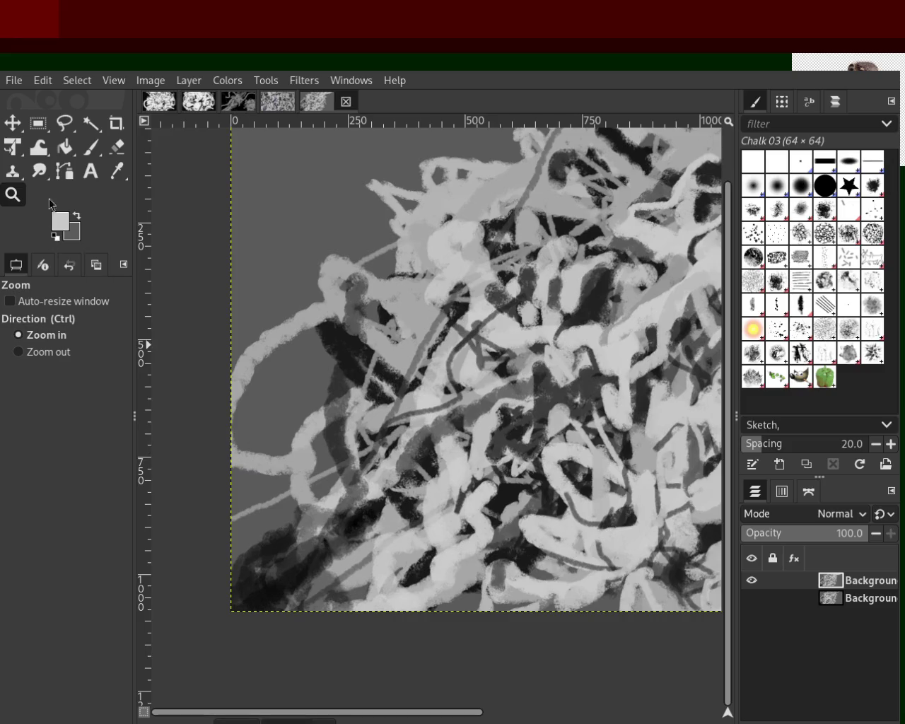
With the chalk brush, try long light strokes down the left edge, undoing the attempts.
{"action": "left_click", "coordinate": [91, 147]}
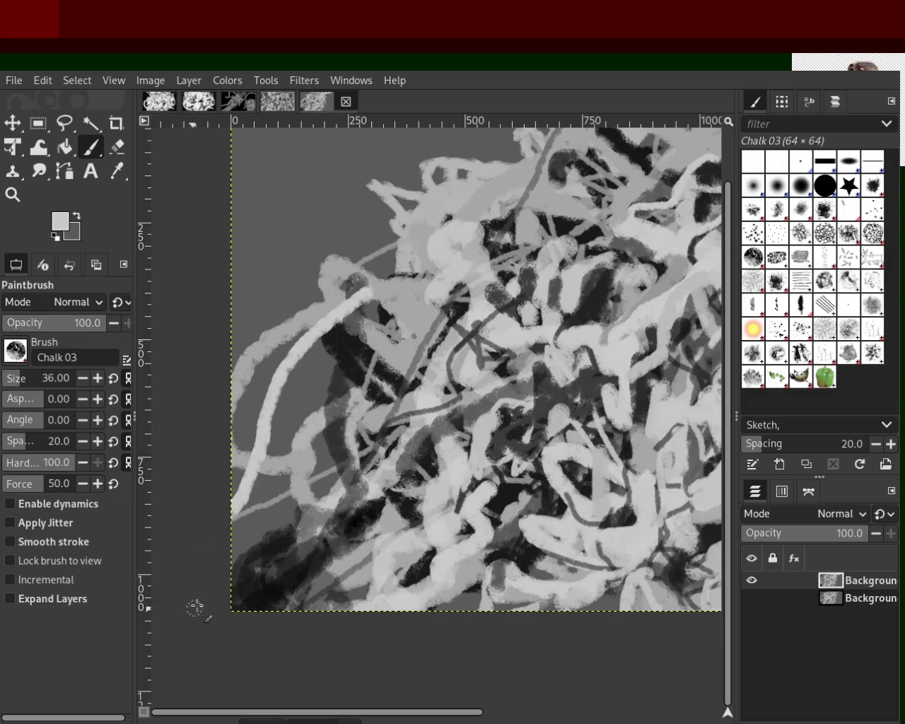
{"action": "left_click_drag", "start_coordinate": [331, 314], "coordinate": [145, 651]}
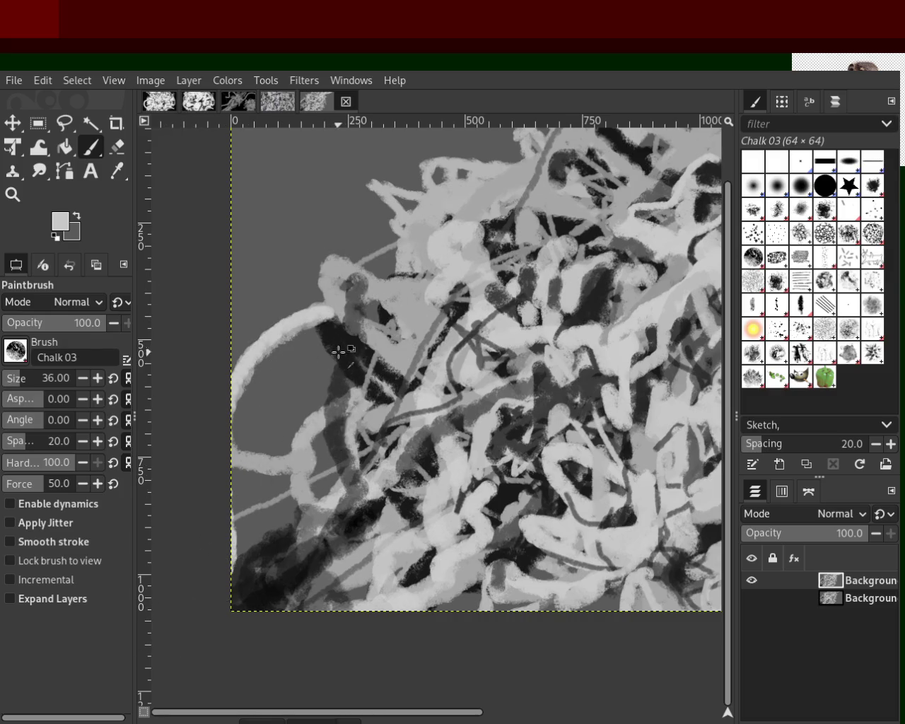
{"action": "left_click_drag", "start_coordinate": [340, 305], "coordinate": [233, 602]}
{"action": "key", "text": "ctrl+z"}
{"action": "left_click_drag", "start_coordinate": [351, 324], "coordinate": [170, 639]}
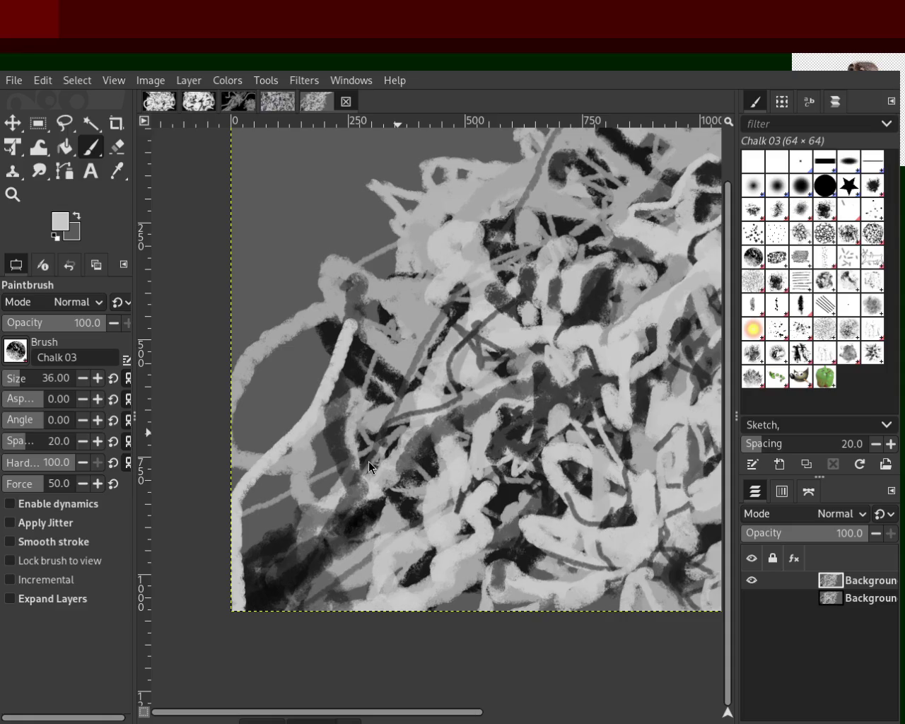
{"action": "key", "text": "ctrl+z"}
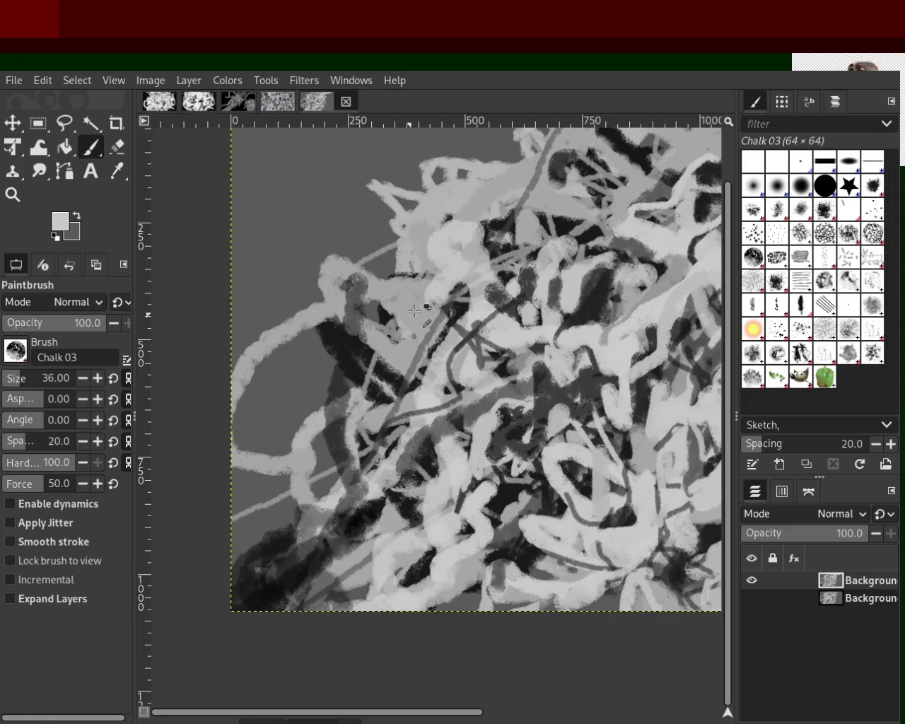
Test several shorter light strokes on the left side, undoing each one.
{"action": "left_click_drag", "start_coordinate": [373, 301], "coordinate": [272, 498]}
{"action": "key", "text": "ctrl+z"}
{"action": "left_click_drag", "start_coordinate": [325, 311], "coordinate": [241, 506]}
{"action": "key", "text": "ctrl+z"}
{"action": "left_click_drag", "start_coordinate": [346, 332], "coordinate": [240, 528]}
{"action": "key", "text": "ctrl+z"}
{"action": "mouse_move", "coordinate": [348, 311]}
{"action": "left_mouse_down"}
{"action": "mouse_move", "coordinate": [265, 562]}
{"action": "mouse_move", "coordinate": [326, 355]}
{"action": "mouse_move", "coordinate": [324, 530]}
{"action": "left_mouse_up"}
{"action": "key", "text": "ctrl+z"}
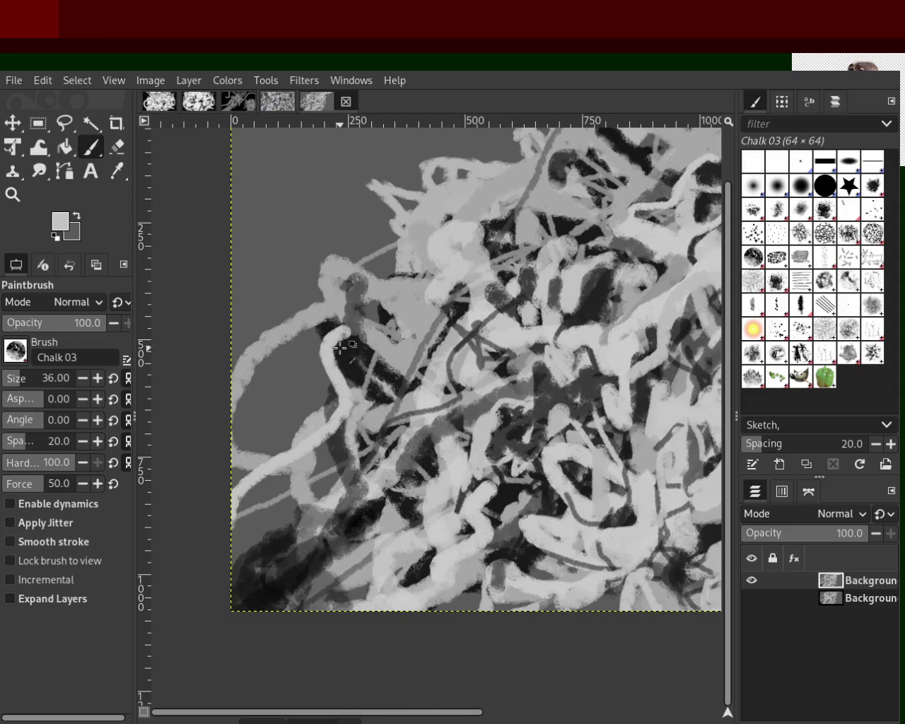
Sample a grey and paint the light arc from the upper middle down to the left edge.
{"action": "left_click", "coordinate": [420, 288], "text": "ctrl"}
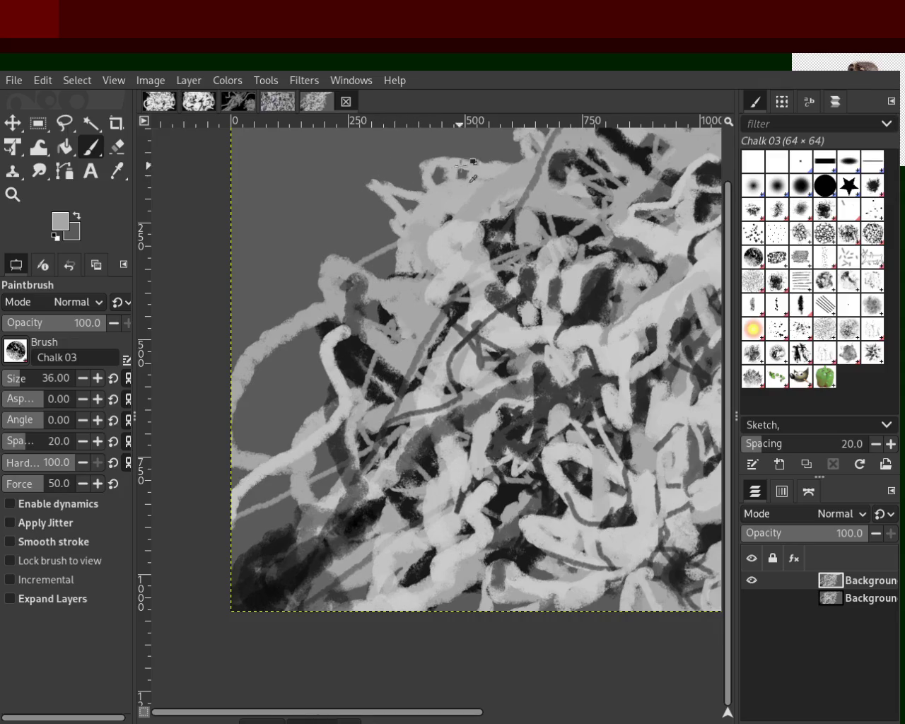
{"action": "left_click_drag", "start_coordinate": [495, 169], "coordinate": [367, 277]}
{"action": "key", "text": "ctrl+z"}
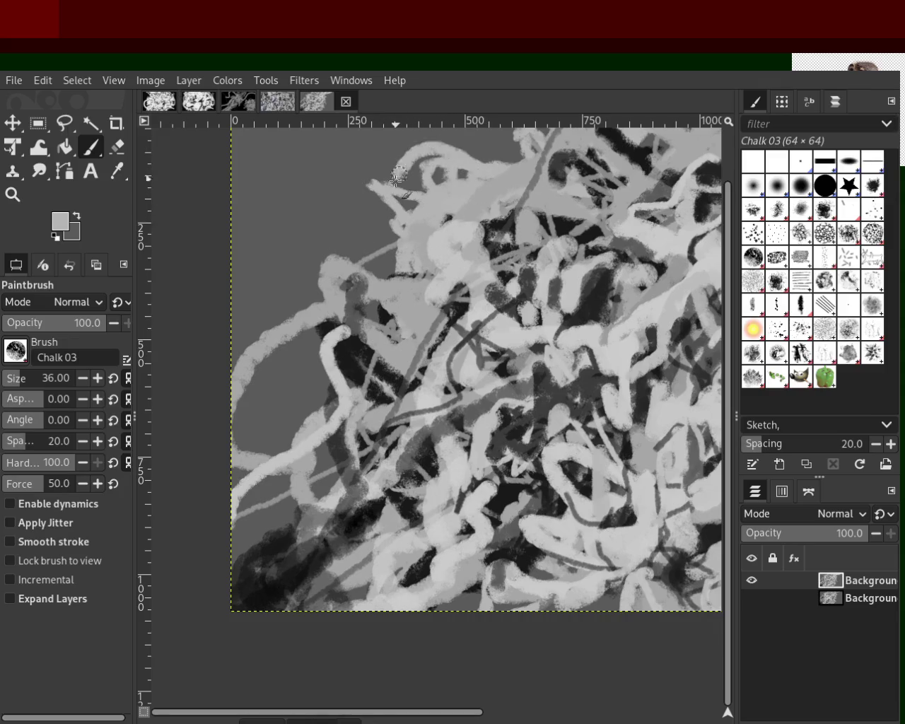
{"action": "left_click_drag", "start_coordinate": [453, 159], "coordinate": [316, 323]}
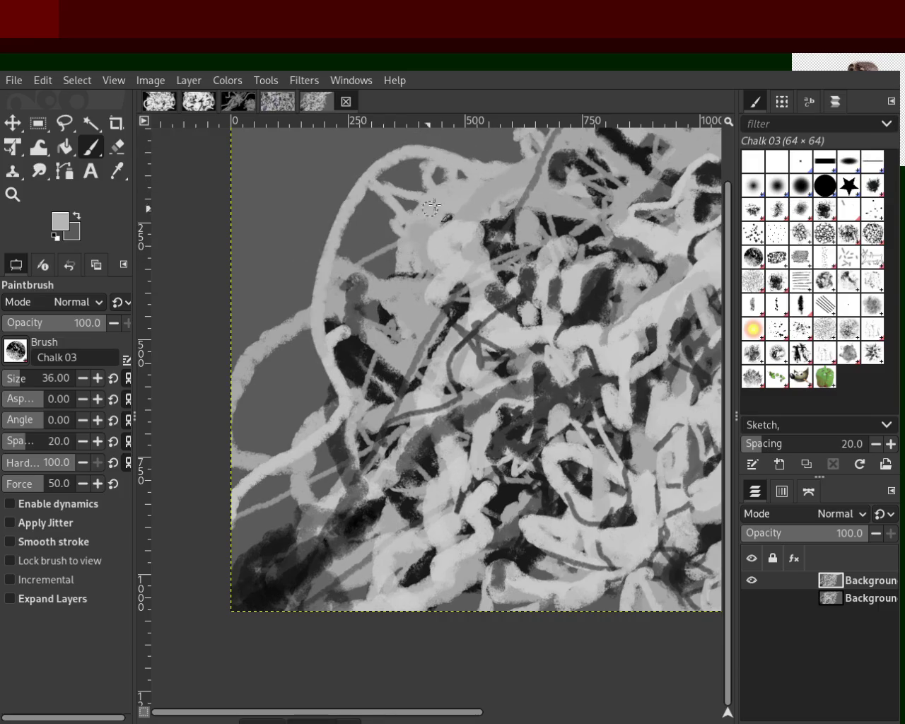
{"action": "key", "text": "ctrl+z"}
{"action": "left_click_drag", "start_coordinate": [424, 163], "coordinate": [384, 279]}
{"action": "key", "text": "ctrl+z"}
{"action": "left_click_drag", "start_coordinate": [455, 171], "coordinate": [327, 272]}
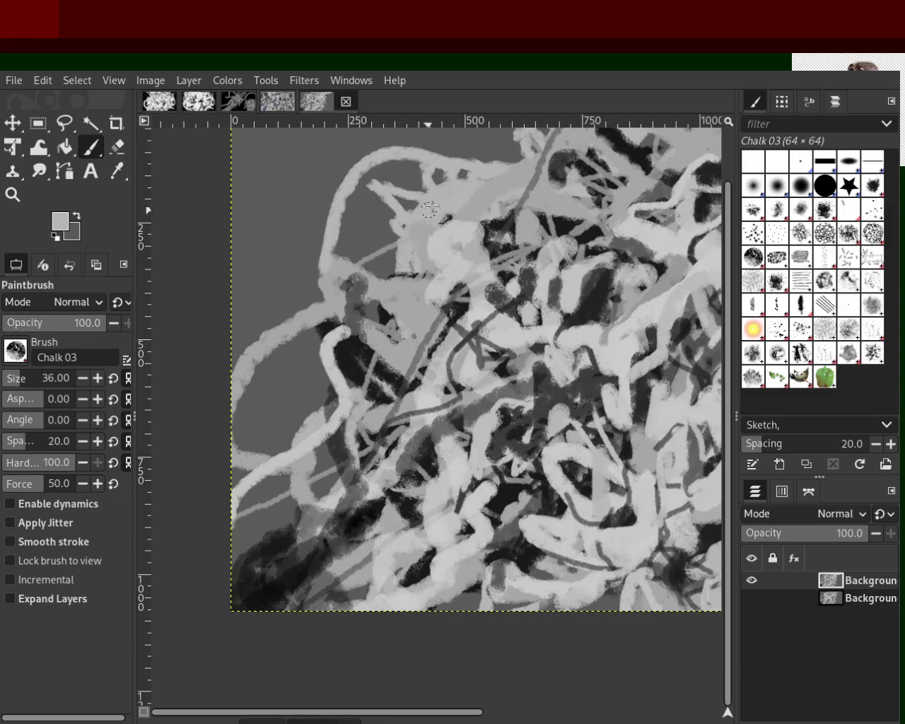
{"action": "left_click_drag", "start_coordinate": [339, 193], "coordinate": [174, 449]}
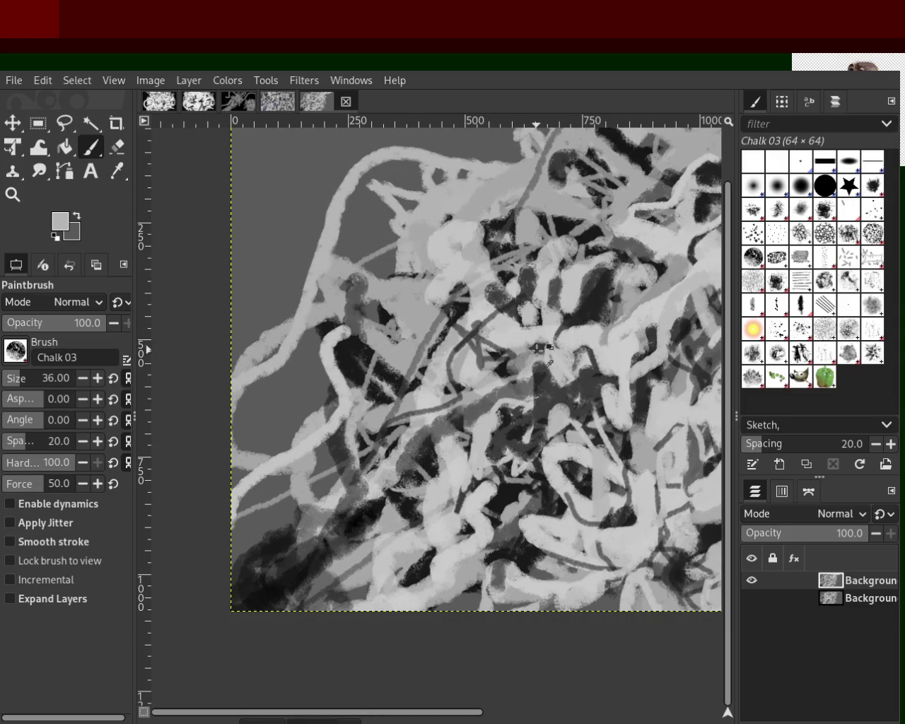
Sample greys from the canvas and paint medium grey over the dark diagonal line.
{"action": "left_click", "coordinate": [541, 348], "text": "ctrl"}
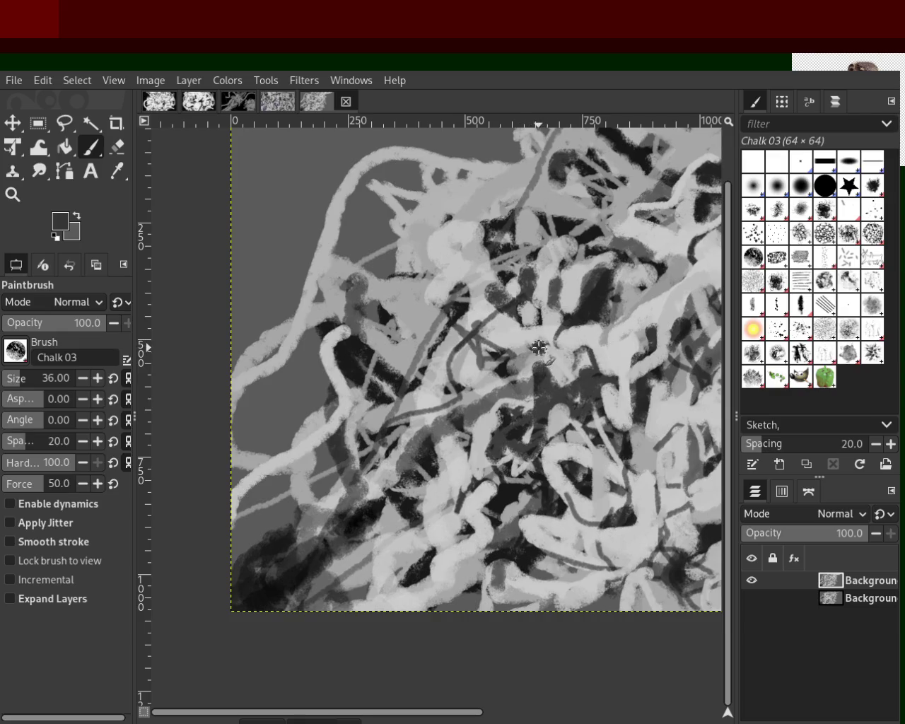
{"action": "left_click", "coordinate": [346, 357], "text": "ctrl"}
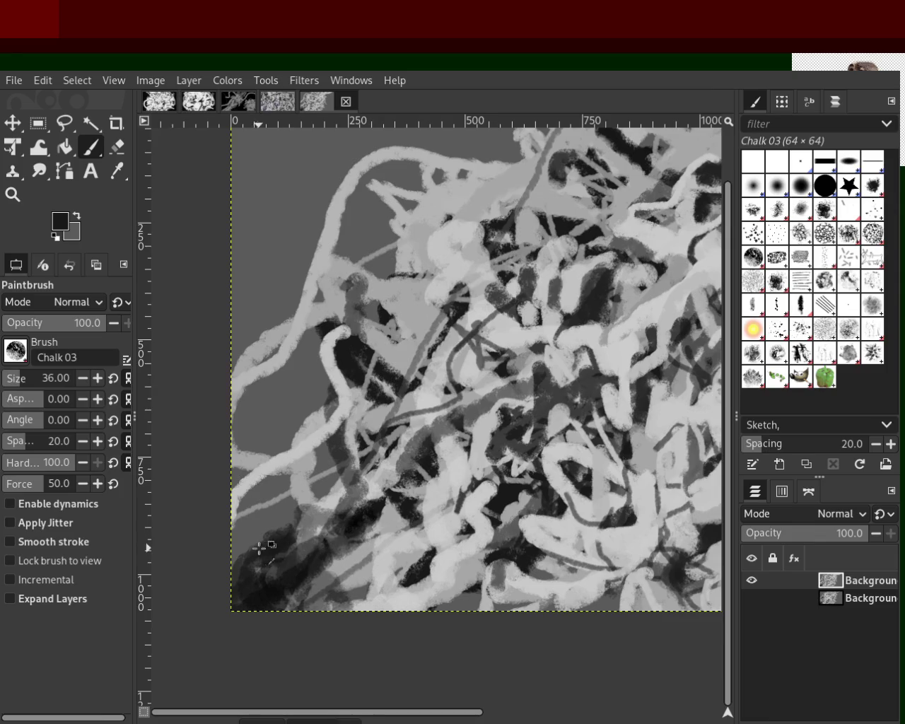
{"action": "left_click", "coordinate": [264, 514], "text": "ctrl"}
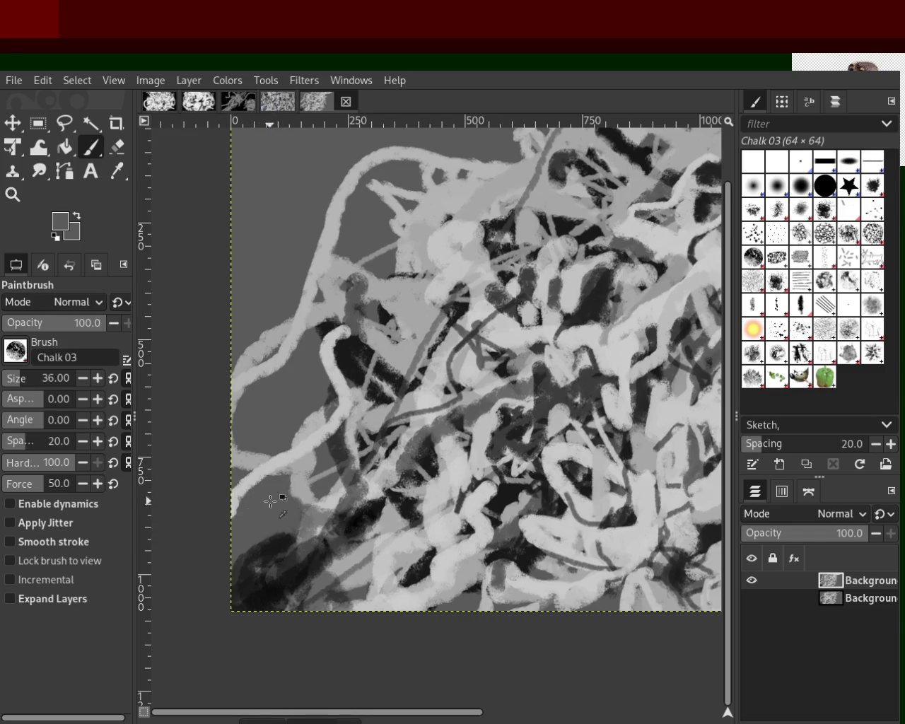
{"action": "left_click", "coordinate": [405, 350], "text": "ctrl"}
{"action": "left_click", "coordinate": [439, 313], "text": "ctrl"}
{"action": "left_click_drag", "start_coordinate": [428, 310], "coordinate": [410, 388]}
Paint two light-grey strokes down the centre of the tangle.
{"action": "left_click", "coordinate": [447, 306], "text": "ctrl"}
{"action": "left_click_drag", "start_coordinate": [446, 306], "coordinate": [428, 381]}
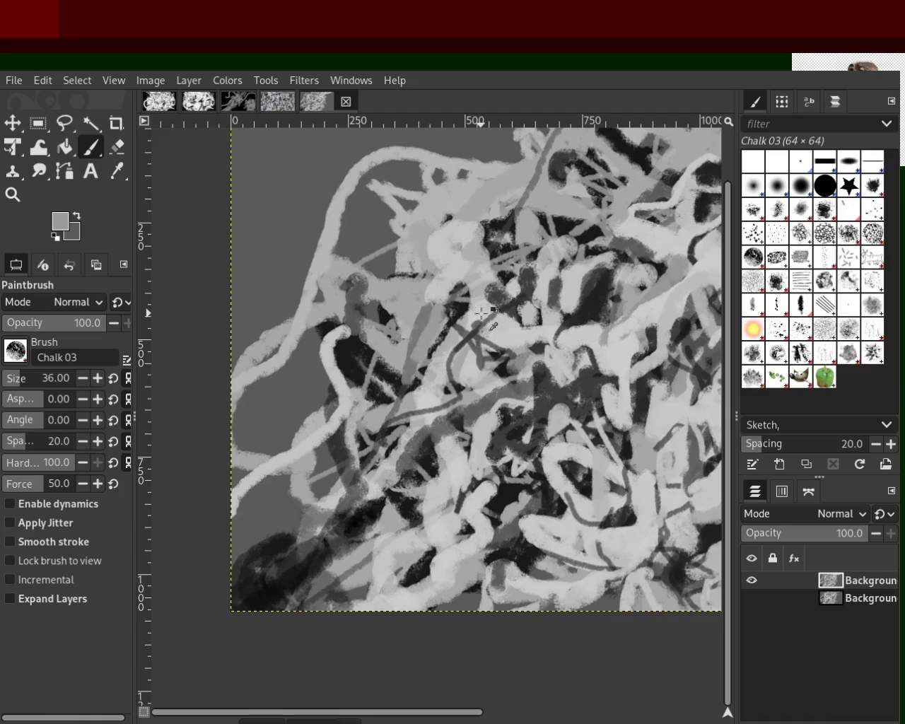
{"action": "left_click", "coordinate": [418, 314], "text": "ctrl"}
{"action": "left_click_drag", "start_coordinate": [413, 332], "coordinate": [403, 404]}
Add a light-grey stroke running down-left to the left edge, retrying once.
{"action": "left_click", "coordinate": [569, 226], "text": "ctrl"}
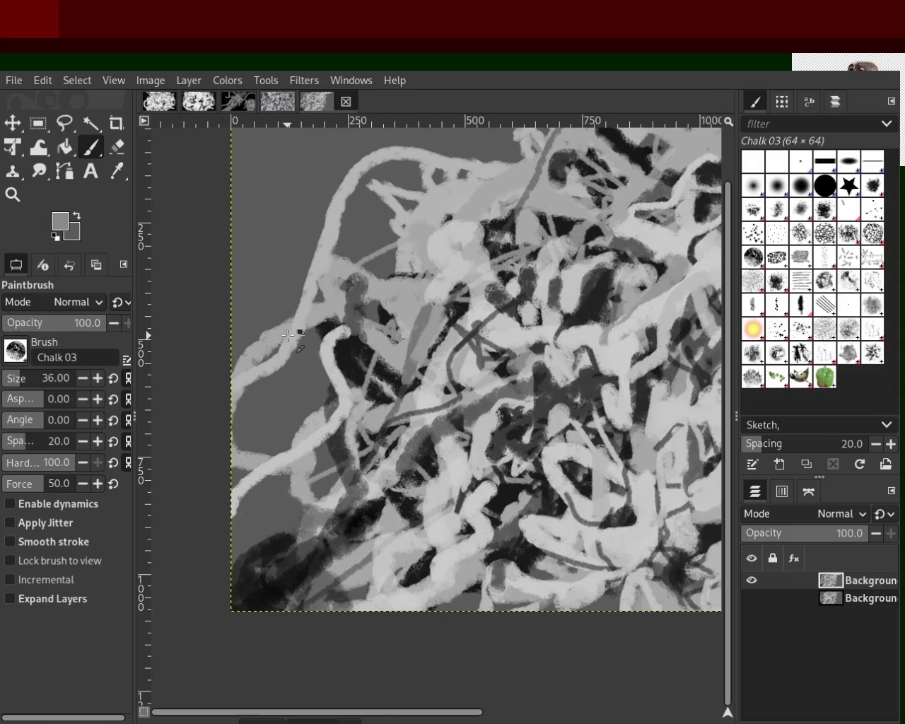
{"action": "left_click", "coordinate": [287, 335], "text": "ctrl"}
{"action": "left_click_drag", "start_coordinate": [291, 332], "coordinate": [148, 415]}
{"action": "key", "text": "ctrl+z"}
{"action": "left_click_drag", "start_coordinate": [300, 340], "coordinate": [177, 416]}
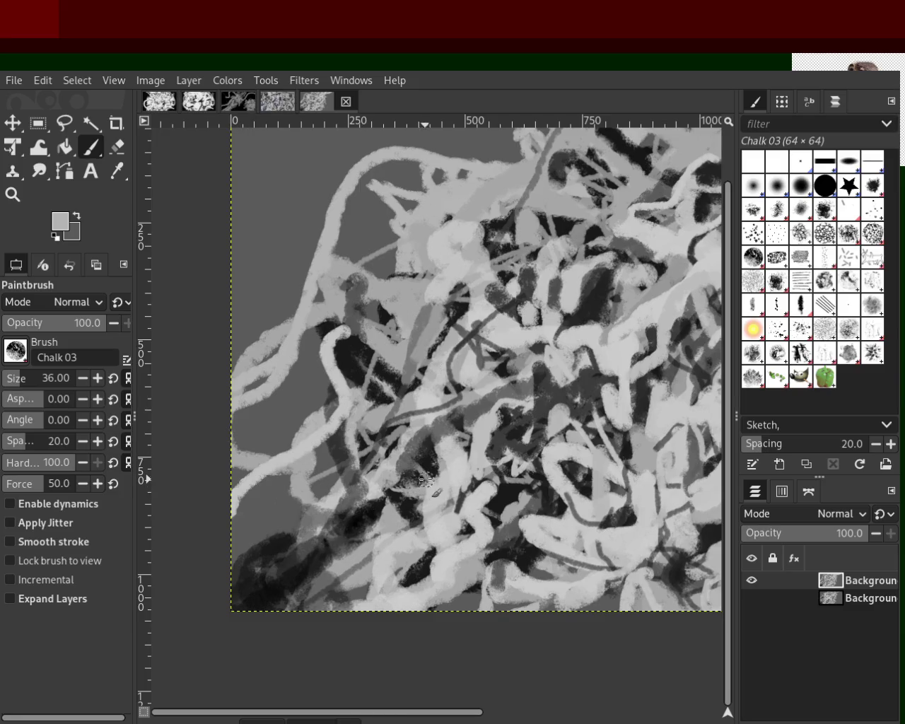
{"action": "left_click", "coordinate": [324, 430], "text": "ctrl"}
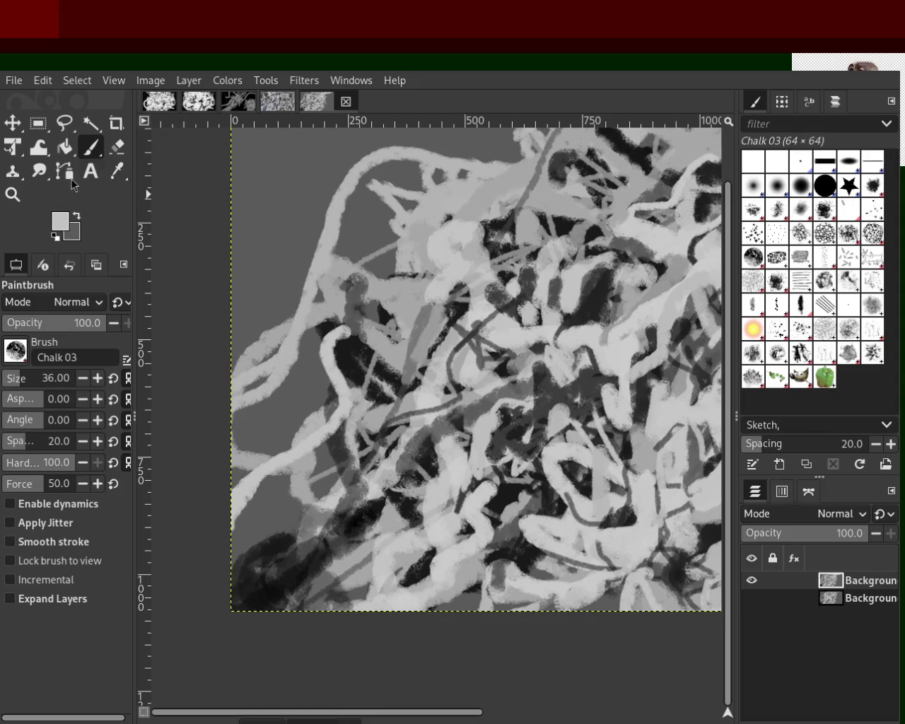
Zoom in close on the chalk stroke detail, out, and back into the centre.
{"action": "left_click", "coordinate": [12, 195]}
{"action": "left_click", "coordinate": [373, 337], "text": "ctrl"}
{"action": "double_click", "coordinate": [372, 337]}
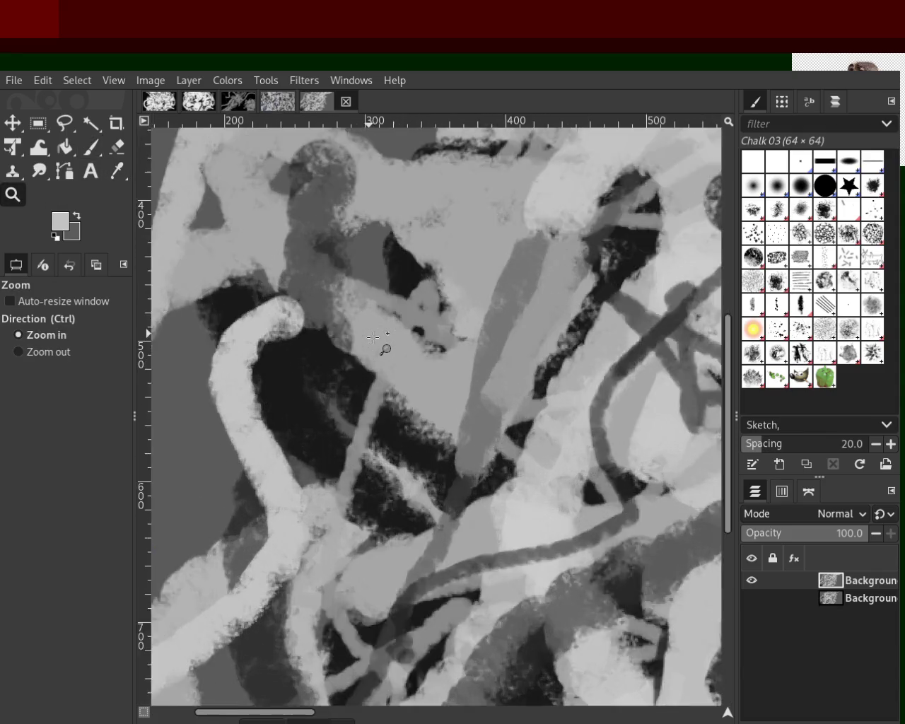
{"action": "left_click", "coordinate": [372, 337]}
{"action": "left_click", "coordinate": [373, 337], "text": "ctrl"}
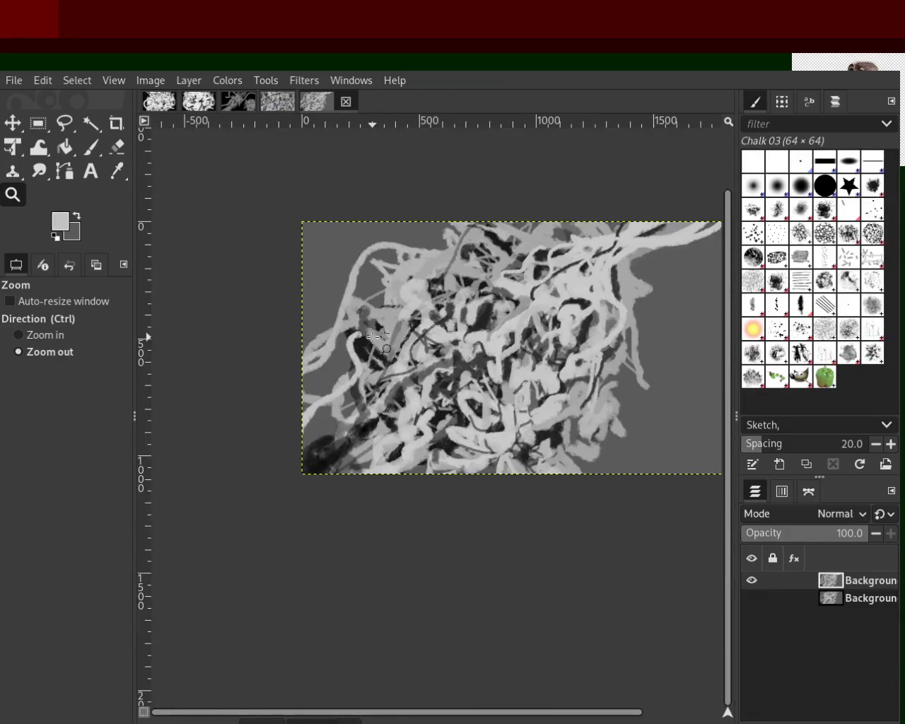
{"action": "left_click", "coordinate": [373, 337], "text": "ctrl"}
{"action": "left_click", "coordinate": [372, 353]}
{"action": "left_click", "coordinate": [372, 368]}
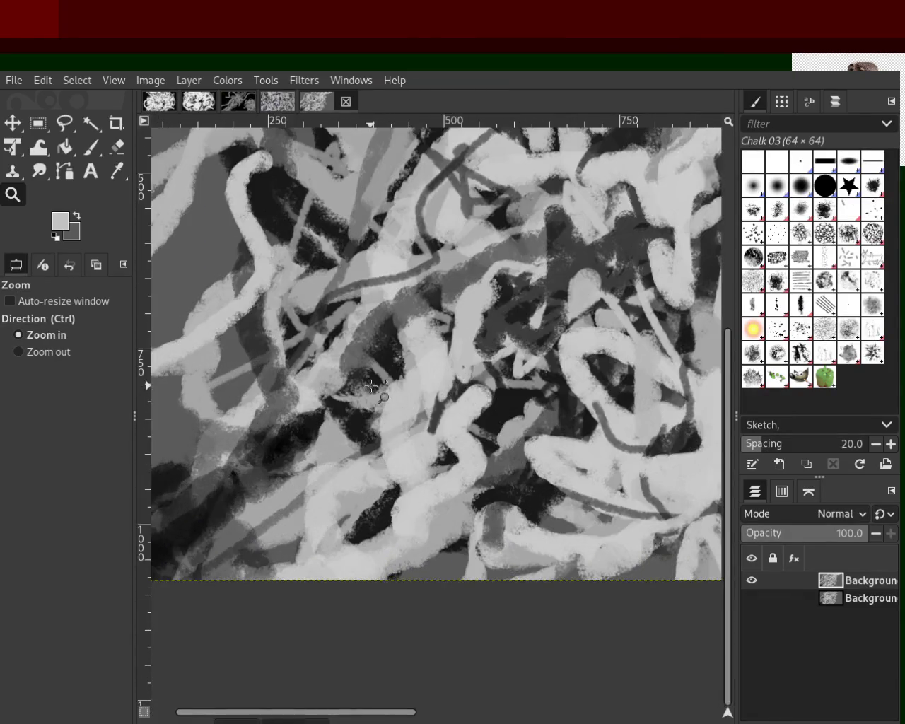
{"action": "left_click", "coordinate": [372, 386]}
Zoom back out to the whole painting, return to the chalk brush and sample near-black.
{"action": "left_click", "coordinate": [385, 375]}
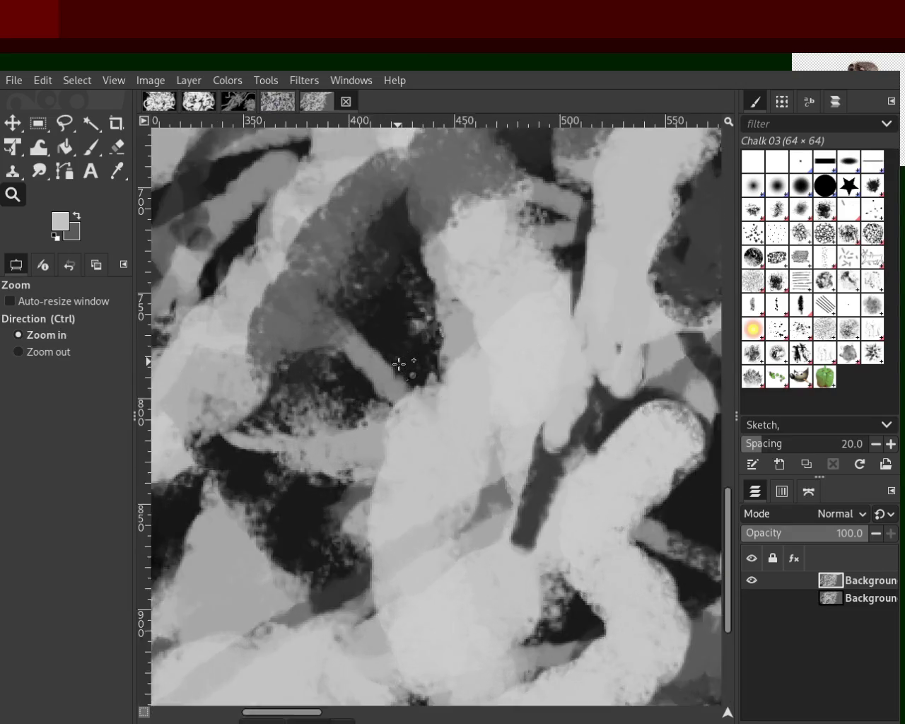
{"action": "left_click", "coordinate": [398, 364]}
{"action": "left_click", "coordinate": [399, 364], "text": "ctrl"}
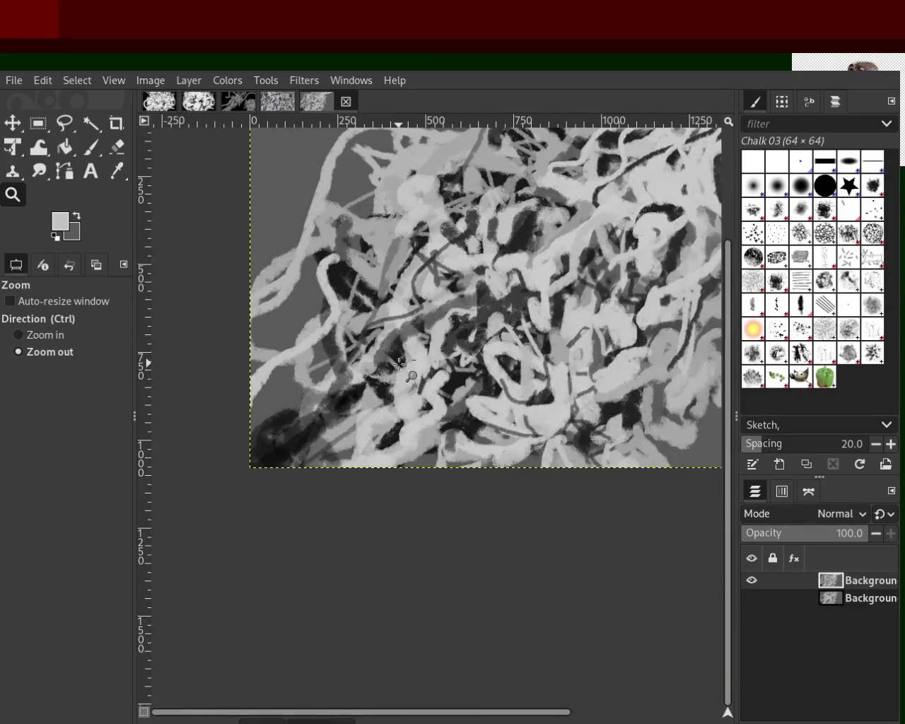
{"action": "left_click", "coordinate": [399, 364], "text": "ctrl"}
{"action": "left_click", "coordinate": [393, 359]}
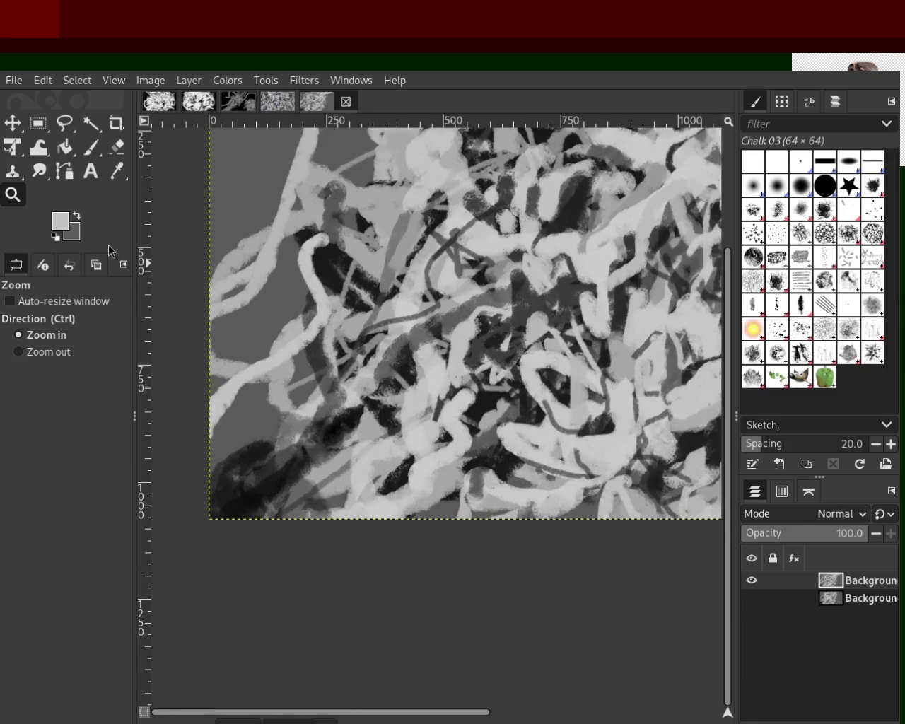
{"action": "left_click", "coordinate": [89, 147]}
{"action": "left_click", "coordinate": [375, 410], "text": "ctrl"}
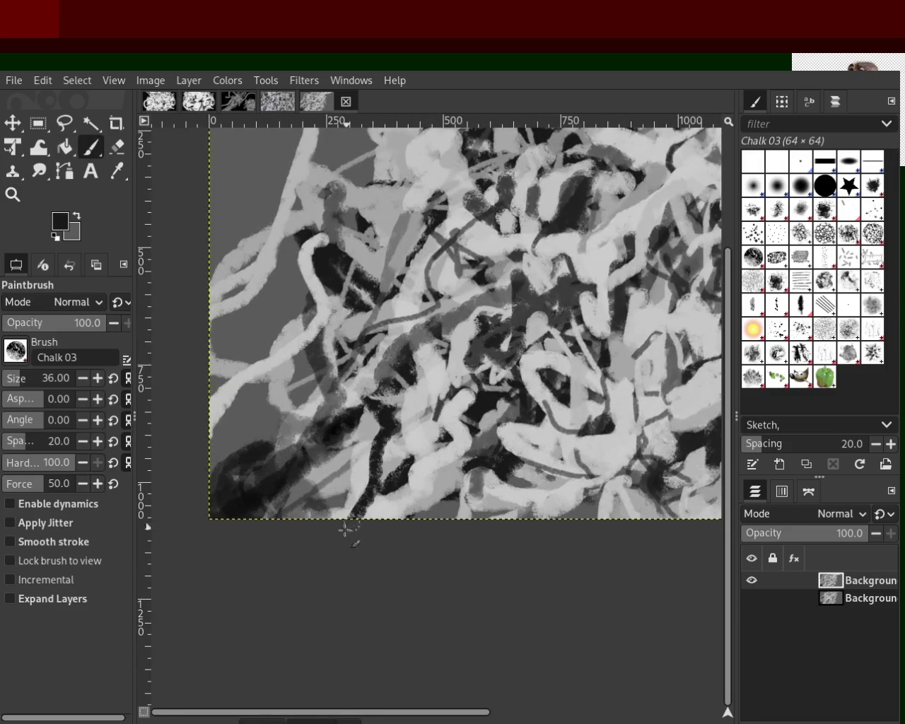
Paint dark strokes down toward the bottom edge, retrying with undo and redo.
{"action": "left_click_drag", "start_coordinate": [376, 420], "coordinate": [381, 515]}
{"action": "key", "text": "ctrl+z"}
{"action": "key", "text": "ctrl+y"}
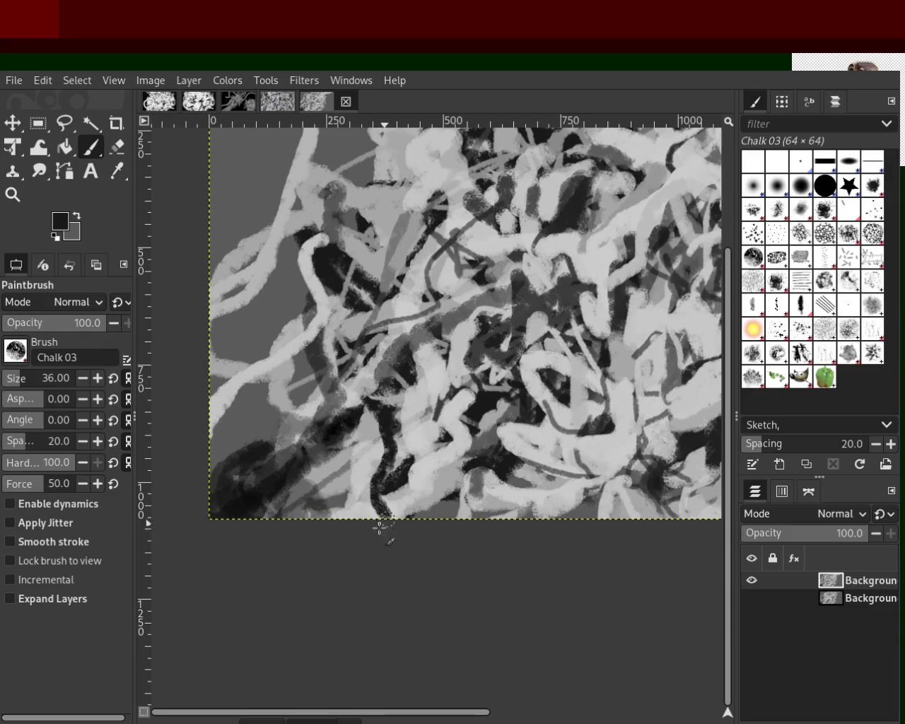
{"action": "left_click_drag", "start_coordinate": [366, 413], "coordinate": [247, 541]}
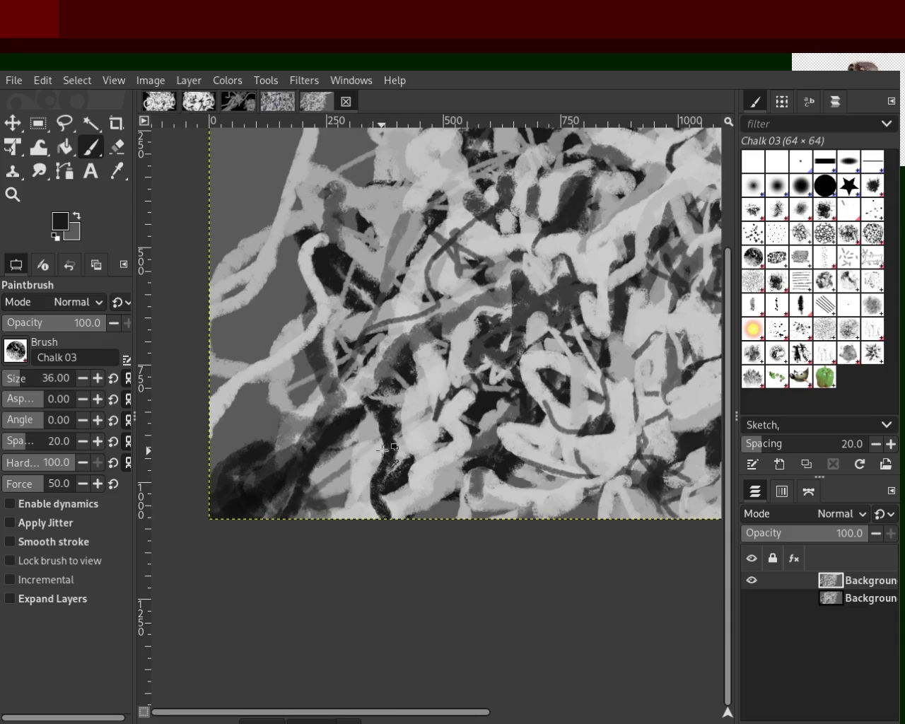
{"action": "key", "text": "ctrl+z"}
{"action": "left_click_drag", "start_coordinate": [382, 450], "coordinate": [353, 429]}
{"action": "key", "text": "ctrl+y"}
{"action": "key", "text": "ctrl+z"}
Sample light greys and paint a light curve down to the lower-left edge.
{"action": "left_click_drag", "start_coordinate": [358, 417], "coordinate": [262, 523]}
{"action": "key", "text": "ctrl+z"}
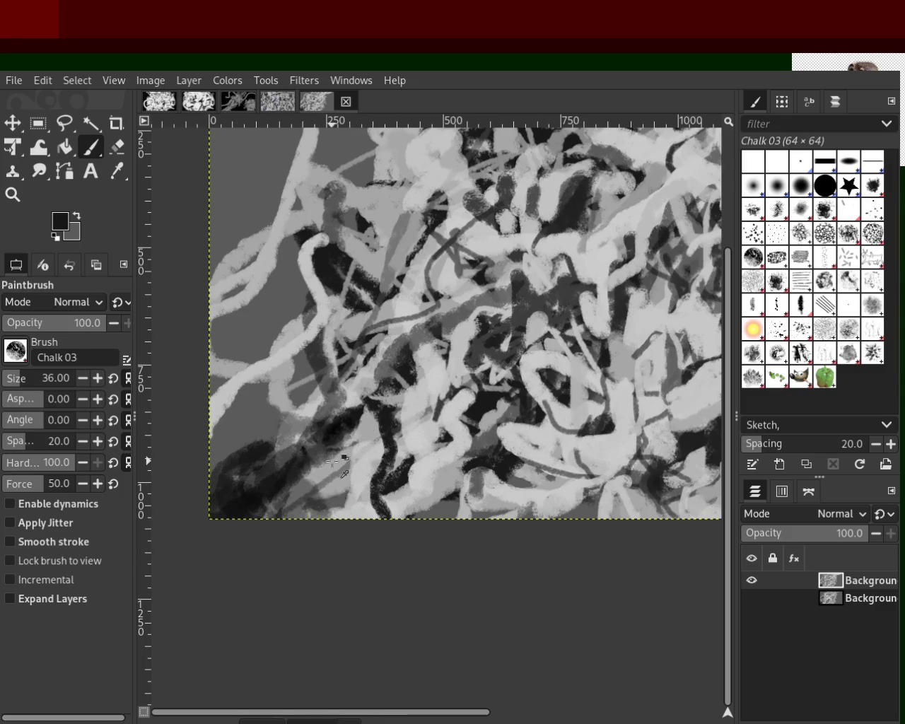
{"action": "left_click", "coordinate": [342, 458], "text": "ctrl"}
{"action": "left_click_drag", "start_coordinate": [339, 467], "coordinate": [297, 494]}
{"action": "left_click_drag", "start_coordinate": [311, 433], "coordinate": [233, 495]}
{"action": "key", "text": "ctrl+z"}
{"action": "left_click", "coordinate": [307, 408], "text": "ctrl"}
{"action": "left_click_drag", "start_coordinate": [320, 399], "coordinate": [216, 526]}
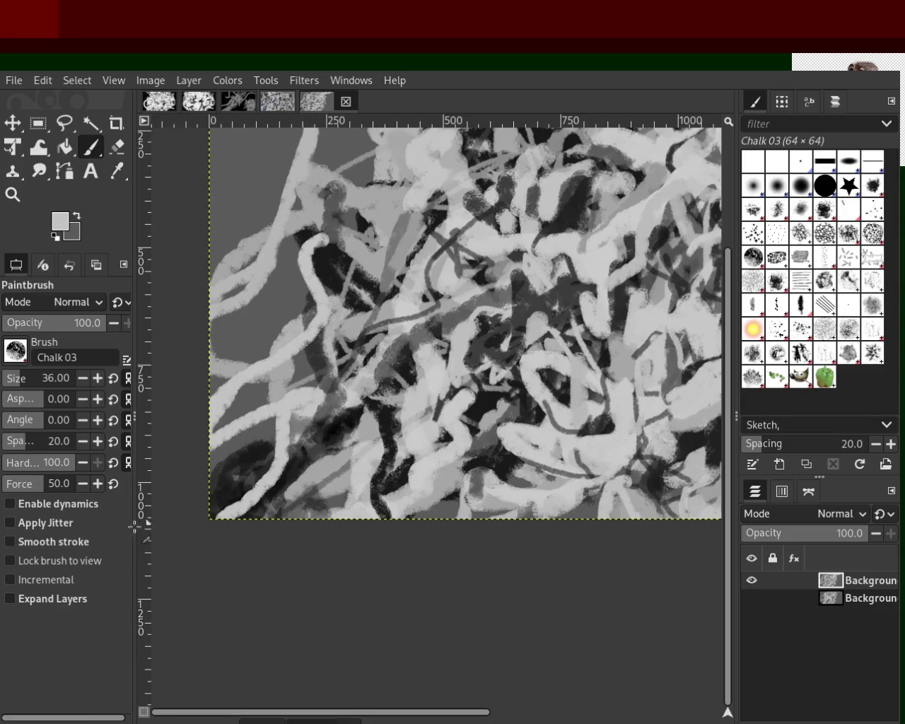
Add darker grey strokes in the lower left and along the bottom edge.
{"action": "left_click", "coordinate": [268, 432], "text": "ctrl"}
{"action": "mouse_move", "coordinate": [269, 433]}
{"action": "left_mouse_down"}
{"action": "mouse_move", "coordinate": [249, 480]}
{"action": "mouse_move", "coordinate": [238, 465]}
{"action": "left_mouse_up"}
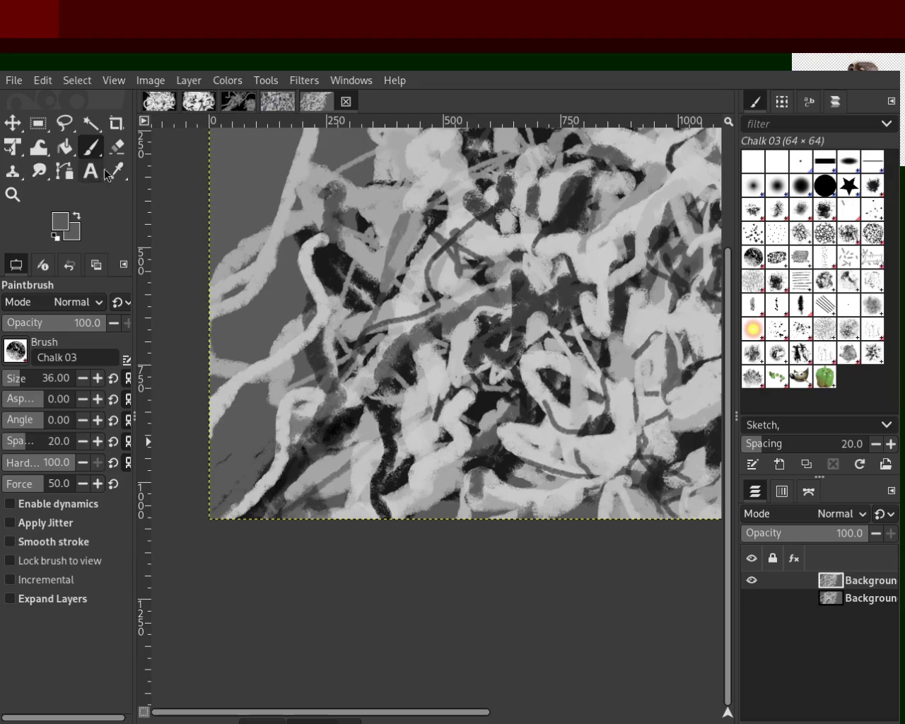
{"action": "left_click", "coordinate": [300, 403], "text": "ctrl"}
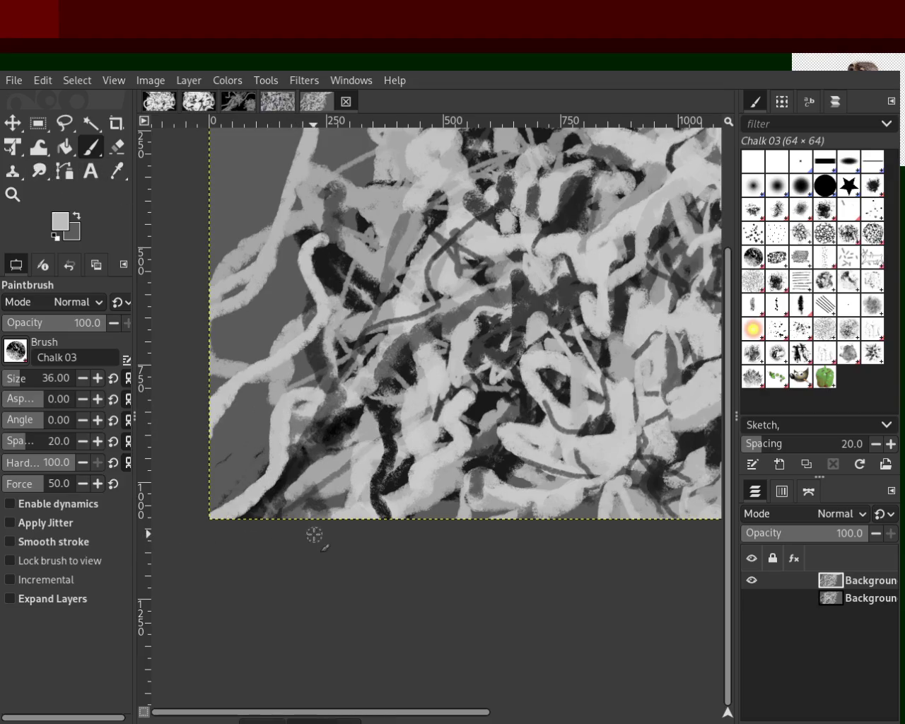
{"action": "left_click", "coordinate": [437, 515], "text": "ctrl"}
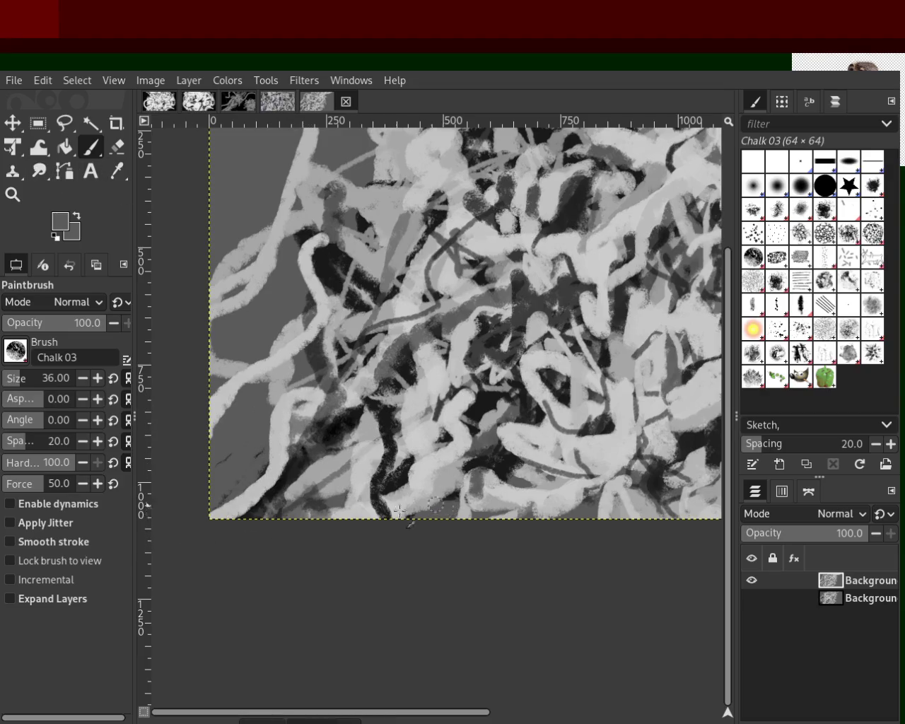
{"action": "left_click_drag", "start_coordinate": [399, 510], "coordinate": [353, 512]}
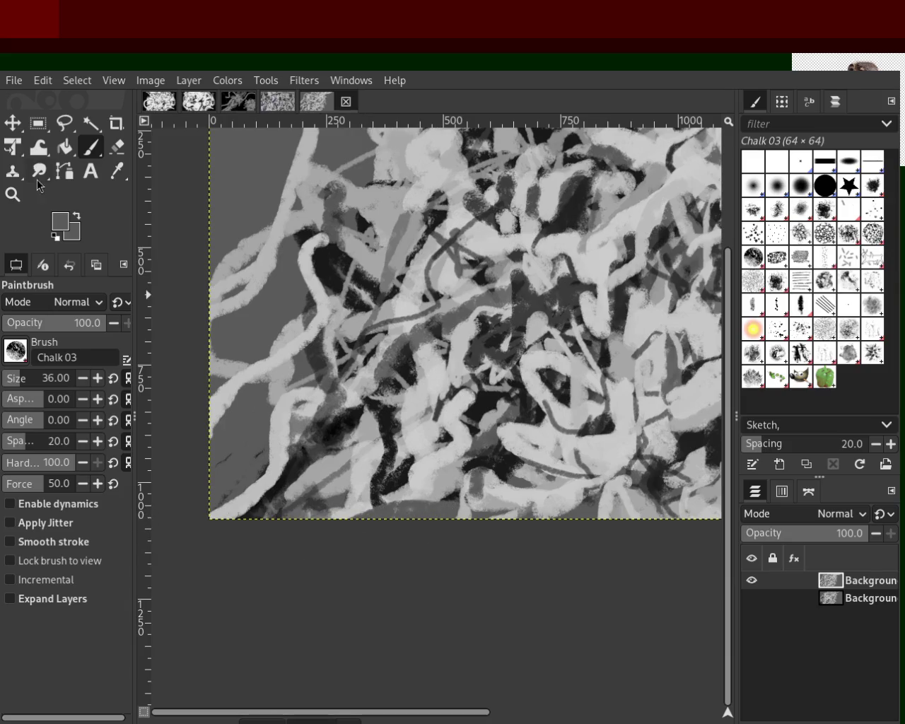
Try a curving light stroke near the bottom edge, stepping through undo and redo.
{"action": "left_click", "coordinate": [446, 467], "text": "ctrl"}
{"action": "left_click_drag", "start_coordinate": [410, 472], "coordinate": [378, 517]}
{"action": "key", "text": "ctrl+z"}
{"action": "left_click_drag", "start_coordinate": [446, 452], "coordinate": [368, 517]}
{"action": "key", "text": "ctrl+z"}
{"action": "left_click_drag", "start_coordinate": [452, 458], "coordinate": [357, 516]}
{"action": "key", "text": "ctrl+z"}
{"action": "key", "text": "ctrl+y"}
{"action": "key", "text": "ctrl+z"}
{"action": "key", "text": "ctrl+y"}
{"action": "key", "text": "ctrl+z"}
{"action": "key", "text": "ctrl+y"}
Lay the final light stroke along the bottom edge and sample a medium grey.
{"action": "left_click_drag", "start_coordinate": [403, 458], "coordinate": [348, 535]}
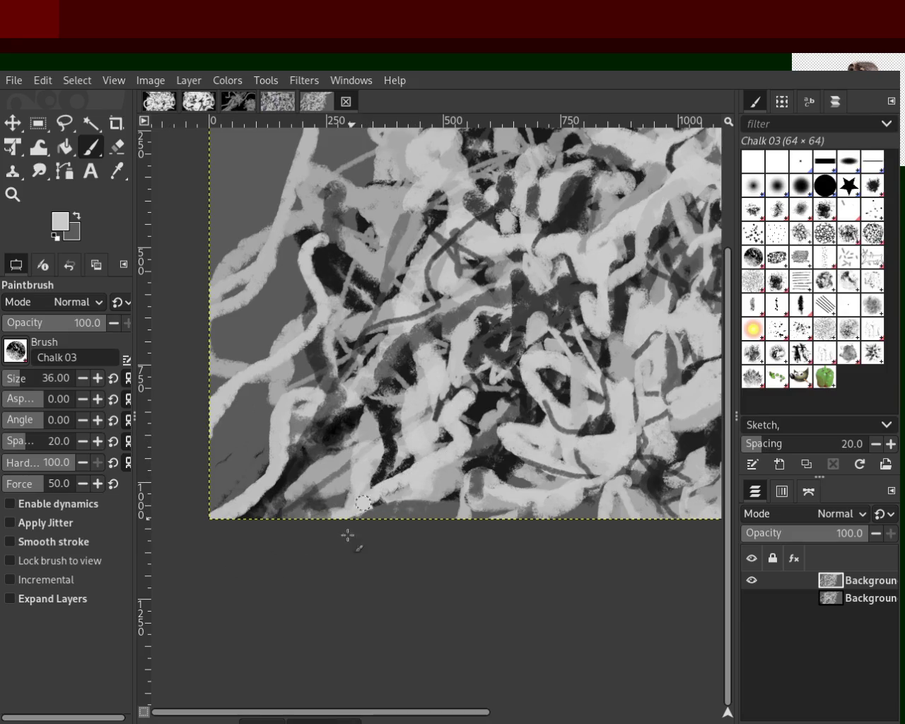
{"action": "key", "text": "ctrl+z"}
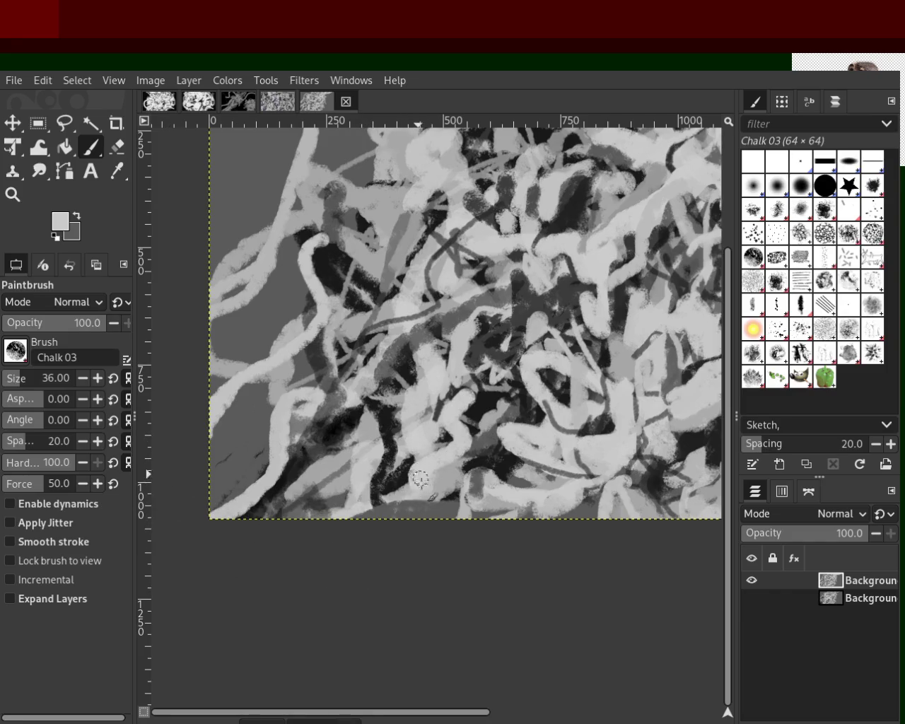
{"action": "left_click_drag", "start_coordinate": [419, 474], "coordinate": [324, 531]}
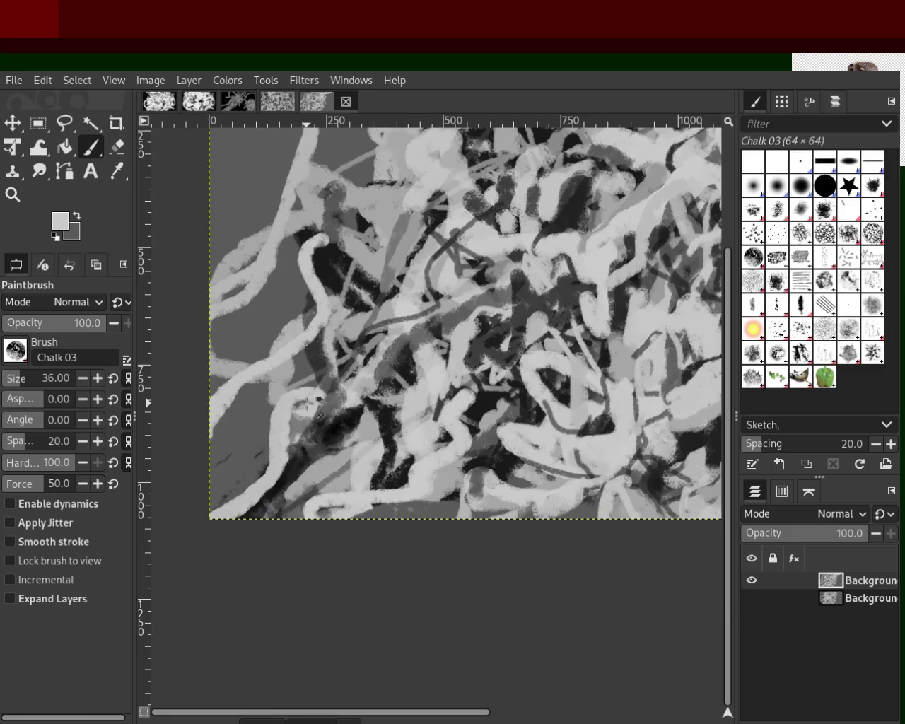
{"action": "left_click", "coordinate": [338, 399], "text": "ctrl"}
Paint a short light-grey stroke on the left side, then sample several greys.
{"action": "left_click", "coordinate": [335, 397], "text": "ctrl"}
{"action": "left_click_drag", "start_coordinate": [297, 369], "coordinate": [321, 322]}
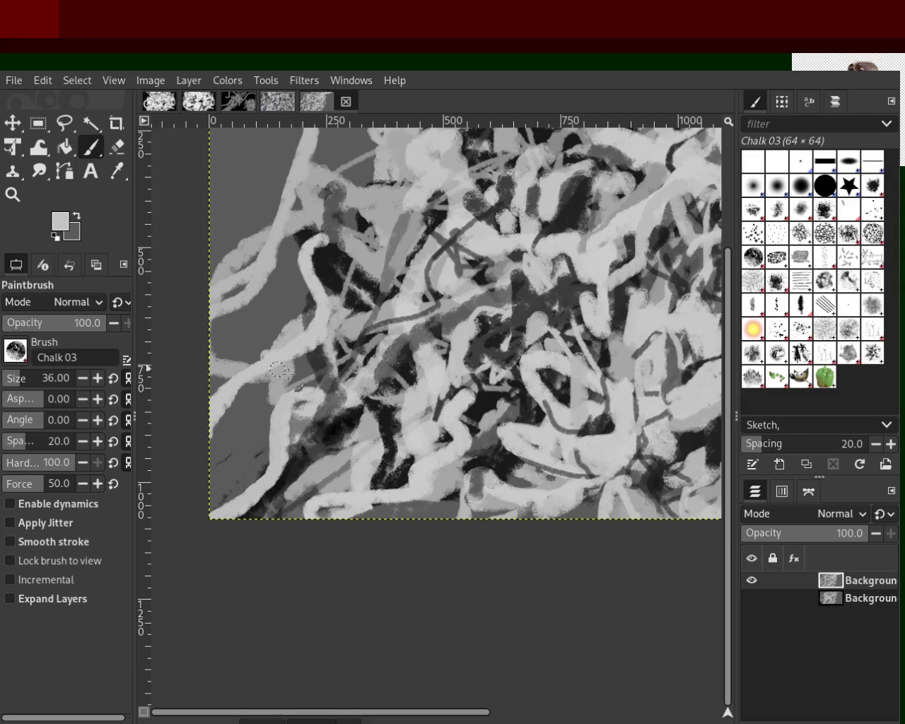
{"action": "left_click", "coordinate": [481, 337], "text": "ctrl"}
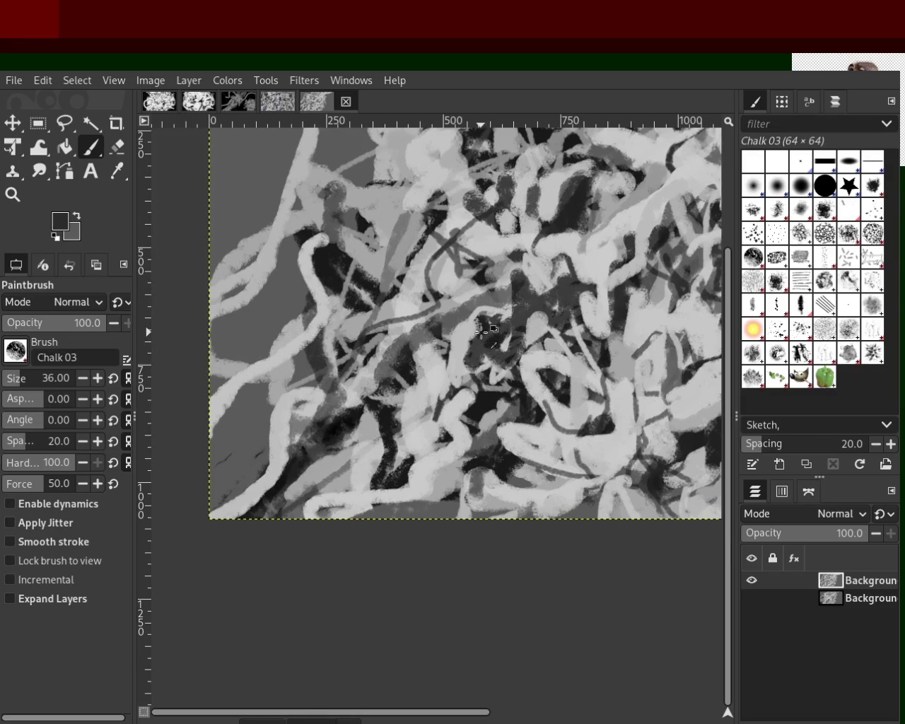
{"action": "left_click", "coordinate": [528, 333], "text": "ctrl"}
{"action": "left_click", "coordinate": [584, 332], "text": "ctrl"}
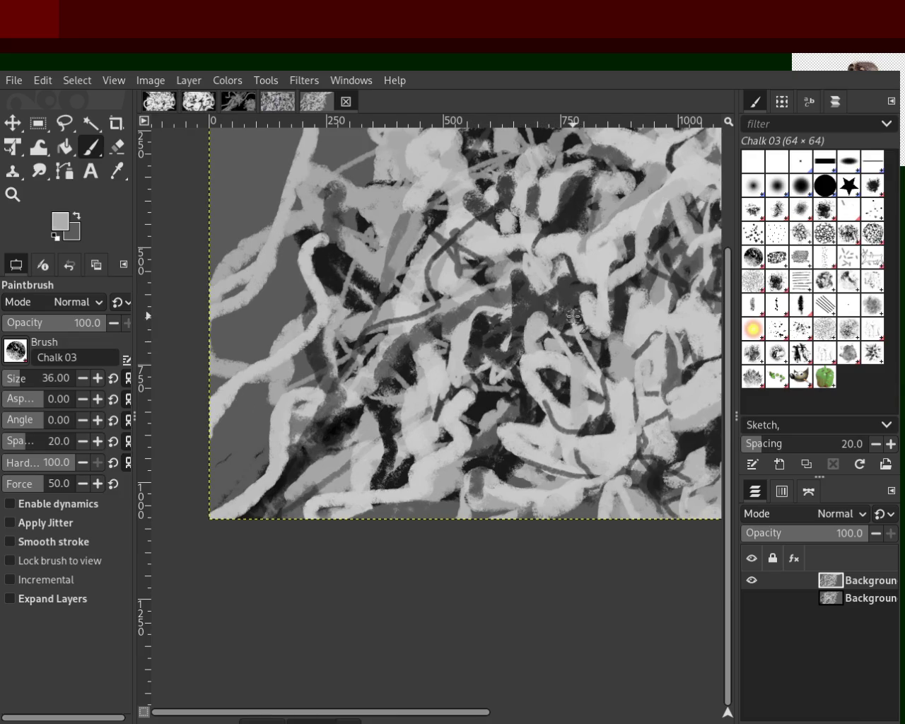
{"action": "left_click", "coordinate": [526, 283], "text": "ctrl"}
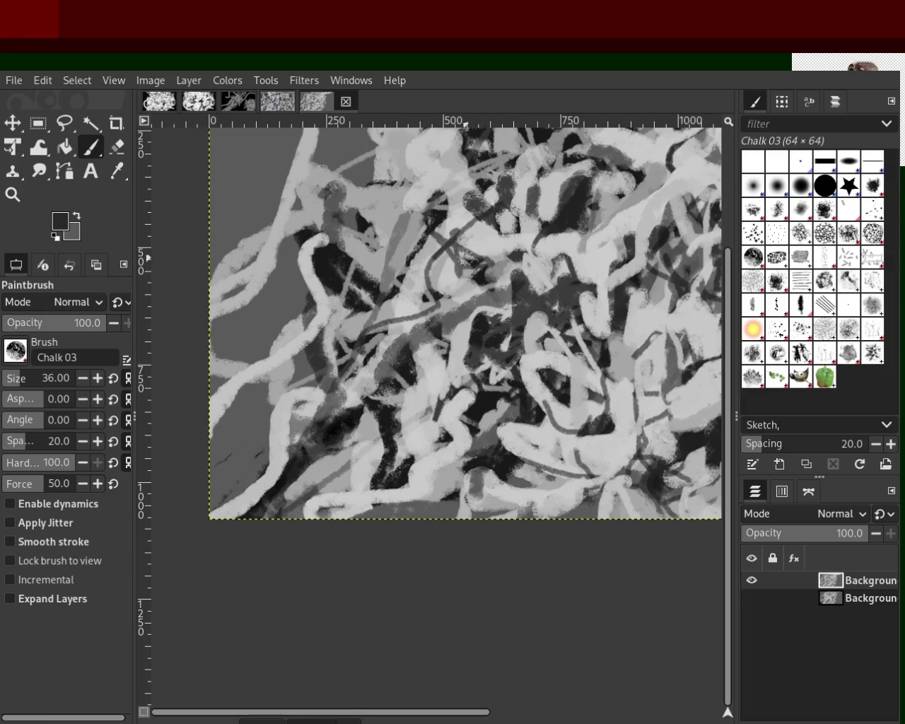
{"action": "left_click", "coordinate": [482, 233], "text": "ctrl"}
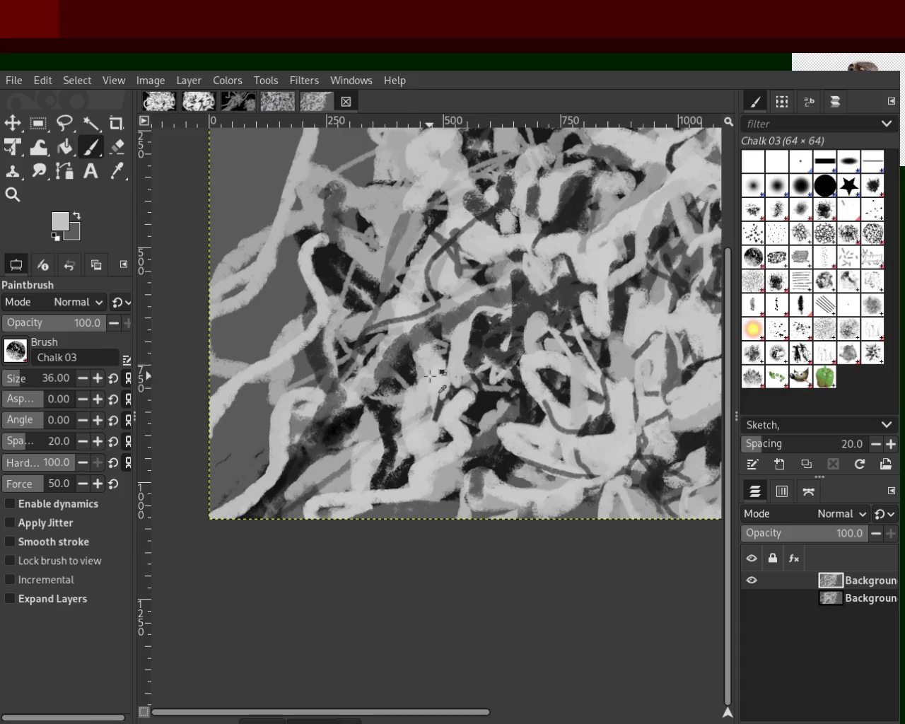
Sample near-black and try a dark vertical chalk stroke, then undo it.
{"action": "left_click", "coordinate": [385, 413], "text": "ctrl"}
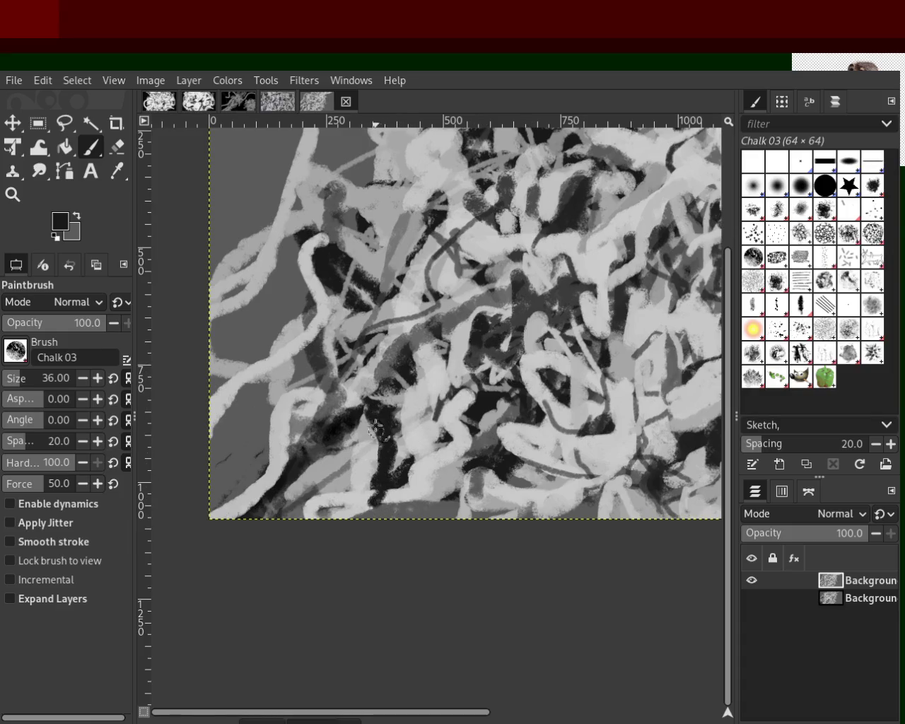
{"action": "left_click", "coordinate": [363, 469], "text": "ctrl"}
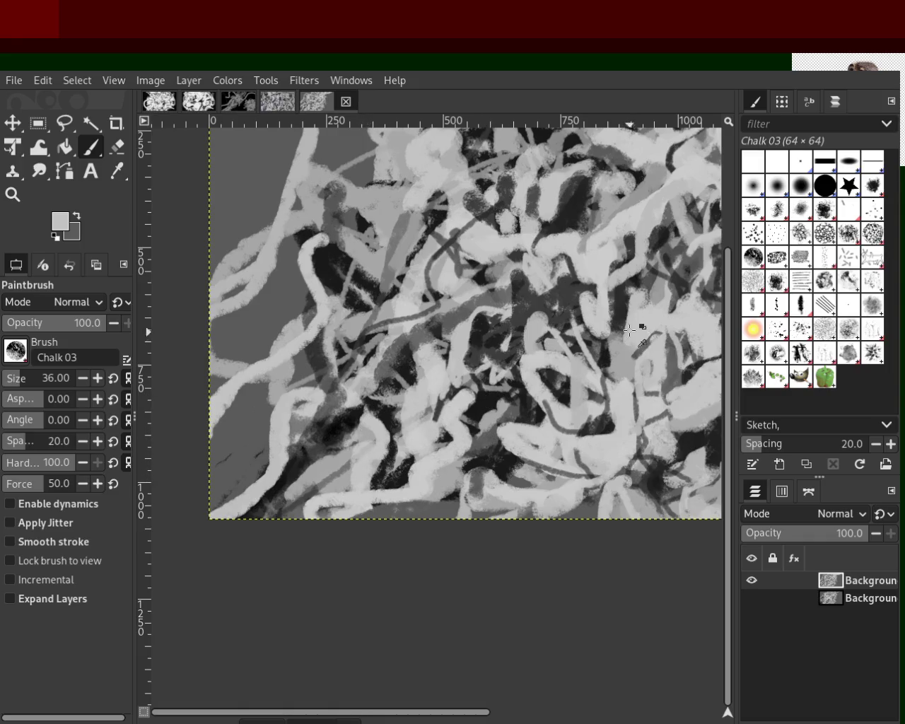
{"action": "left_click", "coordinate": [623, 294], "text": "ctrl"}
{"action": "left_click_drag", "start_coordinate": [622, 294], "coordinate": [621, 329]}
{"action": "key", "text": "ctrl+z"}
Pick a light grey and paint a chalk stroke curving down-right left of centre.
{"action": "left_click", "coordinate": [629, 241], "text": "ctrl"}
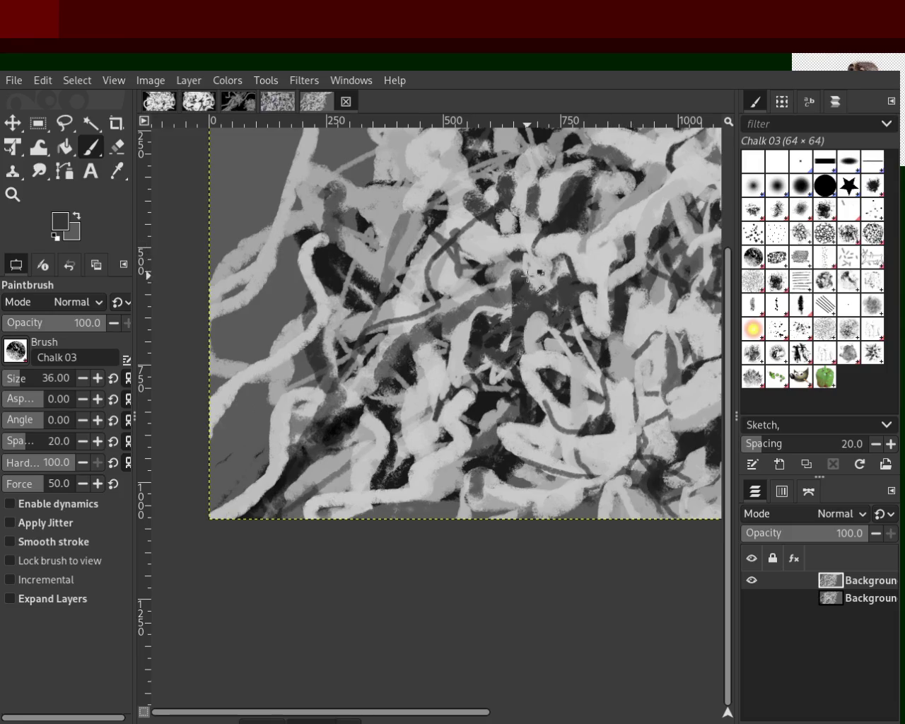
{"action": "left_click", "coordinate": [560, 223], "text": "ctrl"}
{"action": "left_click", "coordinate": [488, 282], "text": "ctrl"}
{"action": "left_click_drag", "start_coordinate": [306, 244], "coordinate": [352, 299]}
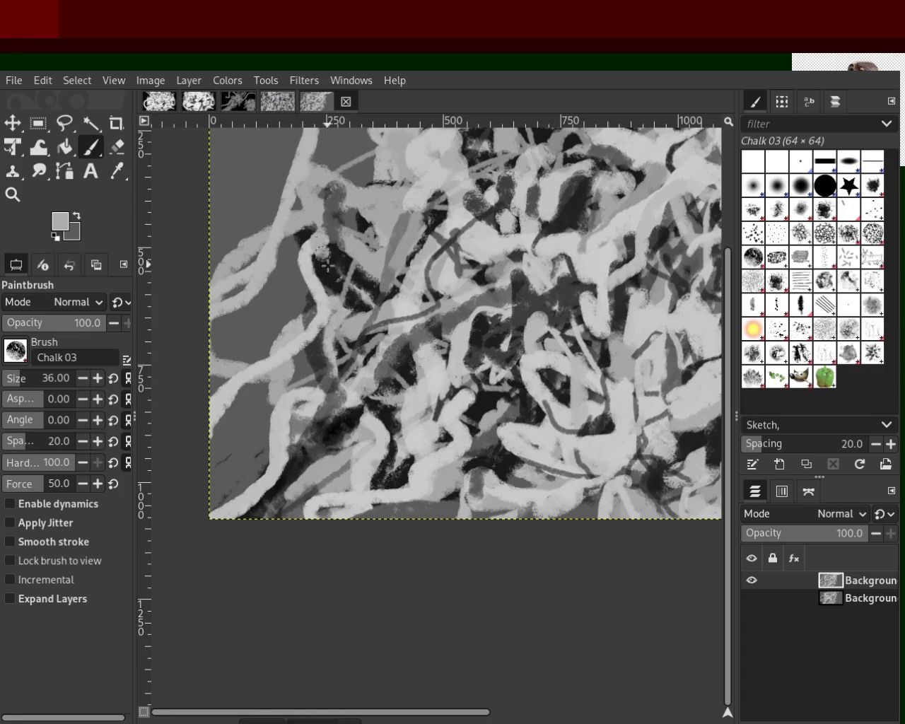
Undo and redo the last chalk stroke repeatedly to compare it.
{"action": "key", "text": "ctrl+z"}
{"action": "key", "text": "ctrl+y"}
{"action": "key", "text": "ctrl+z"}
{"action": "key", "text": "ctrl+y"}
{"action": "key", "text": "ctrl+z"}
{"action": "key", "text": "ctrl+y"}
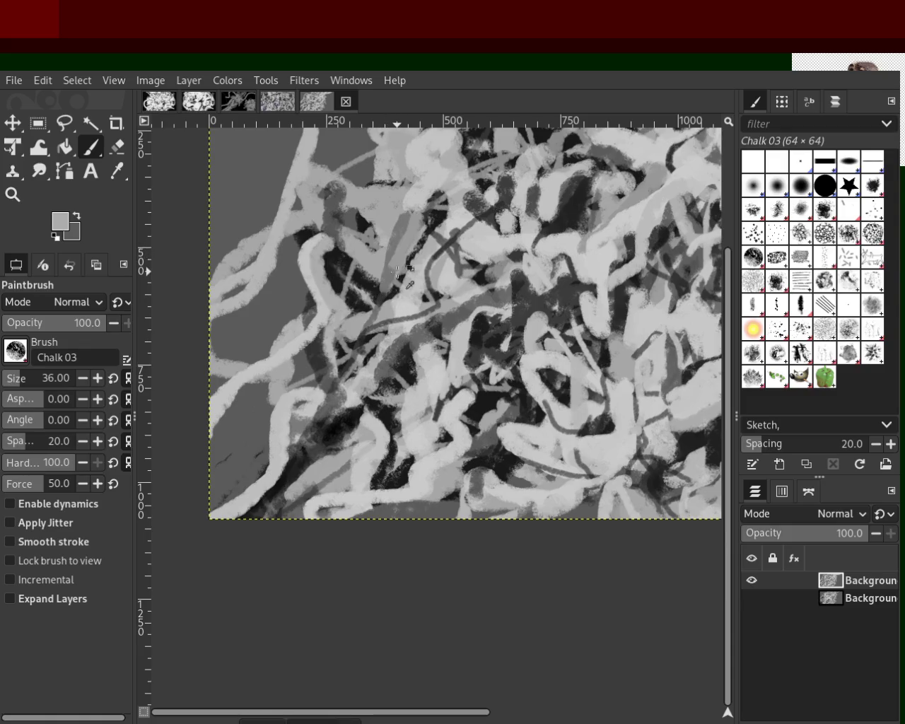
Sample a lighter grey from the painting and compare a recent stroke via undo/redo.
{"action": "left_click", "coordinate": [413, 304], "text": "ctrl"}
{"action": "key", "text": "ctrl+z"}
{"action": "key", "text": "ctrl+y"}
{"action": "key", "text": "ctrl+z"}
{"action": "key", "text": "ctrl+y"}
{"action": "key", "text": "ctrl+y"}
{"action": "key", "text": "ctrl+z"}
{"action": "key", "text": "ctrl+y"}
{"action": "key", "text": "ctrl+y"}
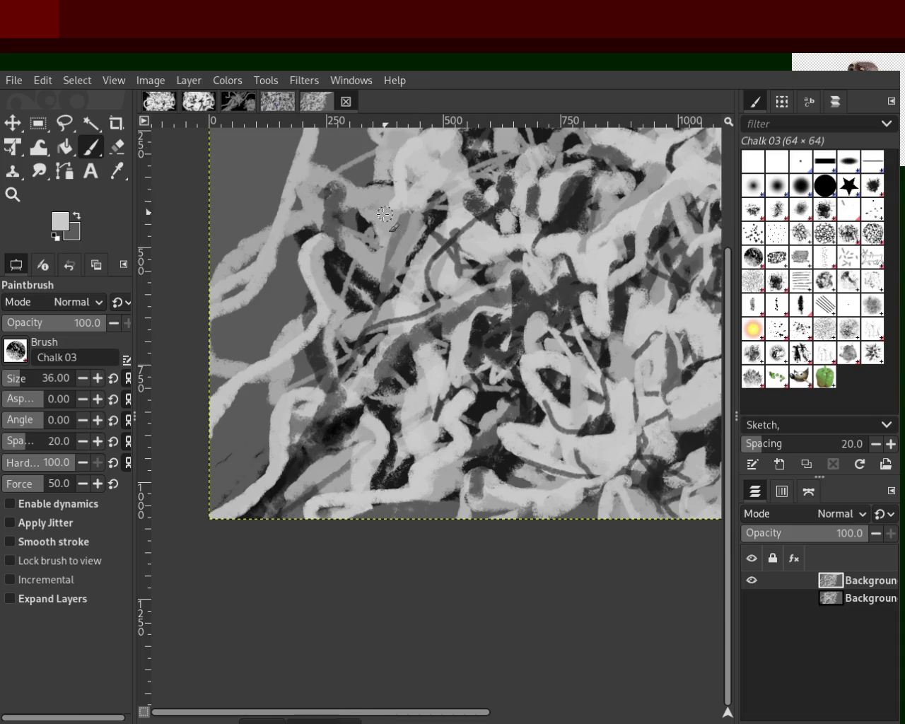
Step back through recent strokes, removing a light stroke near the top.
{"action": "key", "text": "ctrl+z"}
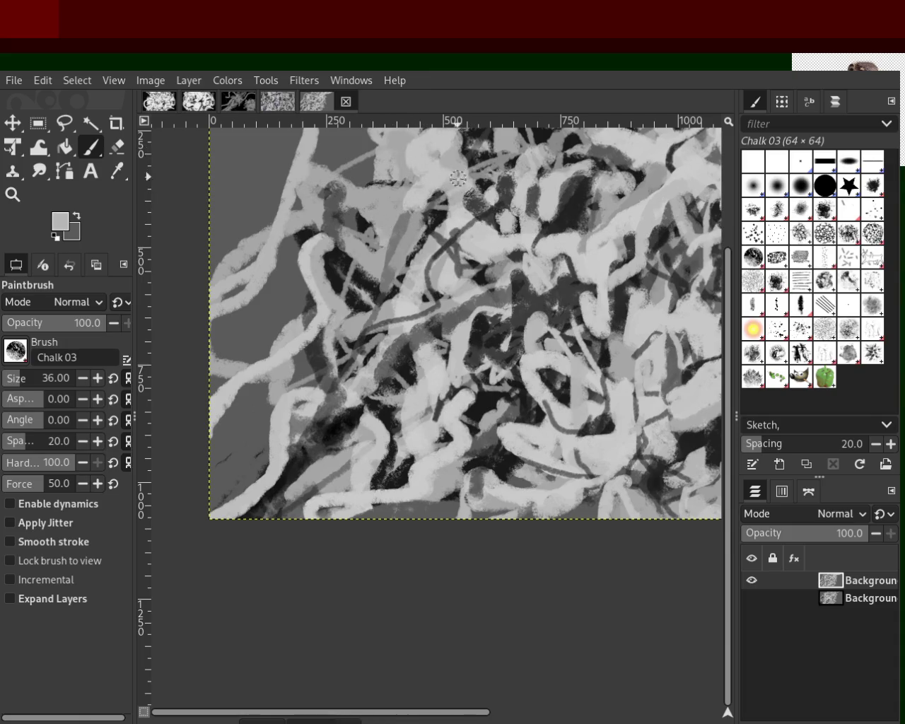
{"action": "key", "text": "ctrl+z"}
{"action": "key", "text": "ctrl+y"}
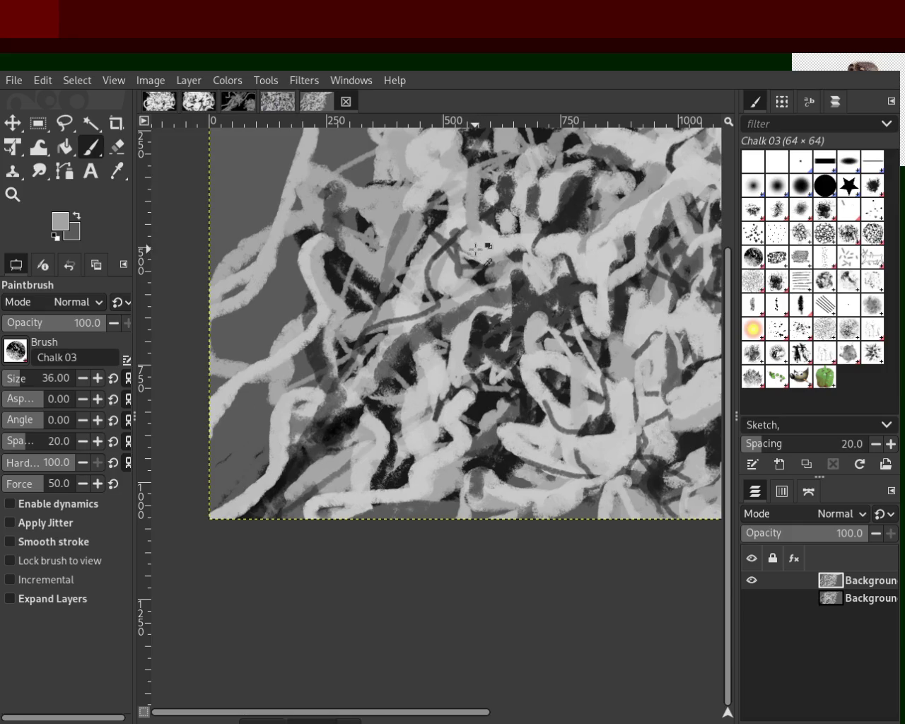
{"action": "key", "text": "ctrl+z"}
{"action": "key", "text": "ctrl+y"}
{"action": "key", "text": "ctrl+z"}
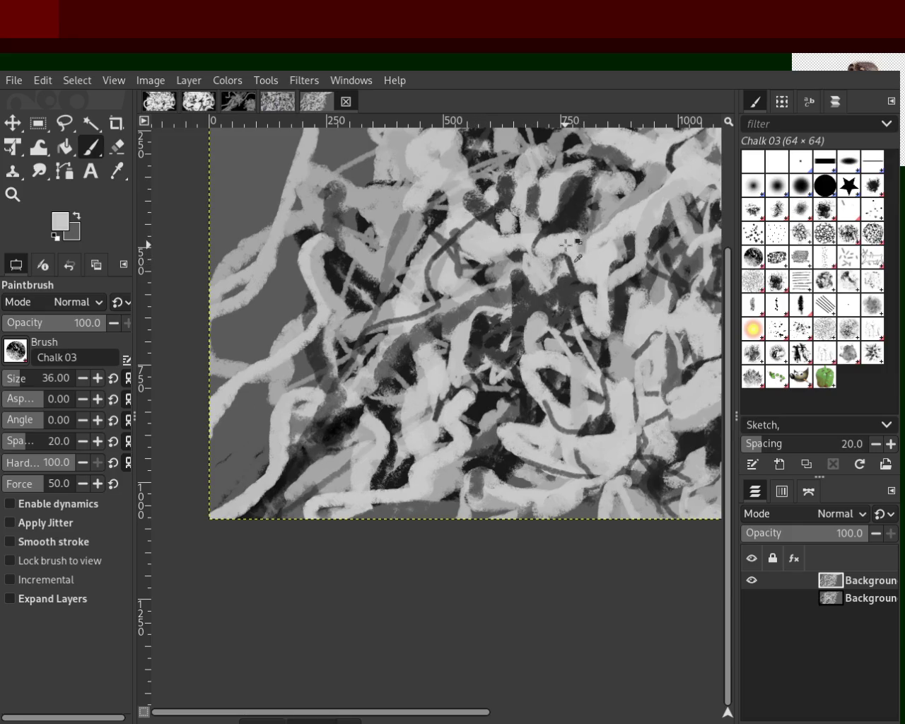
Toggle the light stroke on the upper right on and off to compare.
{"action": "key", "text": "ctrl+z"}
{"action": "key", "text": "ctrl+y"}
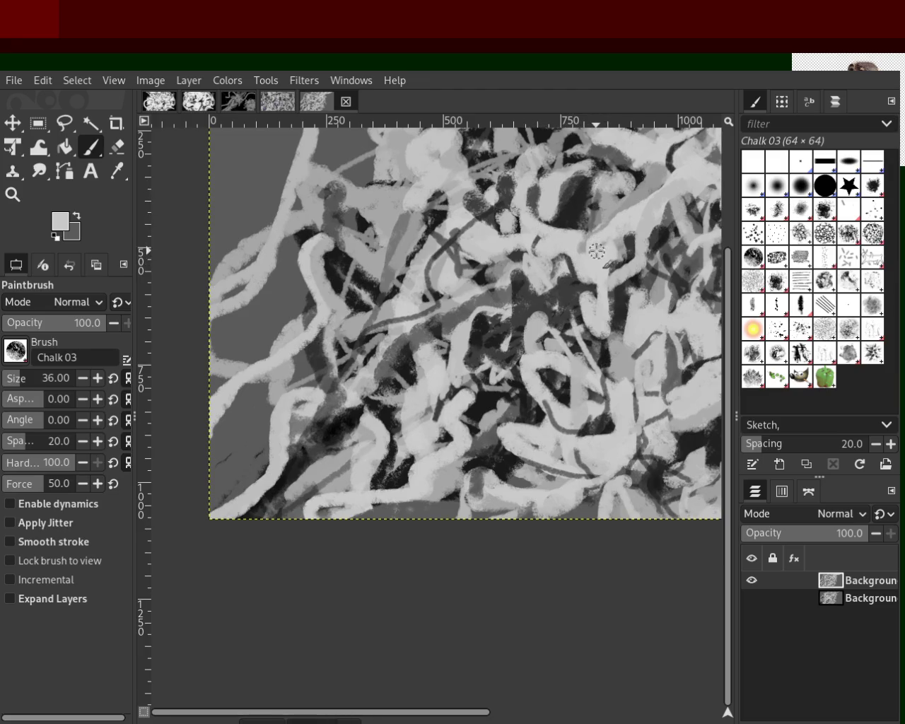
{"action": "key", "text": "ctrl+z"}
{"action": "key", "text": "ctrl+y"}
{"action": "key", "text": "ctrl+z"}
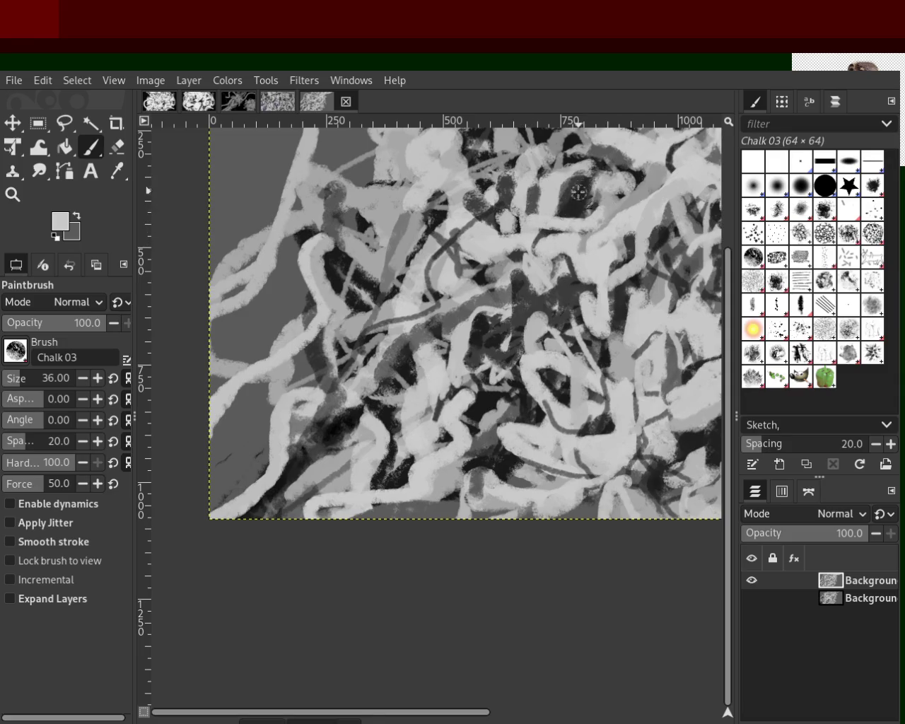
{"action": "key", "text": "ctrl+z"}
{"action": "key", "text": "ctrl+y"}
{"action": "key", "text": "ctrl+z"}
{"action": "key", "text": "ctrl+y"}
Step through undo history to settle whether to keep the light chalk stroke.
{"action": "key", "text": "ctrl+z"}
{"action": "key", "text": "ctrl+y"}
{"action": "key", "text": "ctrl+z"}
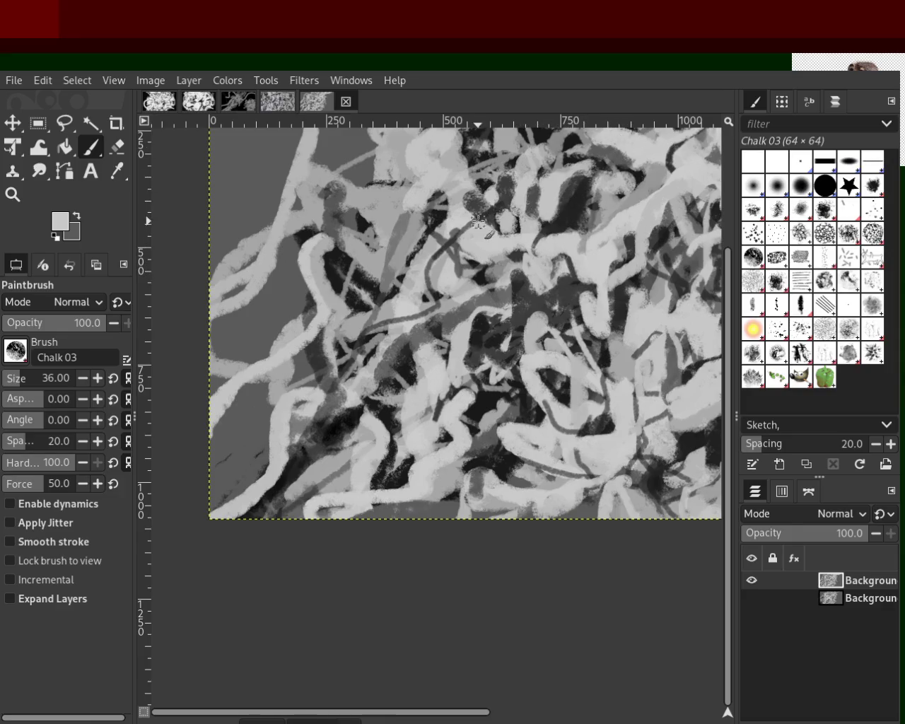
{"action": "key", "text": "ctrl+y"}
{"action": "key", "text": "ctrl+z"}
{"action": "key", "text": "ctrl+y"}
{"action": "key", "text": "ctrl+z"}
{"action": "key", "text": "ctrl+y"}
{"action": "key", "text": "ctrl+z"}
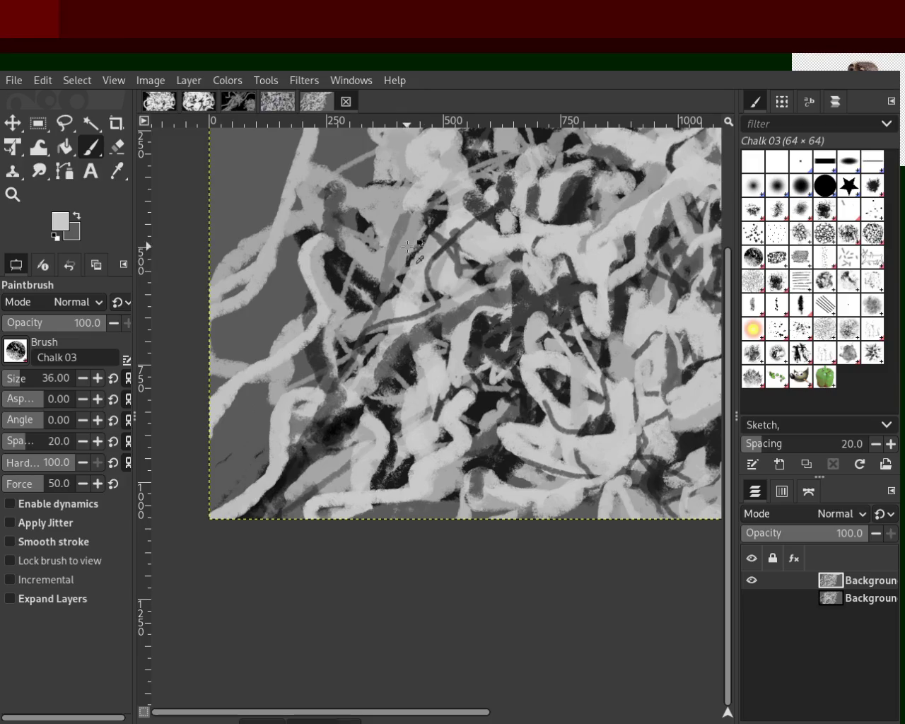
Sample black and paint a dark chalk stroke downward through the centre, redrawing it once.
{"action": "left_click", "coordinate": [427, 225], "text": "ctrl"}
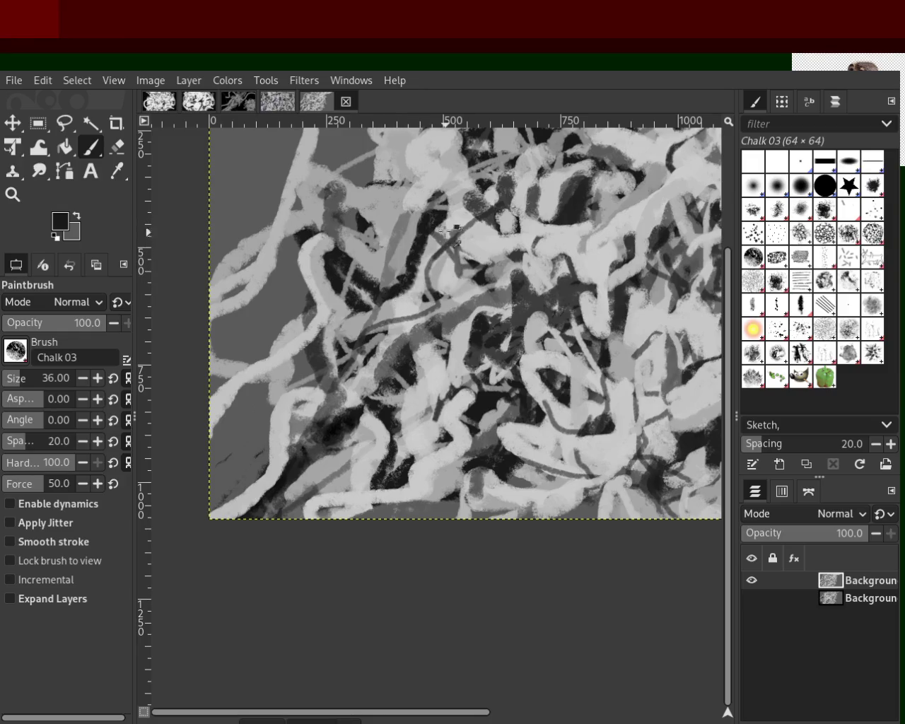
{"action": "left_click_drag", "start_coordinate": [429, 219], "coordinate": [408, 270]}
{"action": "key", "text": "ctrl+z"}
{"action": "key", "text": "ctrl+y"}
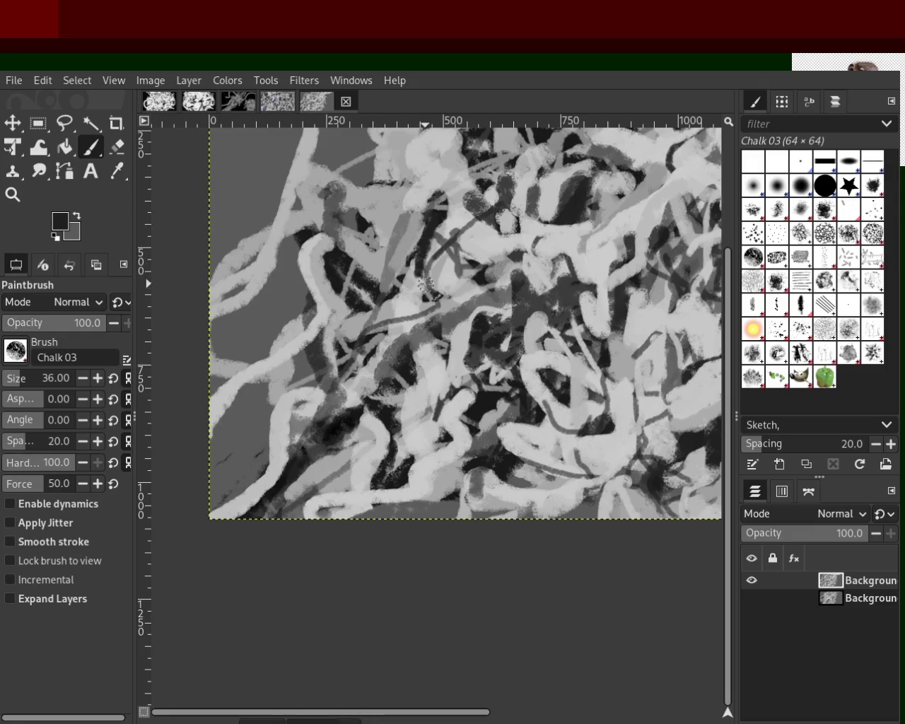
{"action": "left_click_drag", "start_coordinate": [431, 218], "coordinate": [419, 274]}
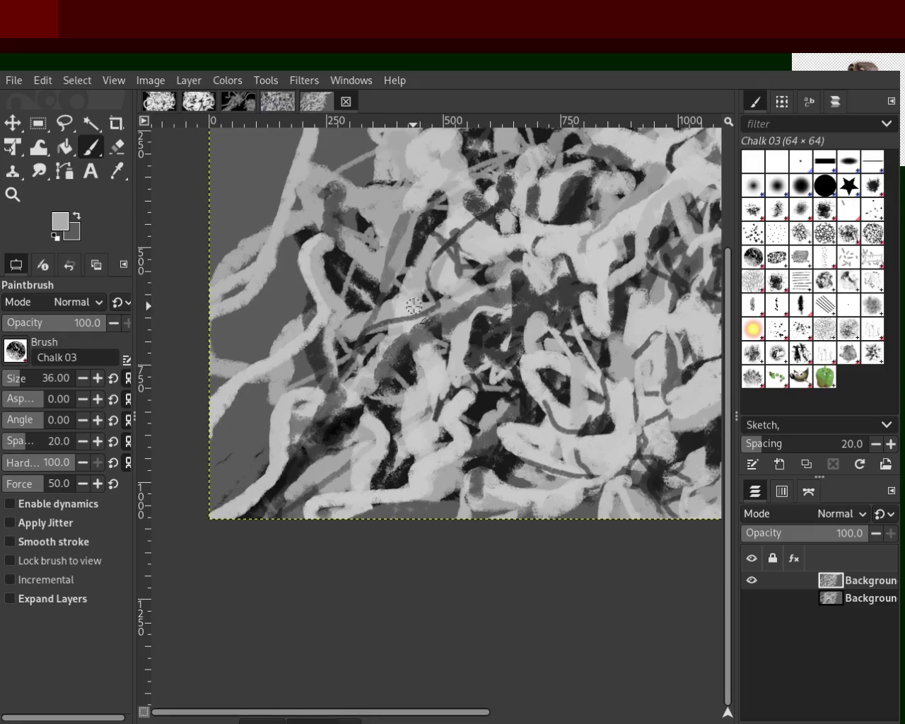
Add a mid-grey mark along the central band and a small black dab left of centre.
{"action": "left_click", "coordinate": [398, 236], "text": "ctrl"}
{"action": "left_click_drag", "start_coordinate": [398, 235], "coordinate": [400, 278]}
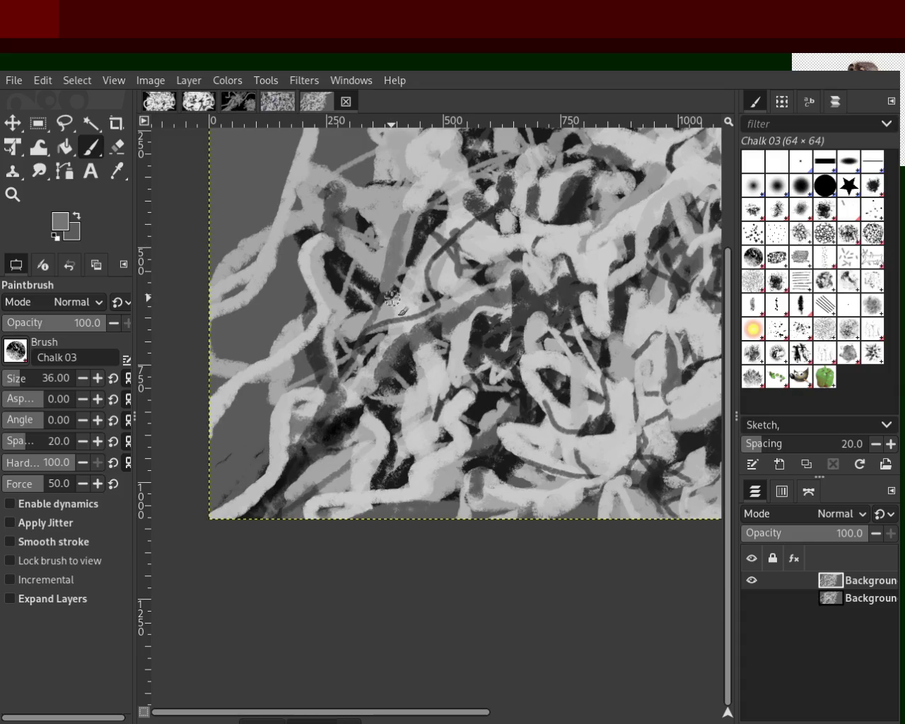
{"action": "left_click", "coordinate": [398, 189], "text": "ctrl"}
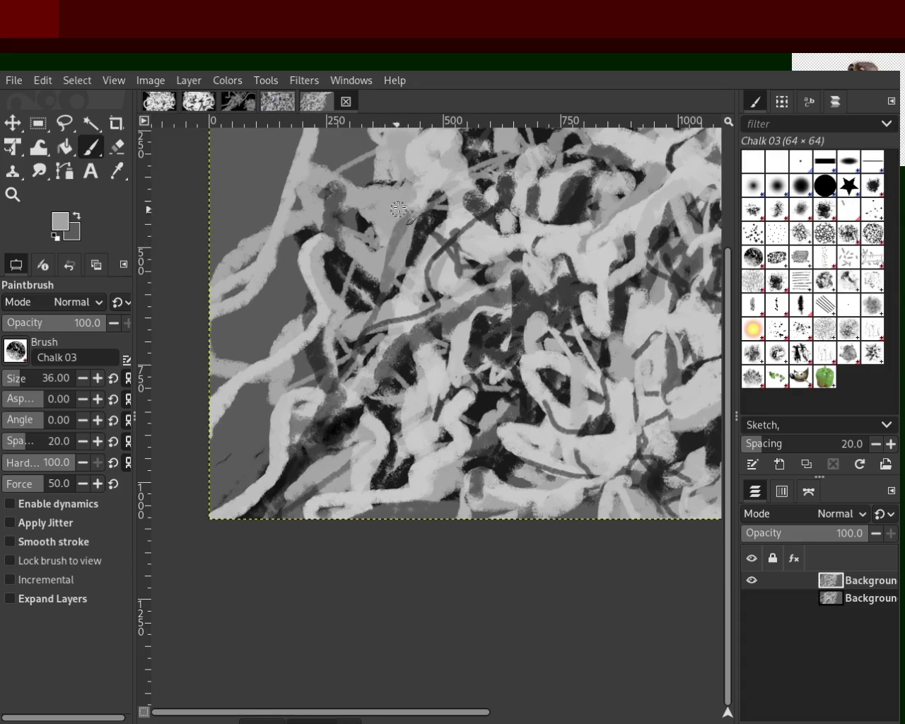
{"action": "left_click", "coordinate": [338, 256], "text": "ctrl"}
{"action": "mouse_move", "coordinate": [324, 260]}
{"action": "left_mouse_down"}
{"action": "mouse_move", "coordinate": [322, 276]}
{"action": "mouse_move", "coordinate": [355, 324]}
{"action": "left_mouse_up"}
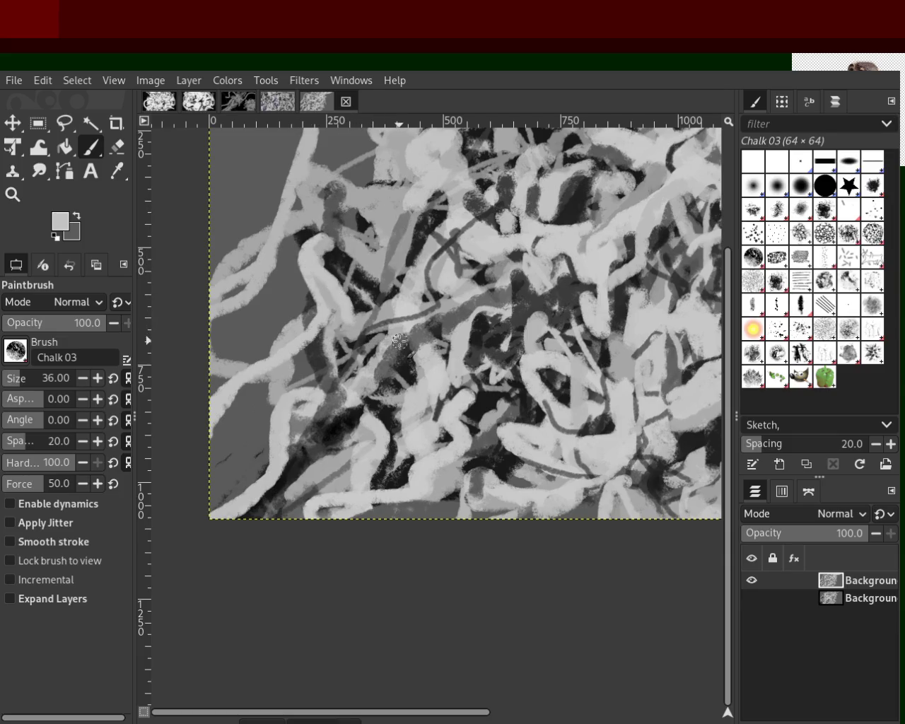
Paint a light grey stroke curving down-right, redrawing it until it reaches further down.
{"action": "key", "text": "ctrl+z"}
{"action": "left_click_drag", "start_coordinate": [311, 251], "coordinate": [414, 297]}
{"action": "key", "text": "ctrl+z"}
{"action": "key", "text": "ctrl+z"}
{"action": "left_click_drag", "start_coordinate": [311, 251], "coordinate": [394, 309]}
{"action": "key", "text": "ctrl+z"}
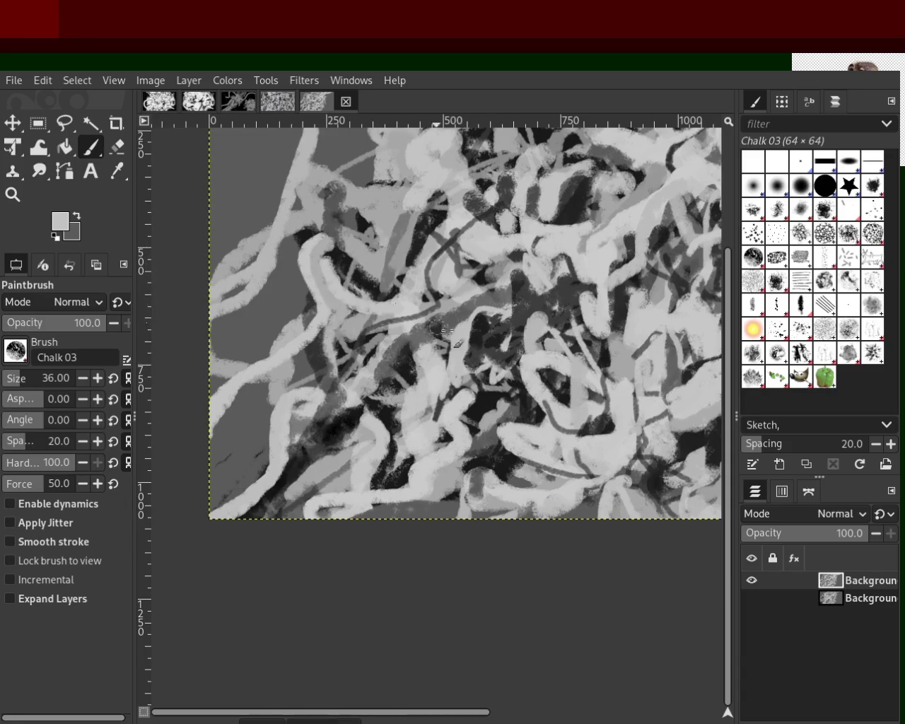
{"action": "key", "text": "ctrl+z"}
{"action": "left_click_drag", "start_coordinate": [317, 251], "coordinate": [438, 349]}
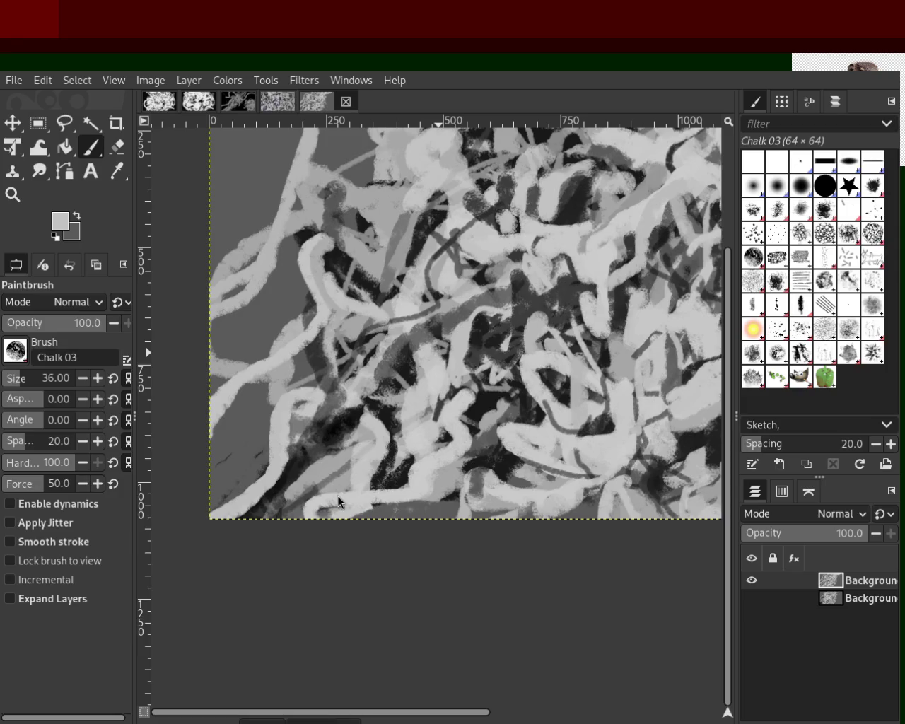
Paint a dark curved stroke near the bottom and light chalk strokes in the lower half.
{"action": "left_click", "coordinate": [607, 434], "text": "ctrl"}
{"action": "left_click_drag", "start_coordinate": [609, 428], "coordinate": [531, 487]}
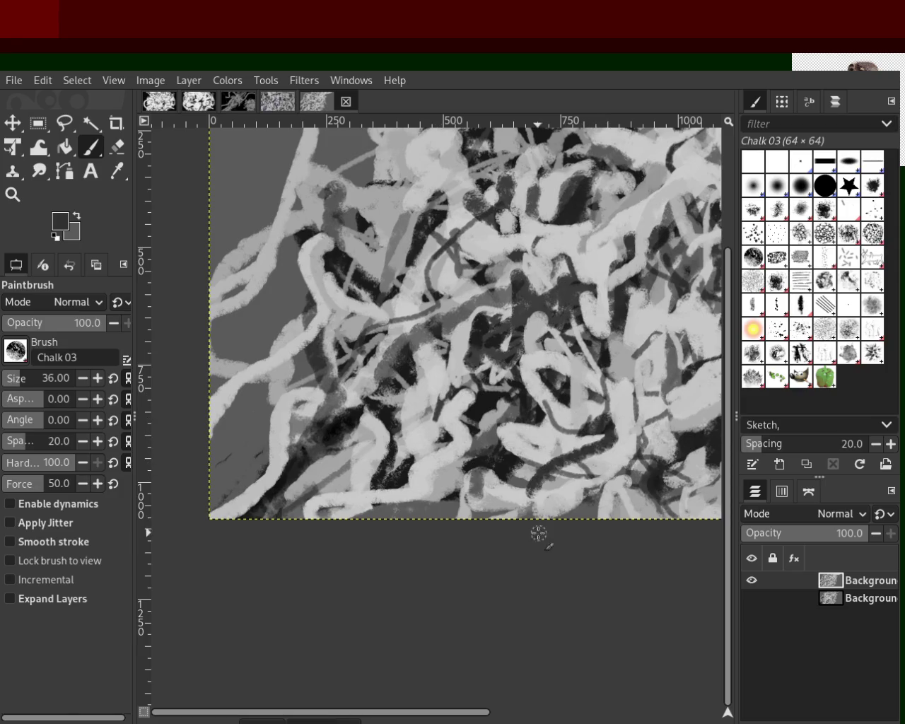
{"action": "left_click", "coordinate": [495, 458], "text": "ctrl"}
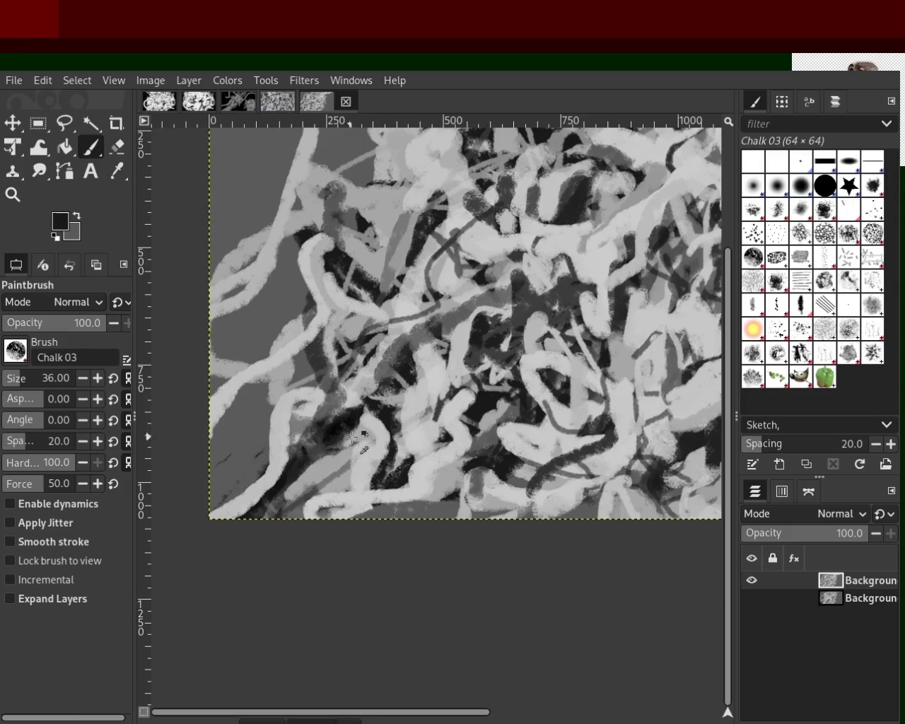
{"action": "left_click_drag", "start_coordinate": [366, 419], "coordinate": [316, 498]}
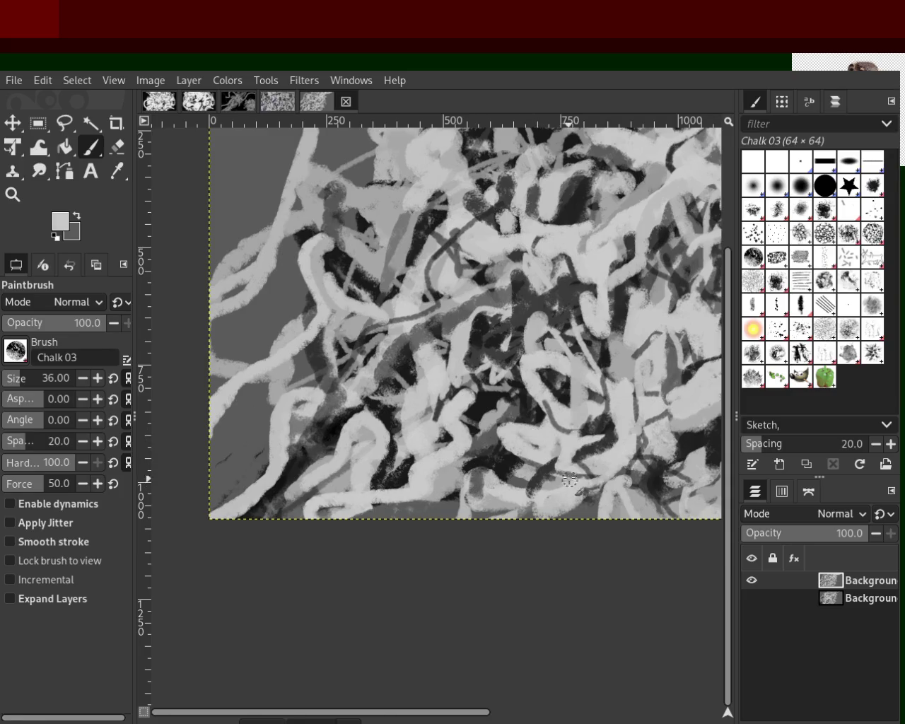
{"action": "left_click_drag", "start_coordinate": [592, 437], "coordinate": [595, 497]}
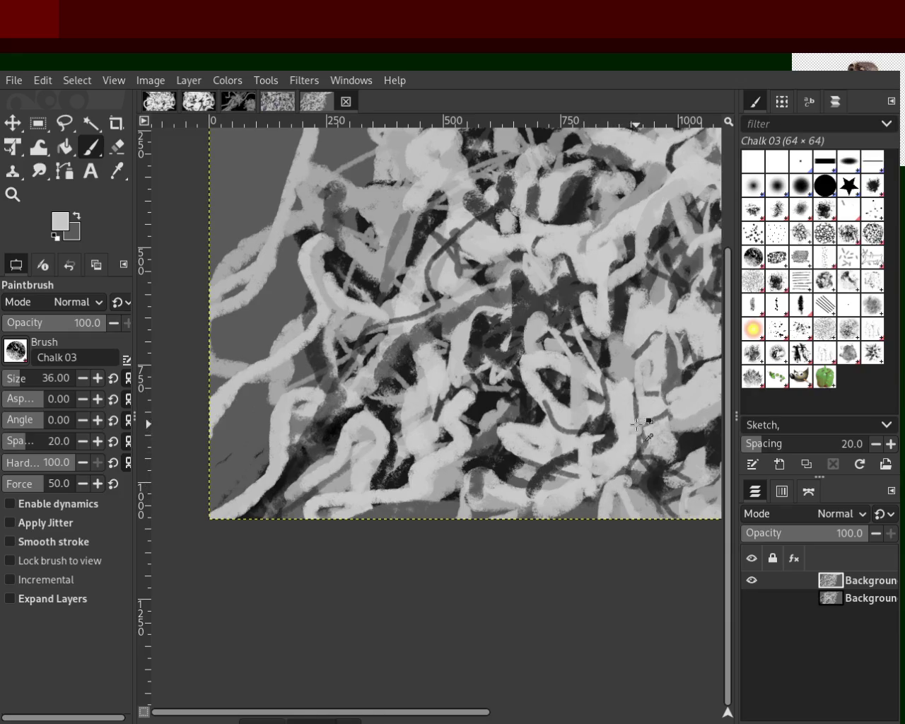
Sample greys and dab a dark spot among the lower-right loops.
{"action": "left_click", "coordinate": [563, 398], "text": "ctrl"}
{"action": "left_click", "coordinate": [638, 427], "text": "ctrl"}
{"action": "left_click", "coordinate": [679, 445], "text": "ctrl"}
{"action": "left_click", "coordinate": [644, 424]}
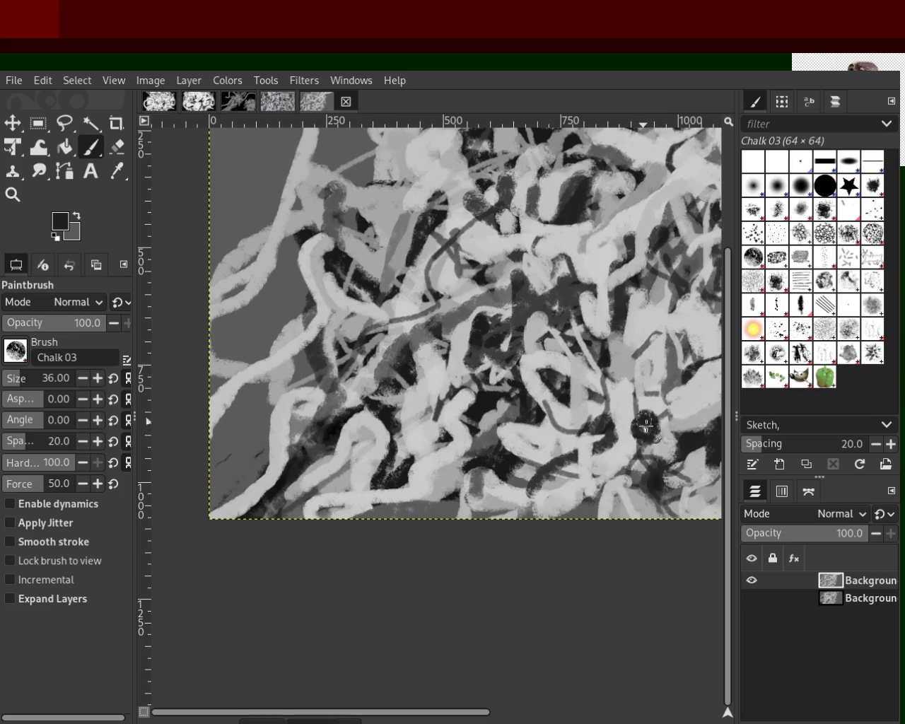
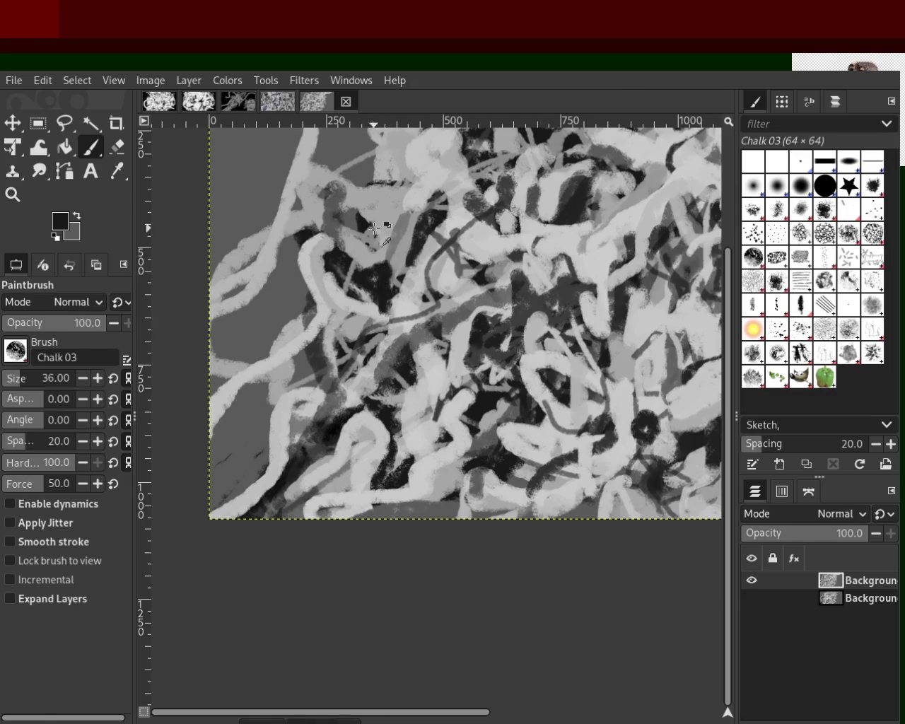
Sample light greys from the strands and test a light patch over the dark area, then undo it.
{"action": "left_click", "coordinate": [375, 263], "text": "ctrl"}
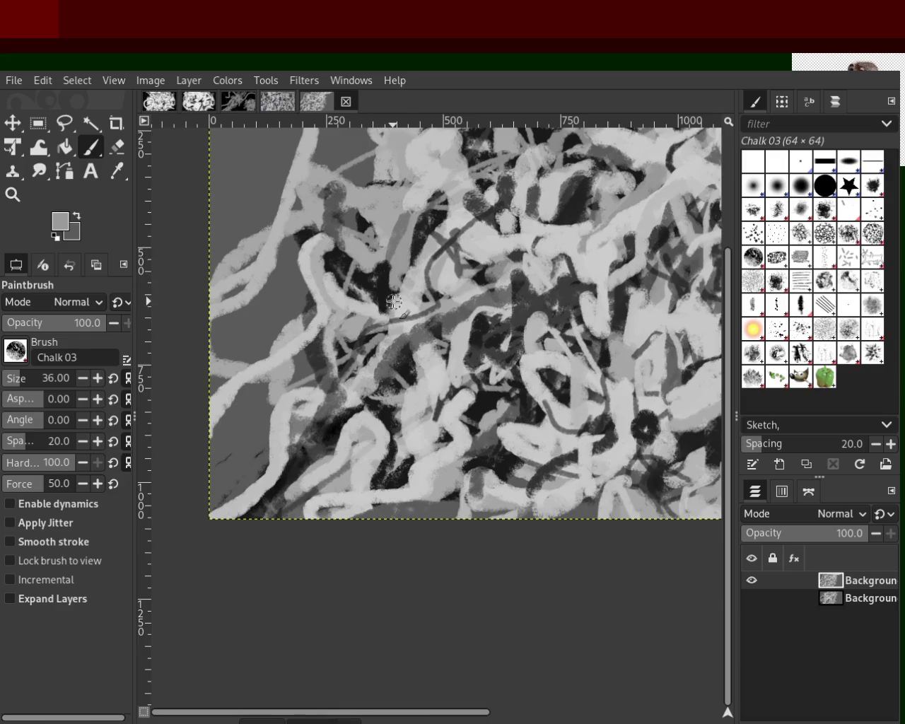
{"action": "left_click", "coordinate": [361, 226], "text": "ctrl"}
{"action": "left_click_drag", "start_coordinate": [352, 242], "coordinate": [346, 233]}
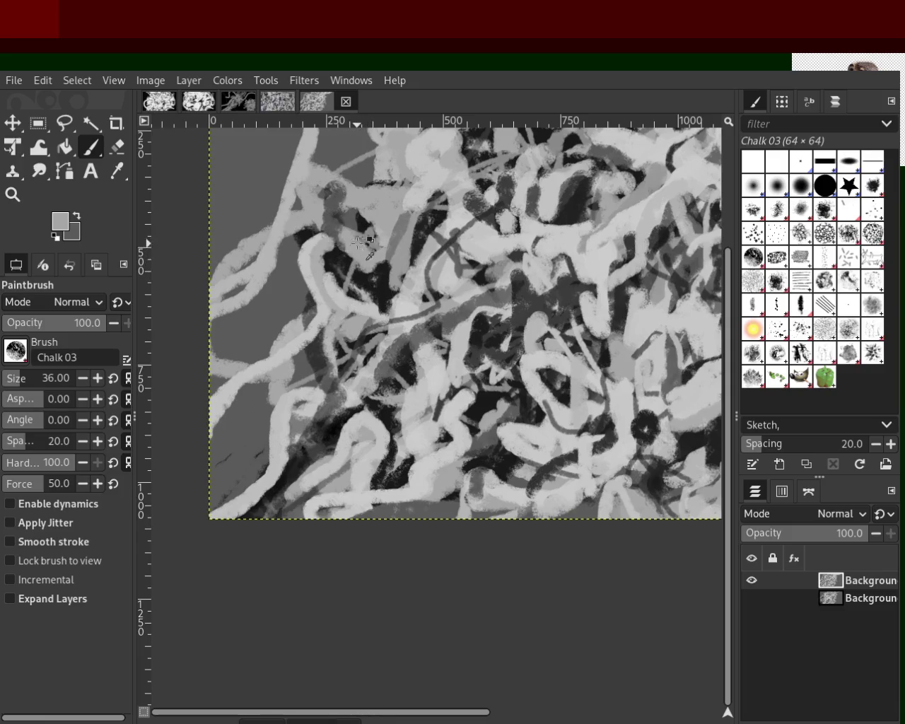
{"action": "key", "text": "ctrl+z"}
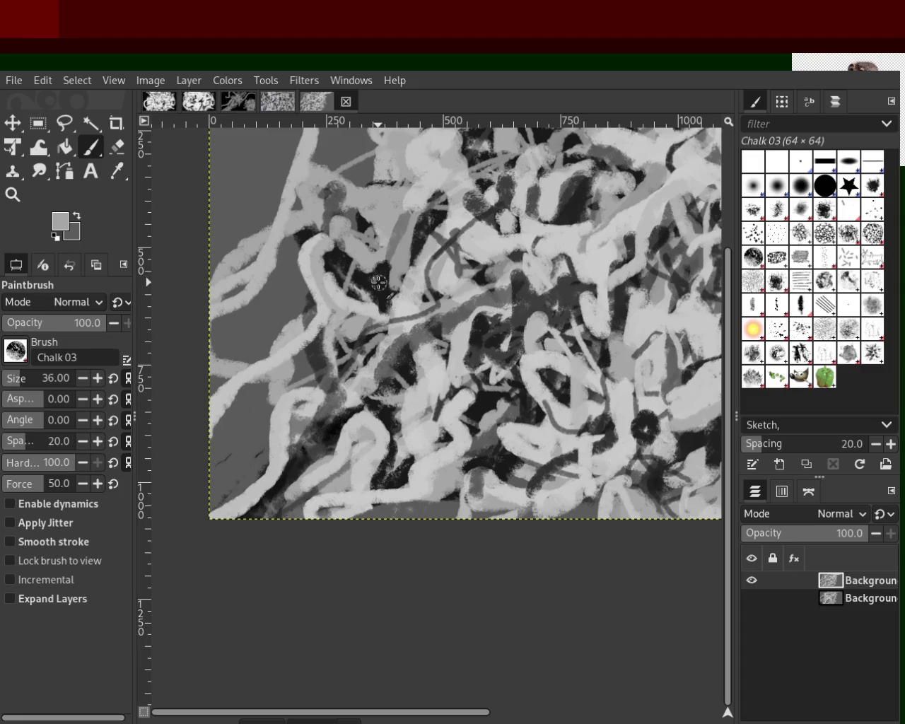
Settle on a bright grey from a pale stroke, trying and undoing three strokes toward the left edge.
{"action": "left_click", "coordinate": [578, 220], "text": "ctrl"}
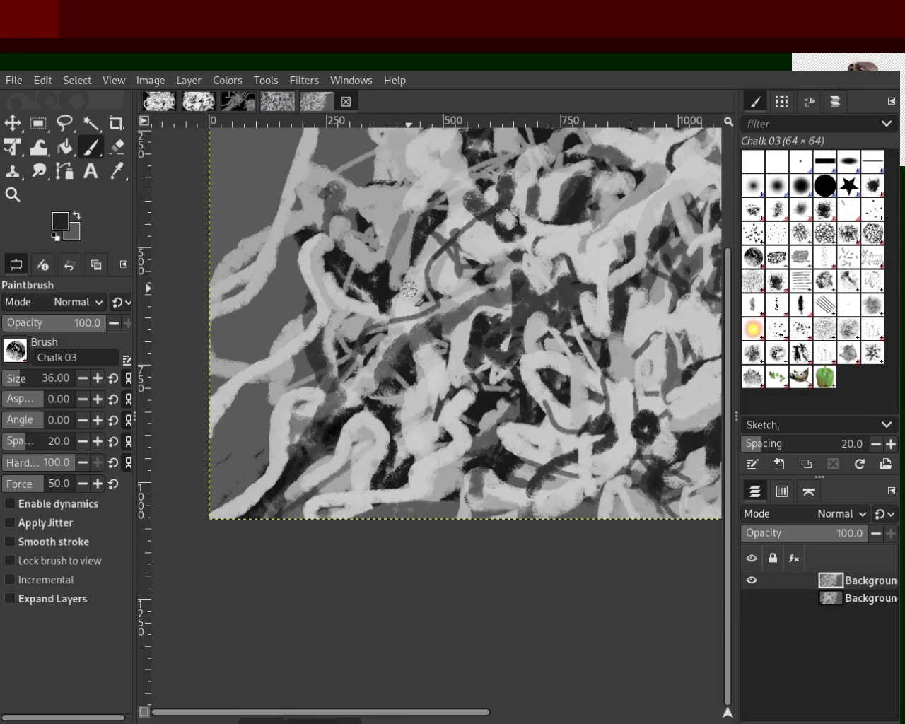
{"action": "left_click", "coordinate": [281, 225], "text": "ctrl"}
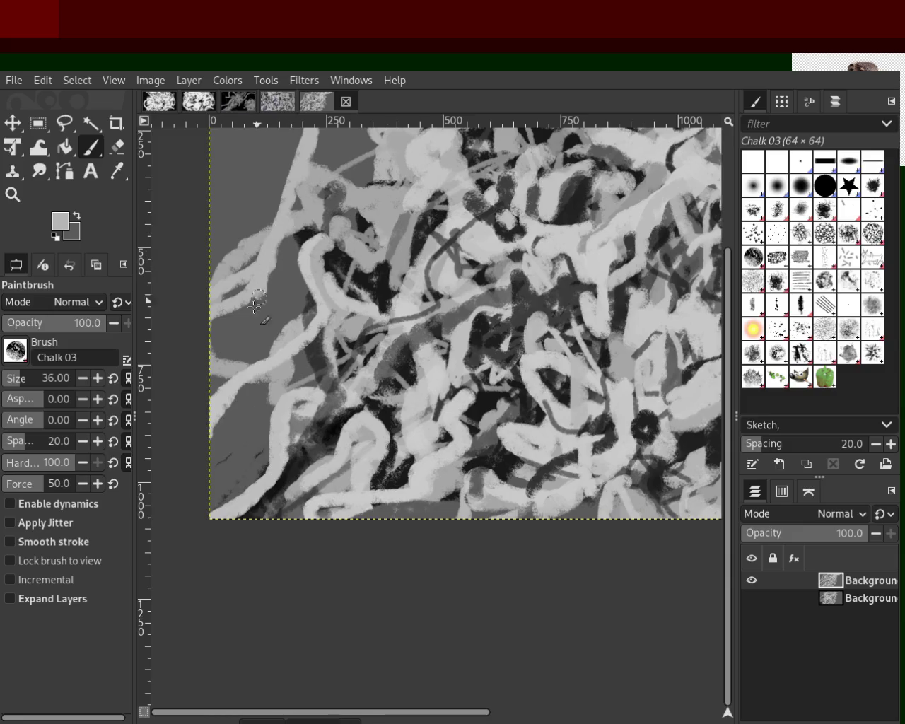
{"action": "left_click", "coordinate": [301, 258], "text": "ctrl"}
{"action": "left_click_drag", "start_coordinate": [287, 225], "coordinate": [219, 326]}
{"action": "key", "text": "ctrl+z"}
{"action": "left_click_drag", "start_coordinate": [270, 247], "coordinate": [175, 344]}
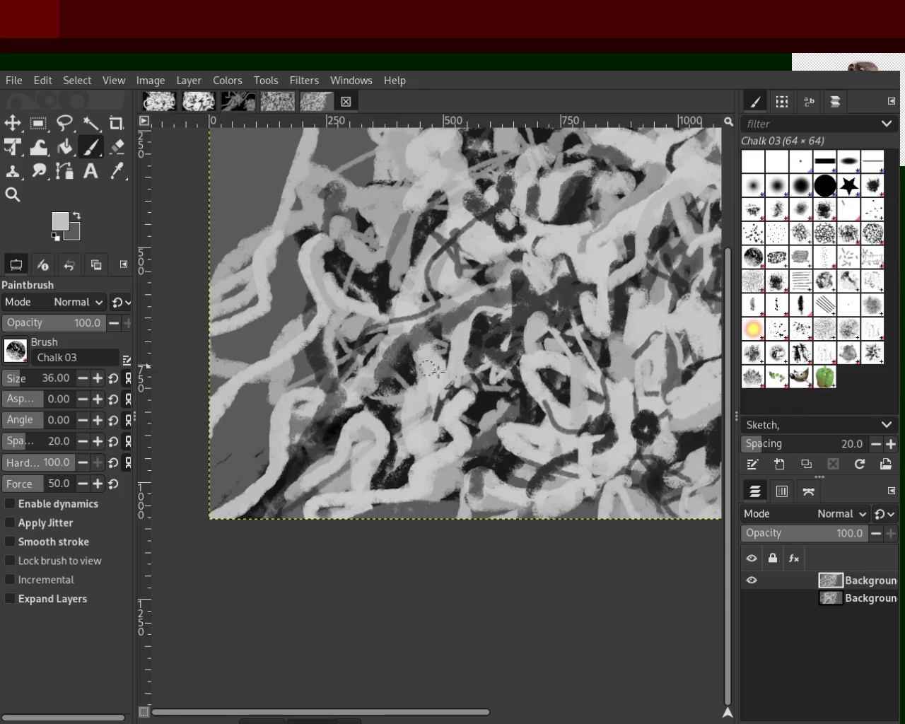
{"action": "key", "text": "ctrl+z"}
{"action": "left_click_drag", "start_coordinate": [305, 239], "coordinate": [229, 315]}
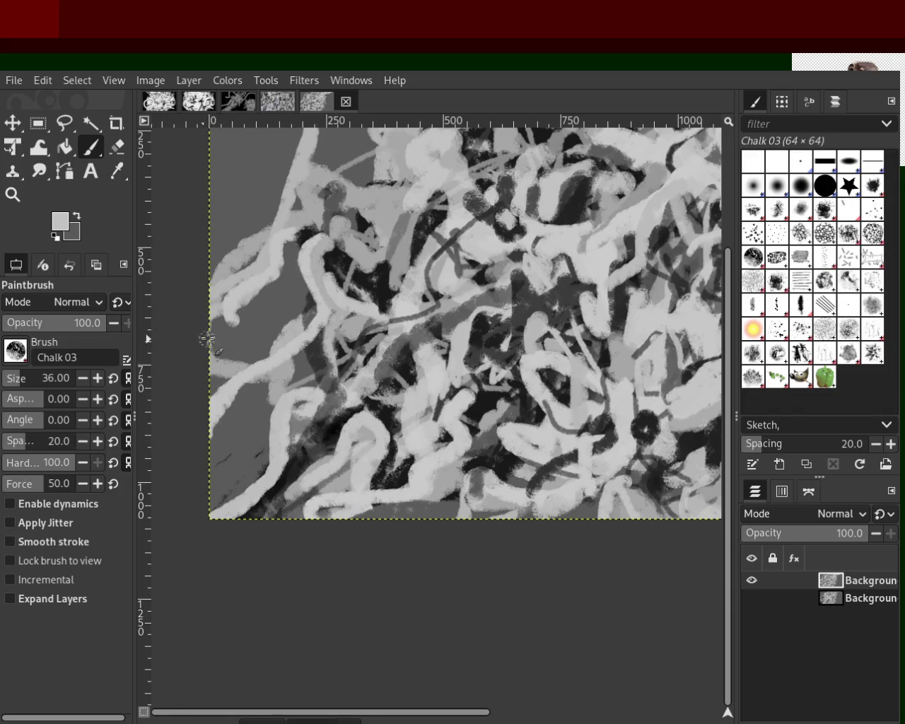
{"action": "key", "text": "ctrl+z"}
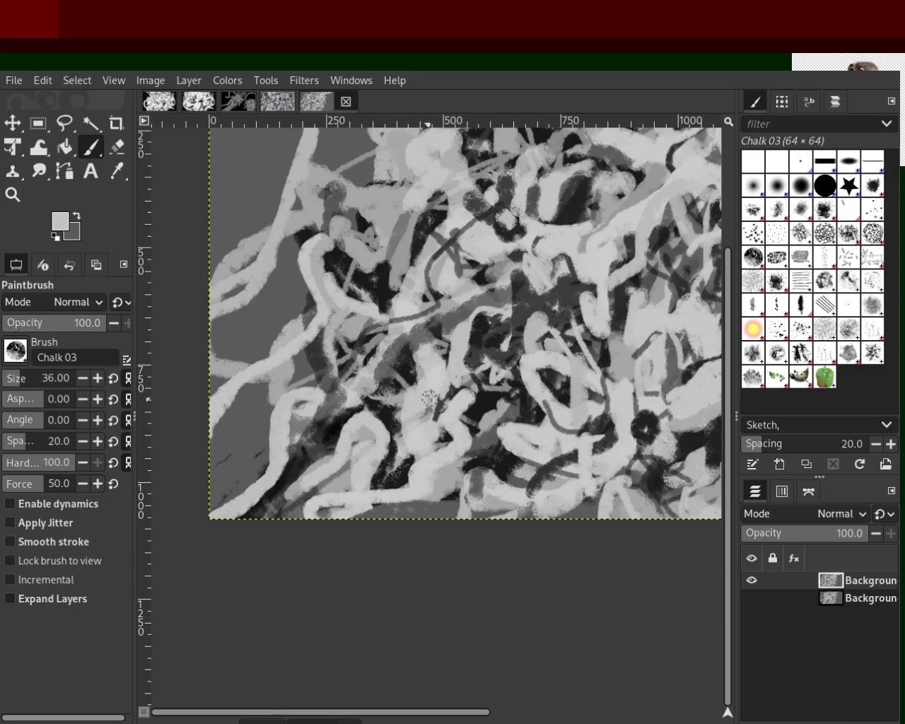
{"action": "left_click", "coordinate": [13, 194]}
Zoom to about actual size, pick black, and try a dark stroke, then undo it.
{"action": "left_click", "coordinate": [441, 319]}
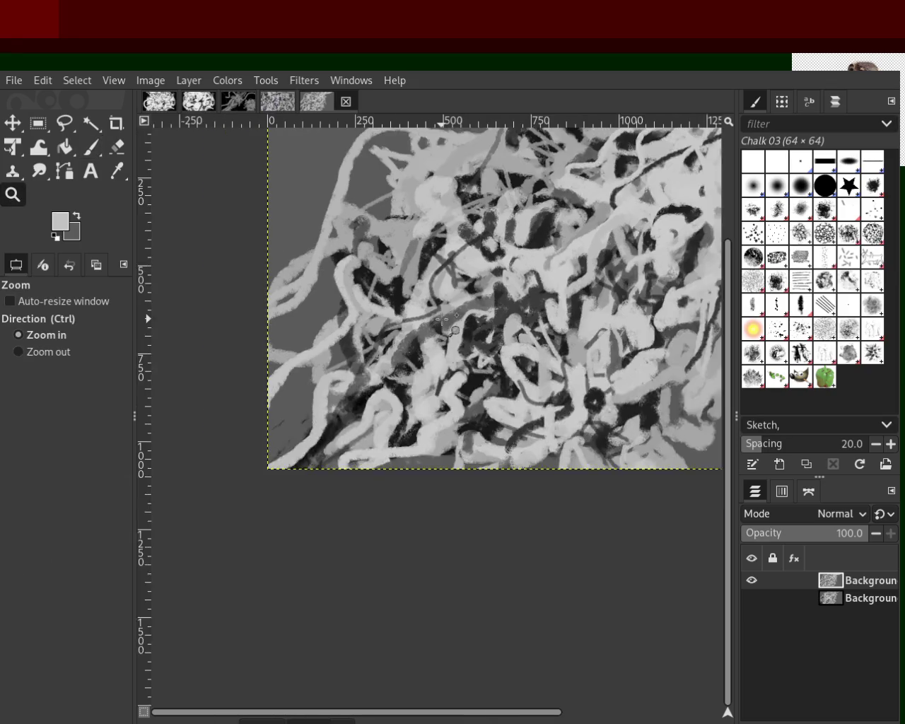
{"action": "left_click", "coordinate": [441, 319]}
{"action": "left_click", "coordinate": [442, 322], "text": "ctrl"}
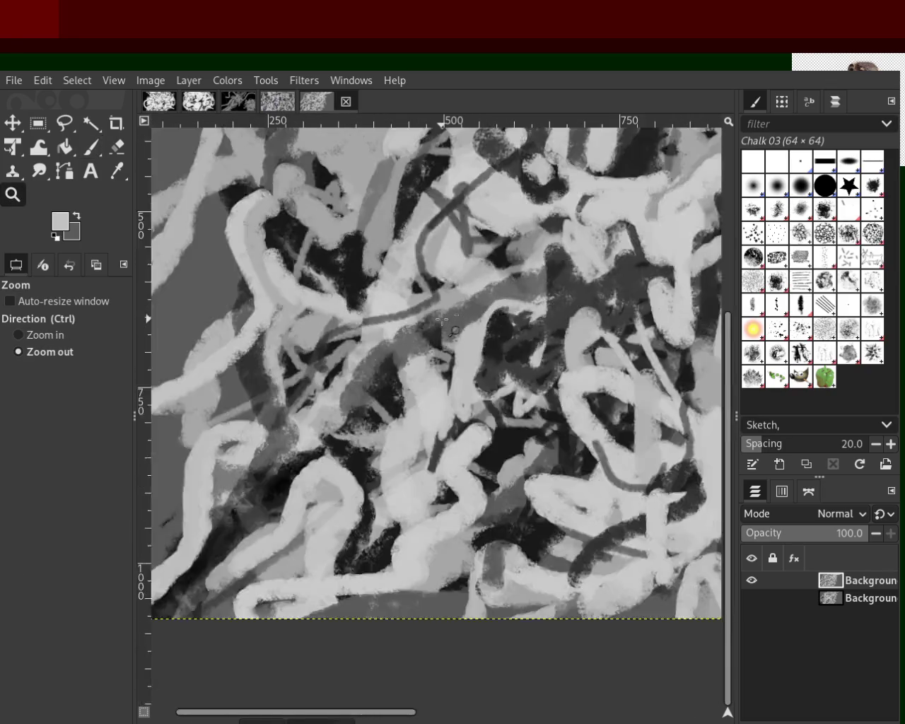
{"action": "left_click", "coordinate": [443, 324], "text": "ctrl"}
{"action": "left_click", "coordinate": [532, 250]}
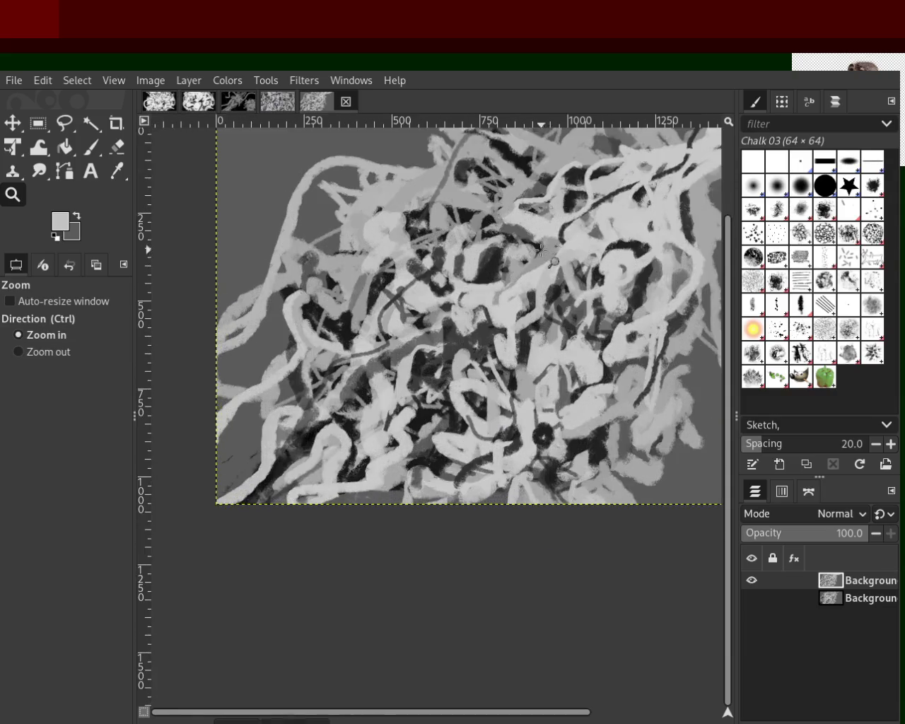
{"action": "left_click", "coordinate": [531, 251], "text": "ctrl"}
{"action": "left_click", "coordinate": [290, 244]}
{"action": "left_click", "coordinate": [290, 244]}
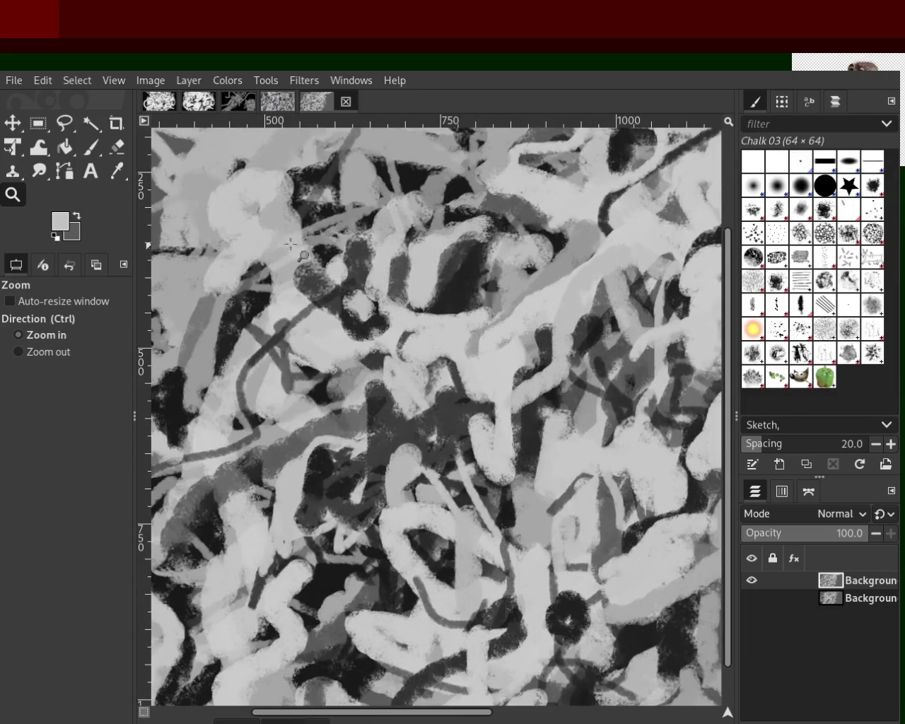
{"action": "left_click", "coordinate": [90, 146]}
{"action": "left_click", "coordinate": [410, 188], "text": "ctrl"}
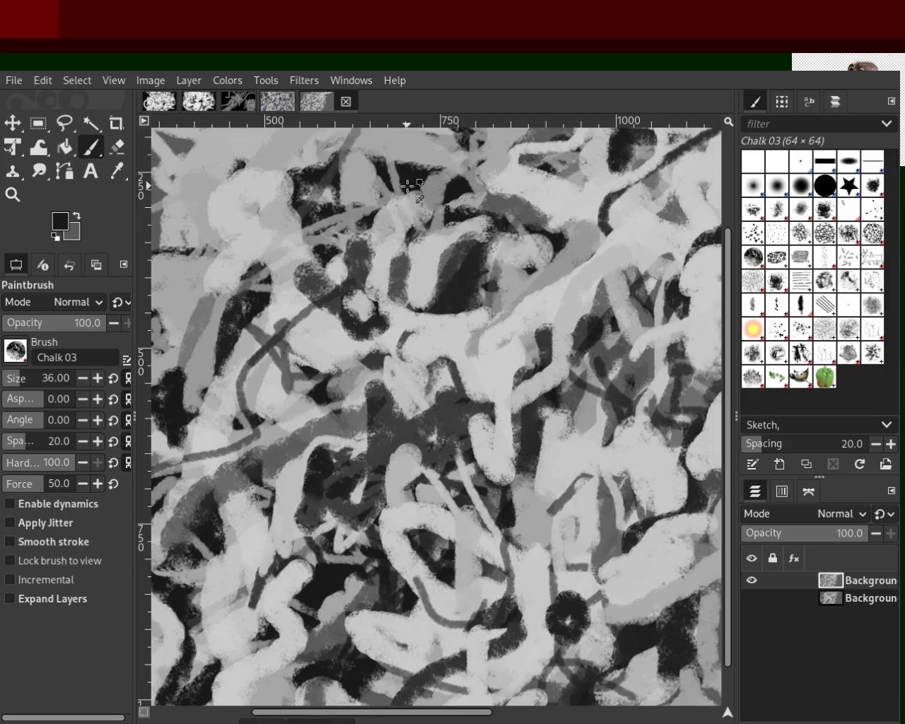
{"action": "left_click_drag", "start_coordinate": [301, 184], "coordinate": [385, 332]}
{"action": "key", "text": "ctrl+z"}
Paint a light grey patch among the upper strands and a light stroke across the dark patch.
{"action": "left_click", "coordinate": [458, 337], "text": "ctrl"}
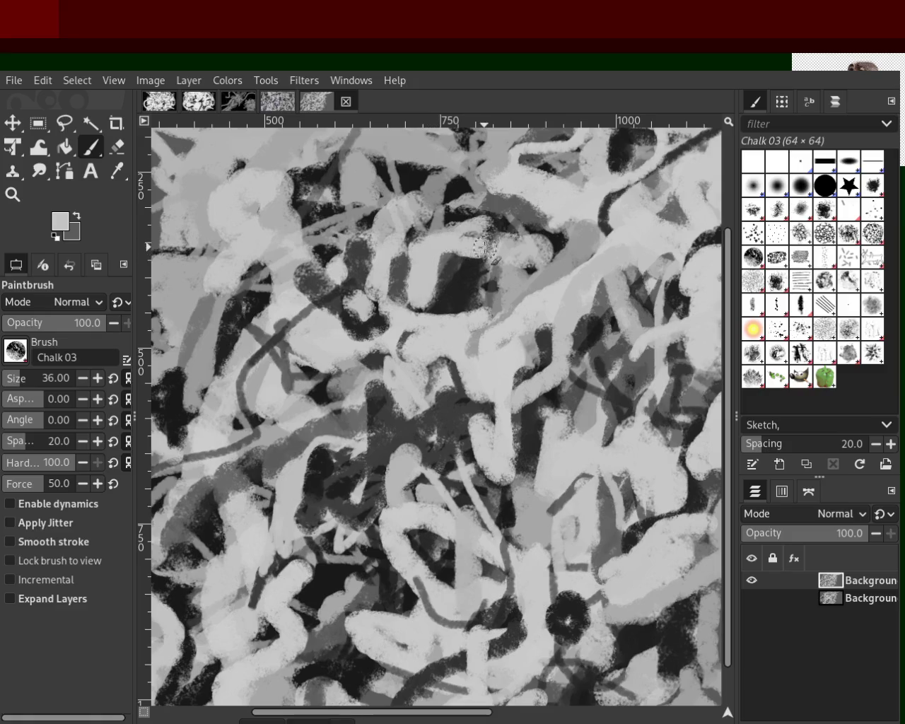
{"action": "left_click_drag", "start_coordinate": [495, 212], "coordinate": [484, 233]}
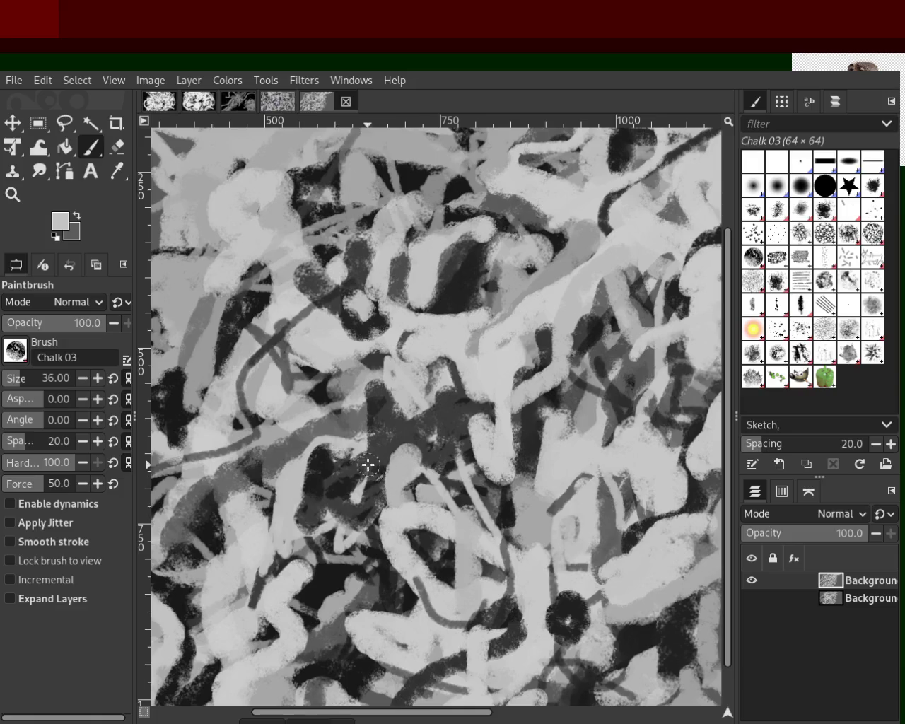
{"action": "left_click", "coordinate": [461, 407], "text": "ctrl"}
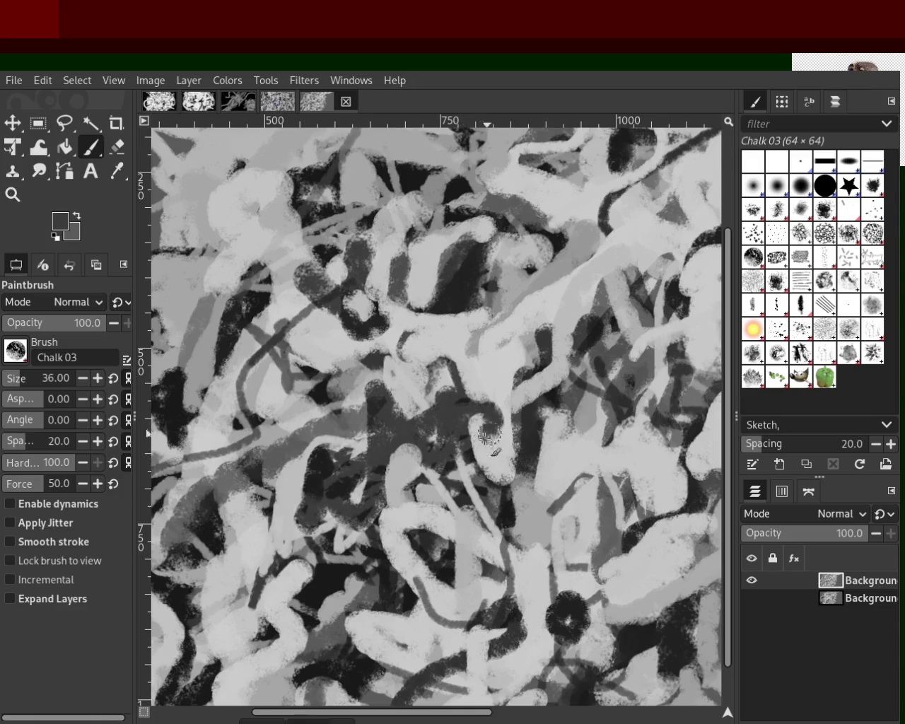
{"action": "left_click", "coordinate": [438, 484], "text": "ctrl"}
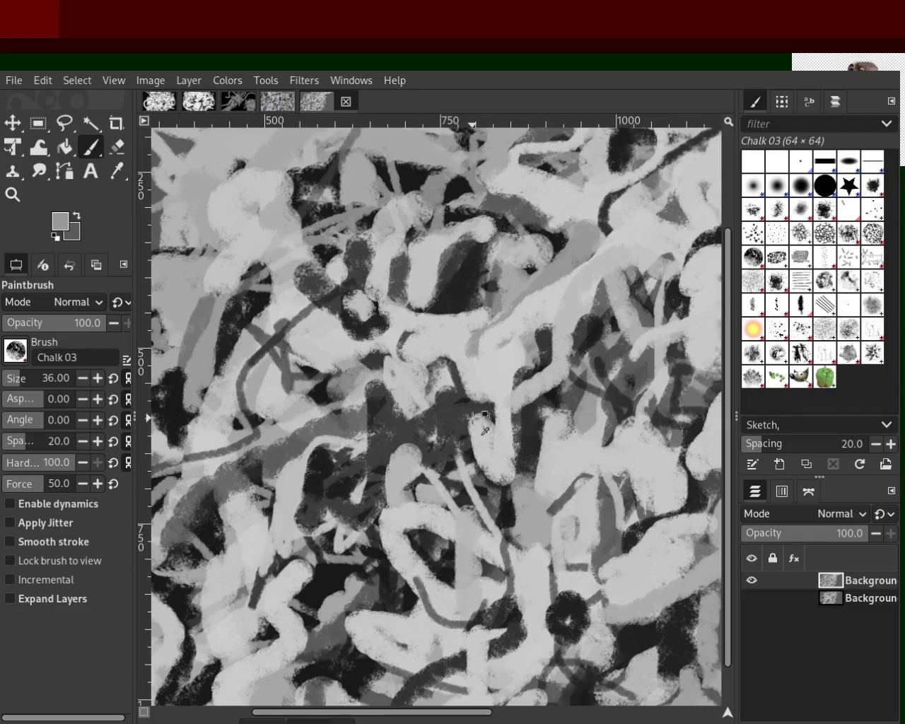
{"action": "left_click", "coordinate": [542, 374], "text": "ctrl"}
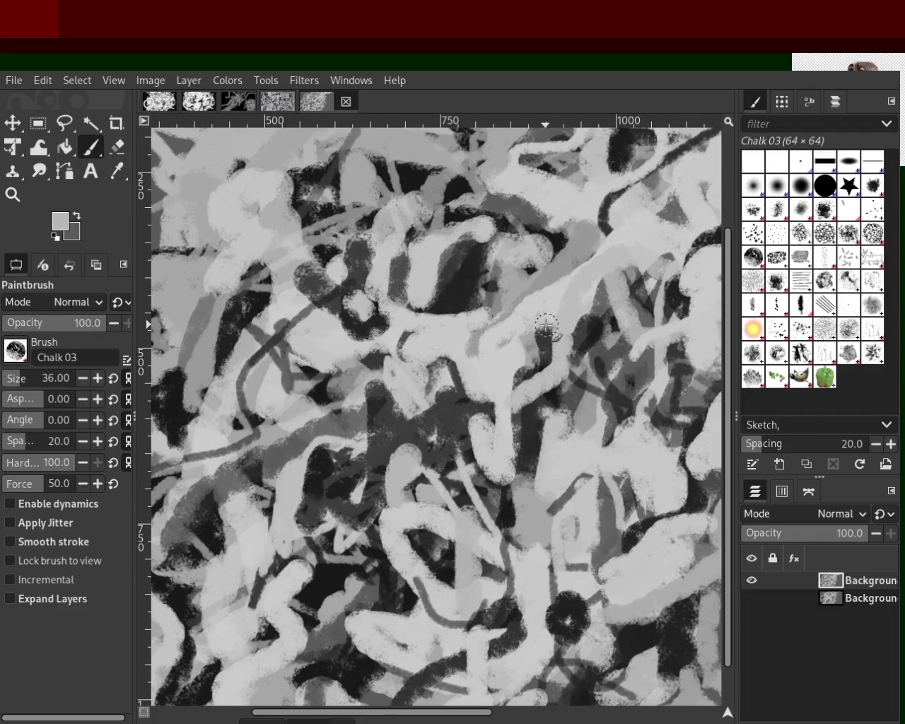
{"action": "left_click_drag", "start_coordinate": [562, 332], "coordinate": [516, 416]}
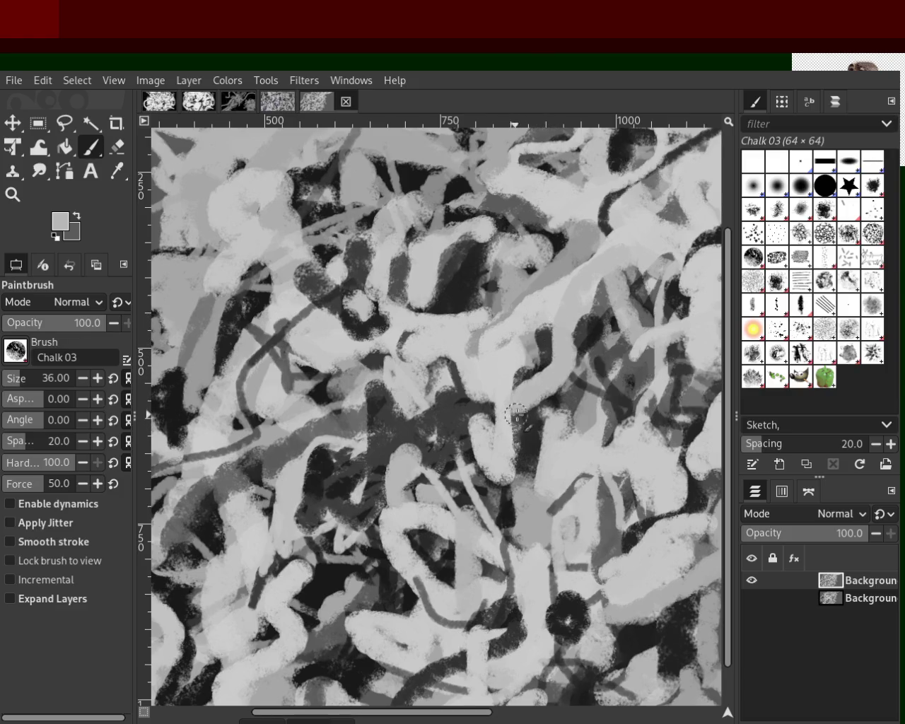
Paint a dark stroke running downward, then sample a lighter grey as the paint colour.
{"action": "left_click", "coordinate": [599, 325], "text": "ctrl"}
{"action": "left_click_drag", "start_coordinate": [586, 327], "coordinate": [572, 419]}
{"action": "left_click", "coordinate": [311, 482], "text": "ctrl"}
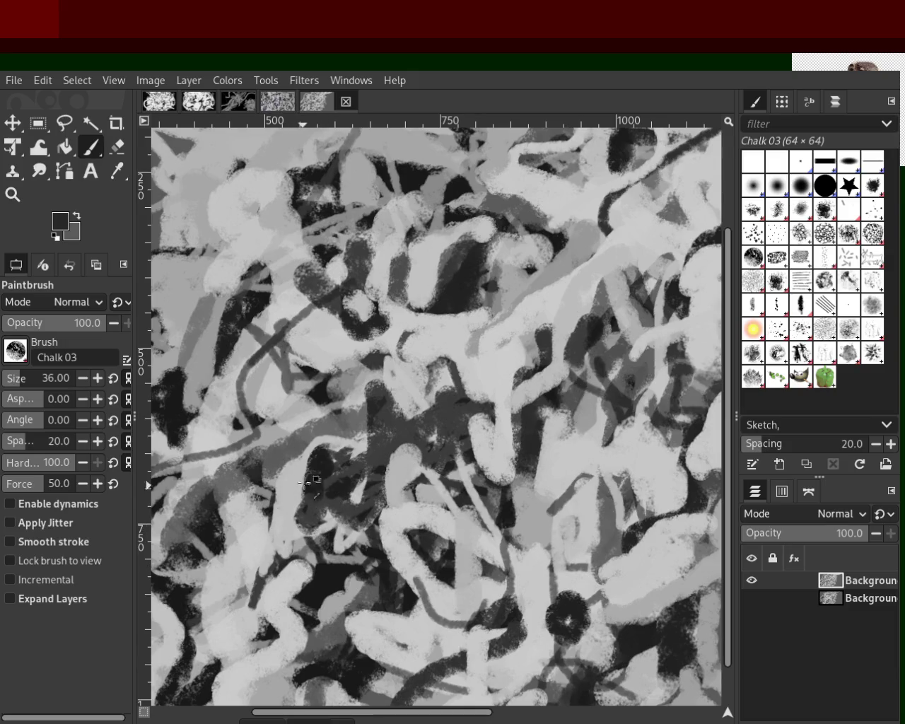
{"action": "left_click", "coordinate": [298, 488], "text": "ctrl"}
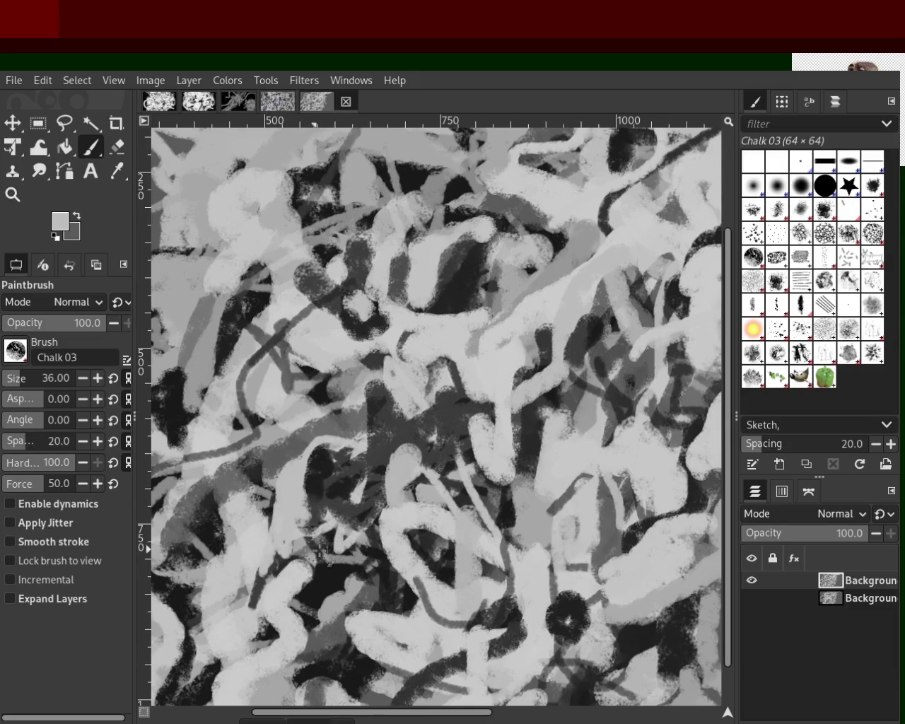
{"action": "left_click", "coordinate": [507, 551], "text": "ctrl"}
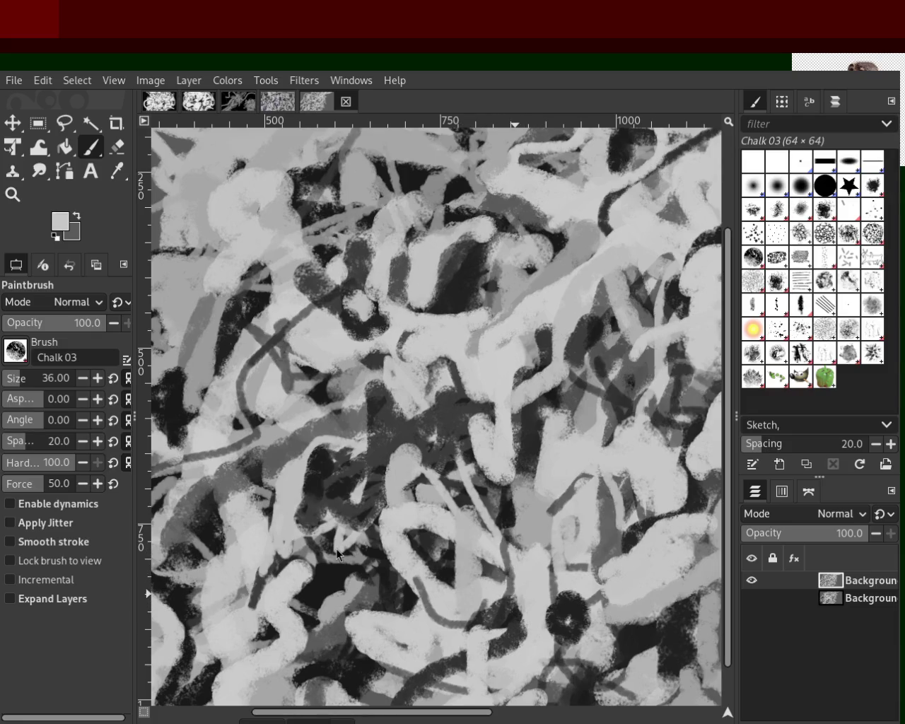
{"action": "left_click", "coordinate": [12, 194]}
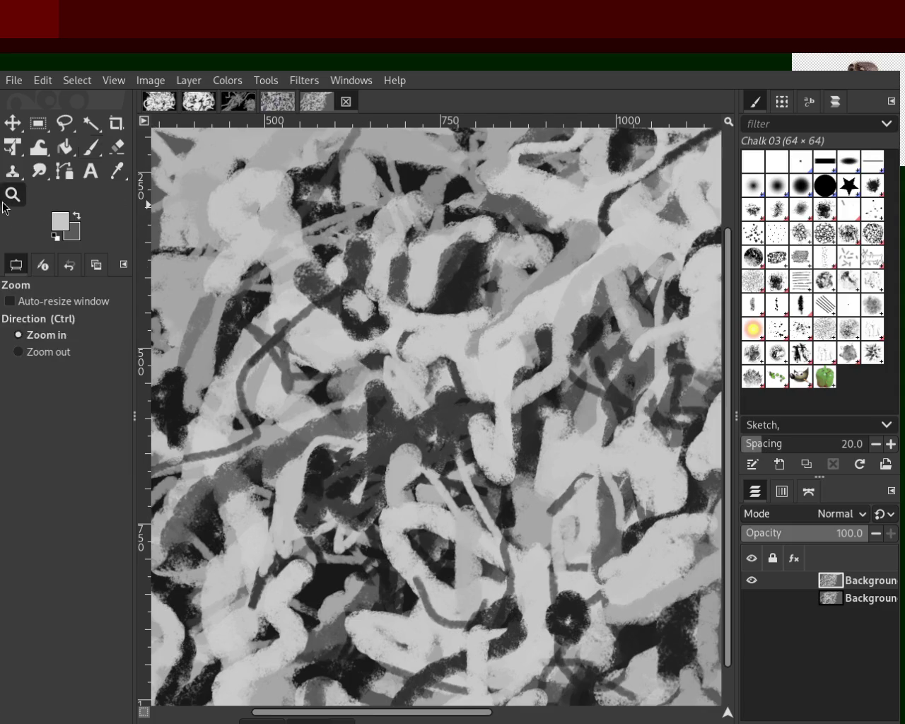
Zoom in and out to frame the whole tangle before painting again.
{"action": "left_click", "coordinate": [481, 311], "text": "ctrl"}
{"action": "left_click", "coordinate": [481, 311]}
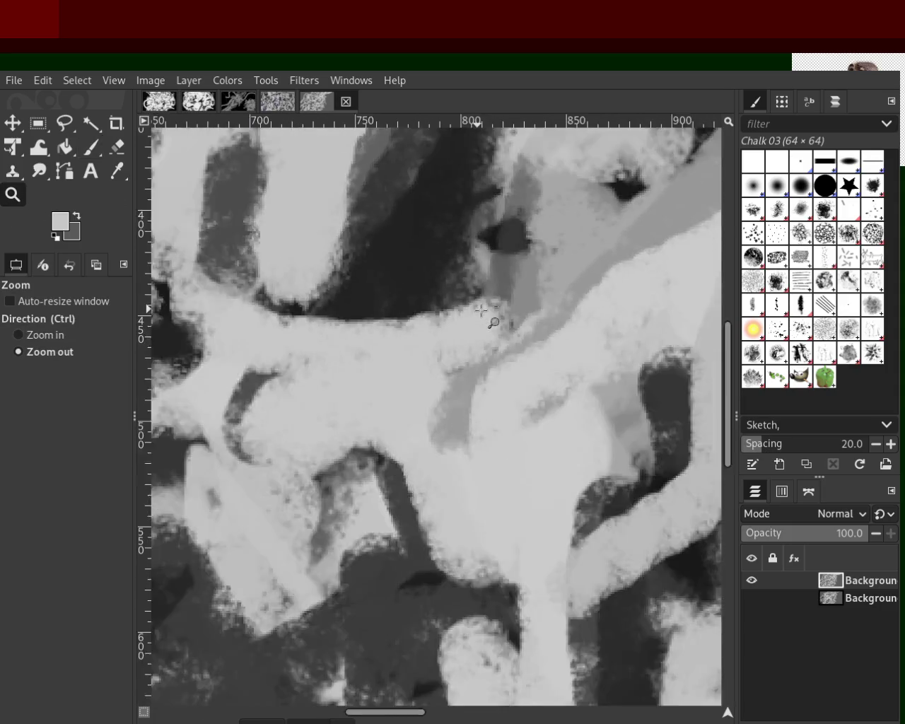
{"action": "left_click", "coordinate": [487, 304], "text": "ctrl"}
{"action": "left_click", "coordinate": [523, 276], "text": "ctrl"}
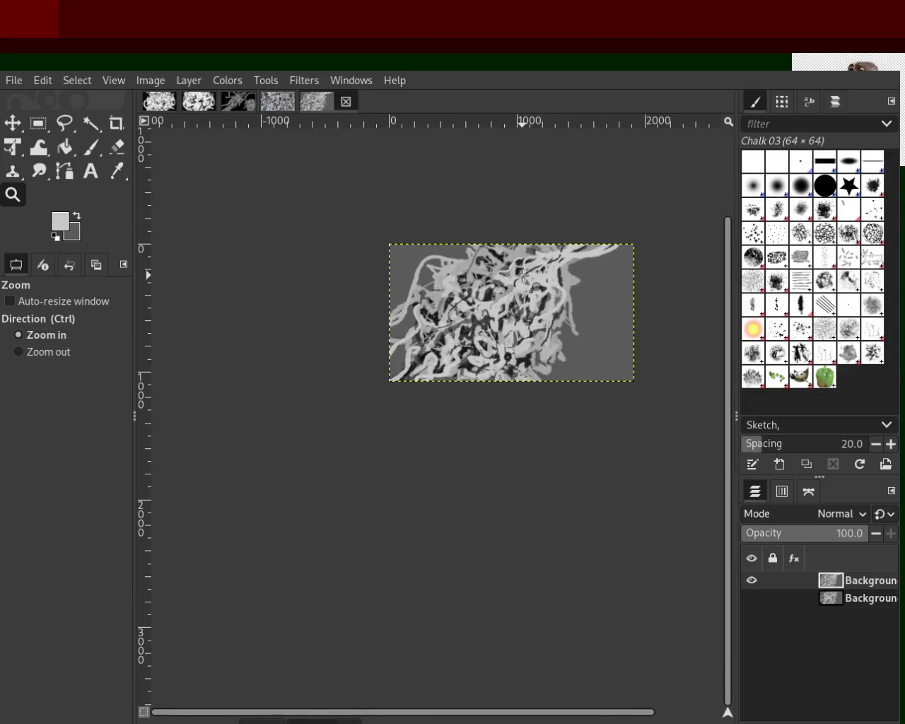
{"action": "left_click", "coordinate": [521, 274]}
{"action": "left_click", "coordinate": [439, 294]}
{"action": "left_click", "coordinate": [439, 294]}
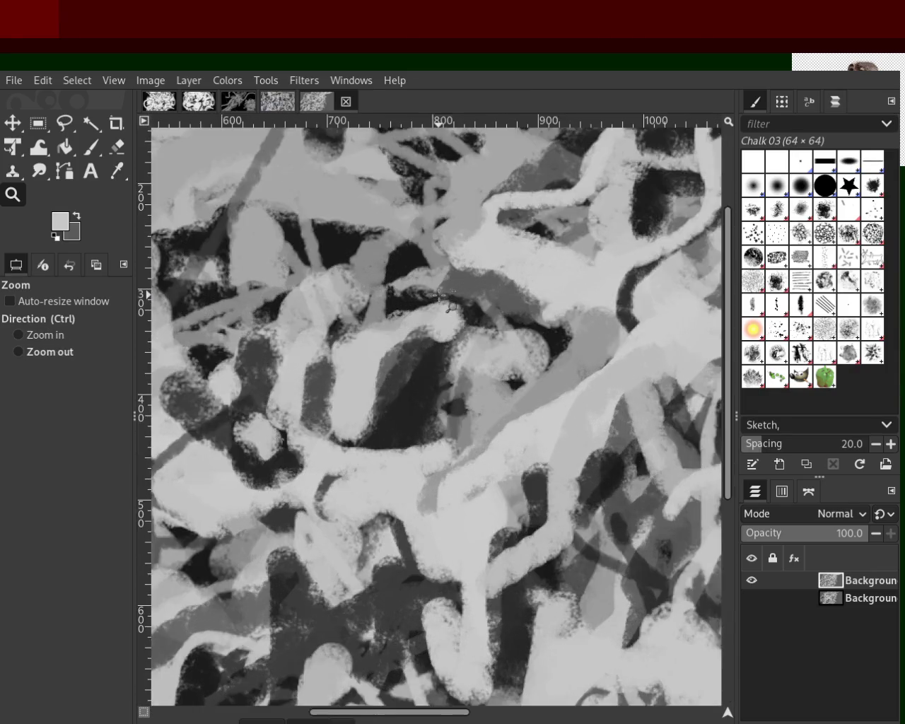
{"action": "left_click", "coordinate": [396, 282], "text": "ctrl"}
{"action": "left_click", "coordinate": [353, 269], "text": "ctrl"}
{"action": "left_click", "coordinate": [311, 256], "text": "ctrl"}
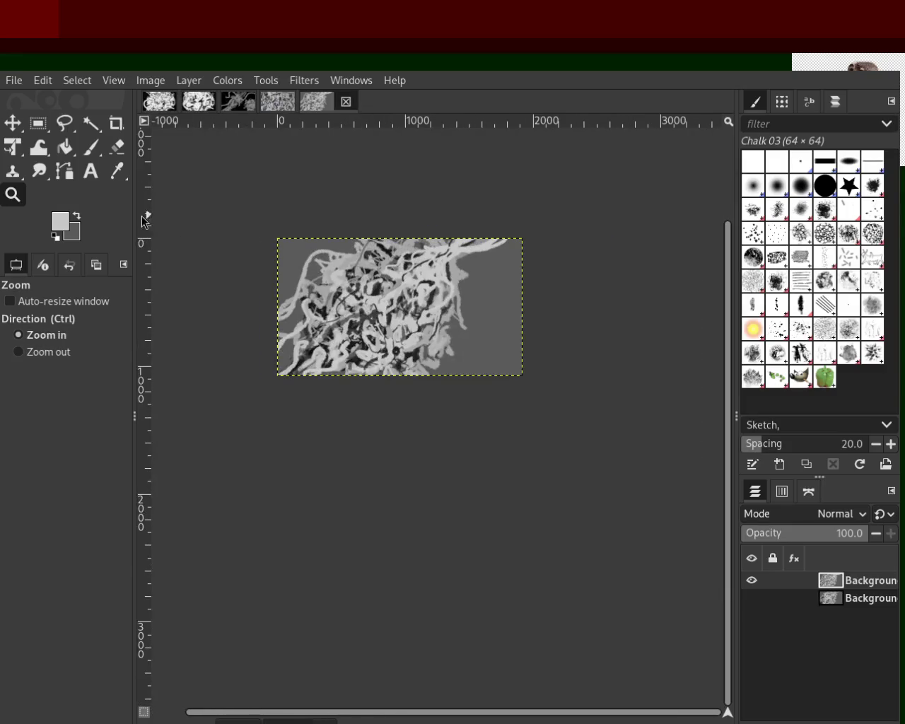
{"action": "left_click", "coordinate": [90, 147]}
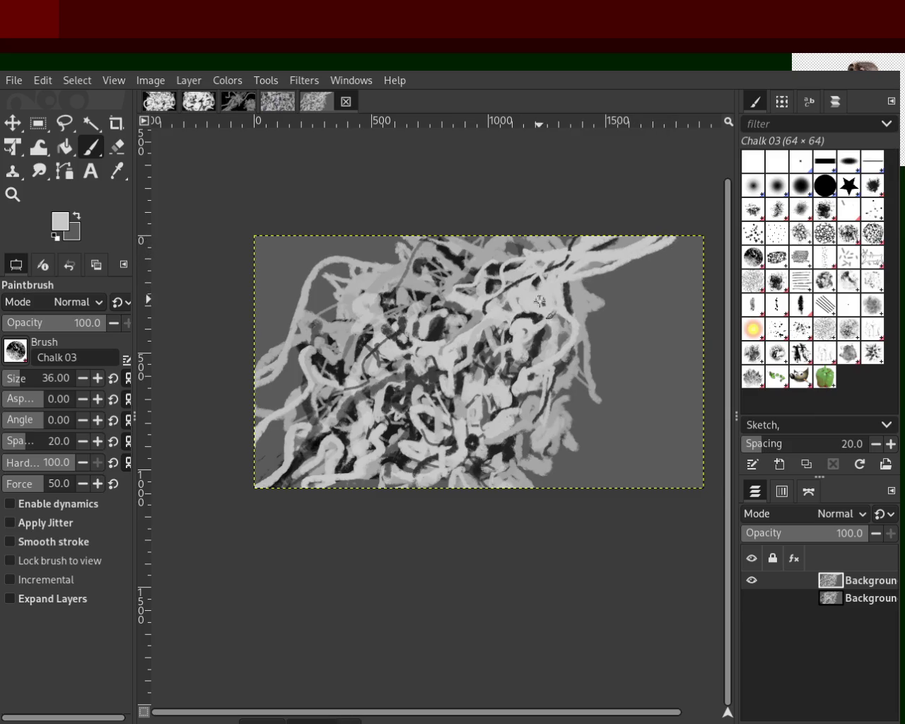
Repeatedly paint and undo a light chalk strand curving down-left from the upper middle.
{"action": "mouse_move", "coordinate": [379, 247]}
{"action": "left_mouse_down"}
{"action": "mouse_move", "coordinate": [258, 371]}
{"action": "mouse_move", "coordinate": [293, 344]}
{"action": "left_mouse_up"}
{"action": "key", "text": "ctrl+z"}
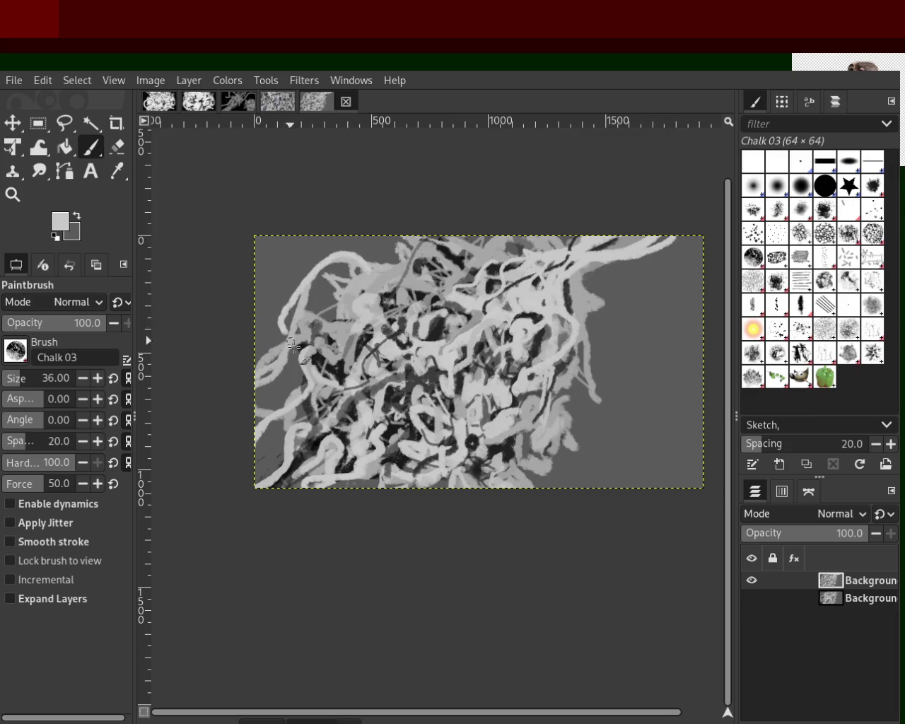
{"action": "key", "text": "ctrl+z"}
{"action": "left_click_drag", "start_coordinate": [371, 246], "coordinate": [257, 353]}
{"action": "key", "text": "ctrl+z"}
{"action": "left_click_drag", "start_coordinate": [396, 237], "coordinate": [303, 373]}
{"action": "key", "text": "ctrl+z"}
{"action": "left_click_drag", "start_coordinate": [347, 266], "coordinate": [319, 332]}
{"action": "key", "text": "ctrl+z"}
{"action": "left_click_drag", "start_coordinate": [374, 243], "coordinate": [283, 293]}
{"action": "key", "text": "ctrl+z"}
{"action": "left_click_drag", "start_coordinate": [396, 243], "coordinate": [318, 332]}
{"action": "key", "text": "ctrl+z"}
{"action": "left_click_drag", "start_coordinate": [367, 251], "coordinate": [286, 296]}
{"action": "key", "text": "ctrl+z"}
{"action": "key", "text": "ctrl+z"}
{"action": "mouse_move", "coordinate": [371, 248]}
{"action": "left_mouse_down"}
{"action": "mouse_move", "coordinate": [304, 353]}
{"action": "mouse_move", "coordinate": [283, 339]}
{"action": "mouse_move", "coordinate": [301, 328]}
{"action": "left_mouse_up"}
{"action": "key", "text": "ctrl+z"}
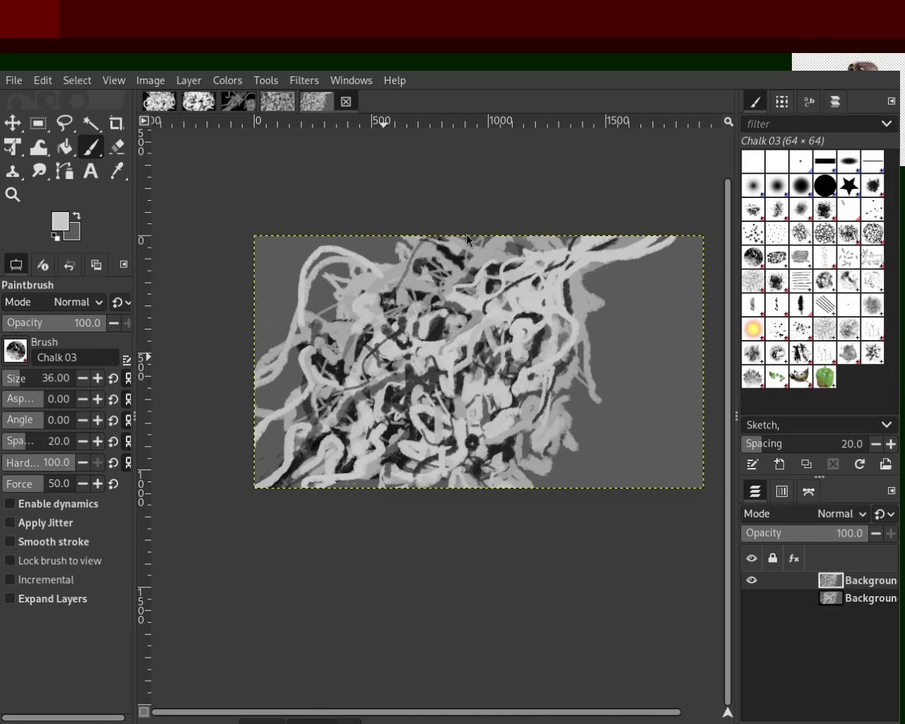
{"action": "left_click", "coordinate": [13, 195]}
{"action": "left_click", "coordinate": [339, 263], "text": "ctrl"}
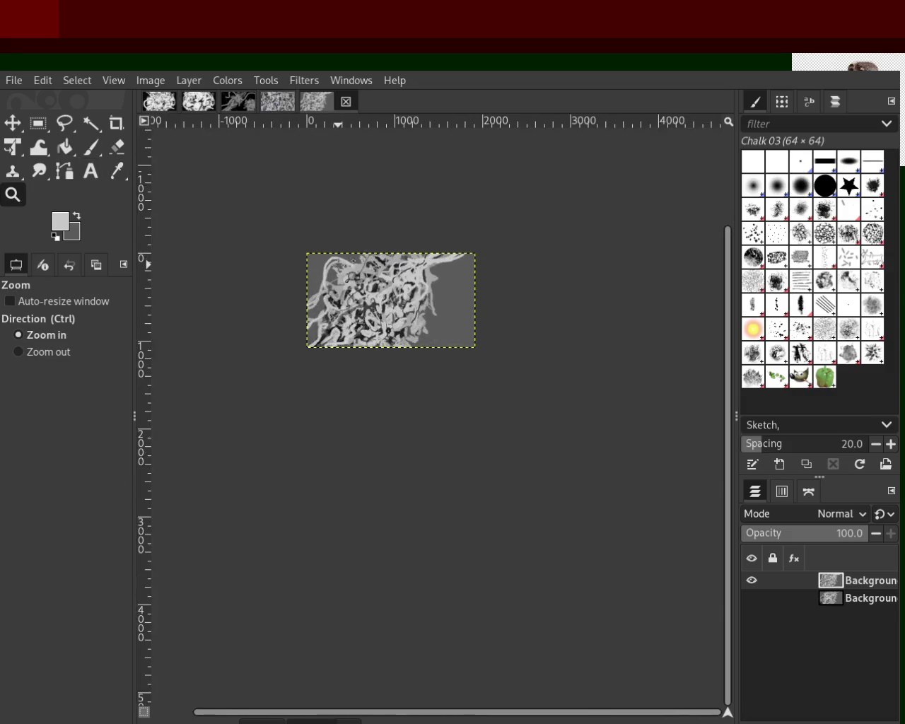
{"action": "left_click", "coordinate": [337, 263]}
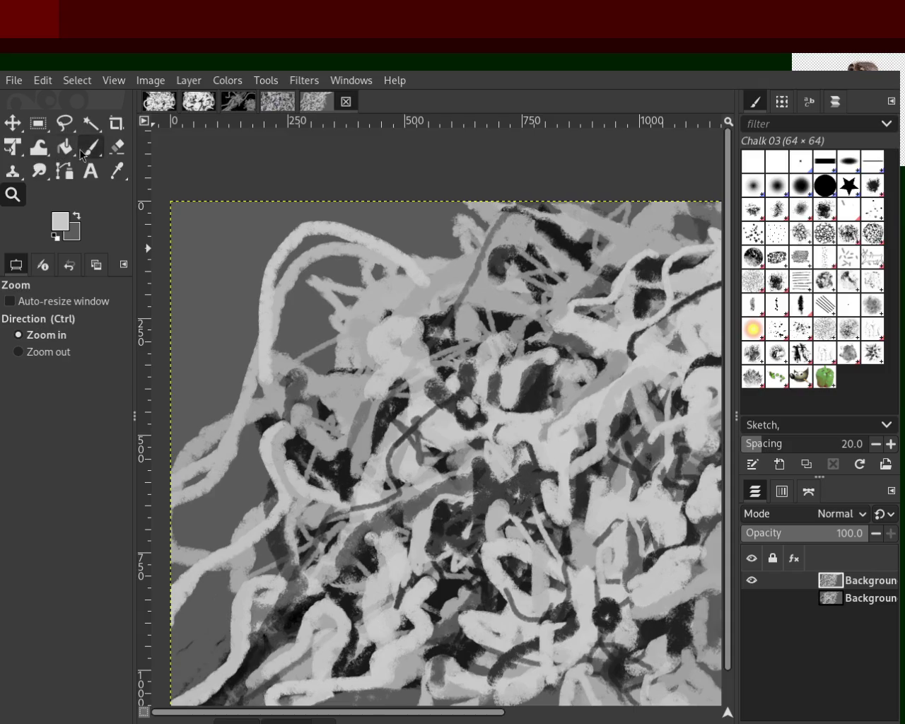
Try light strands at the lower left and from the upper middle, undoing both.
{"action": "left_click", "coordinate": [80, 150]}
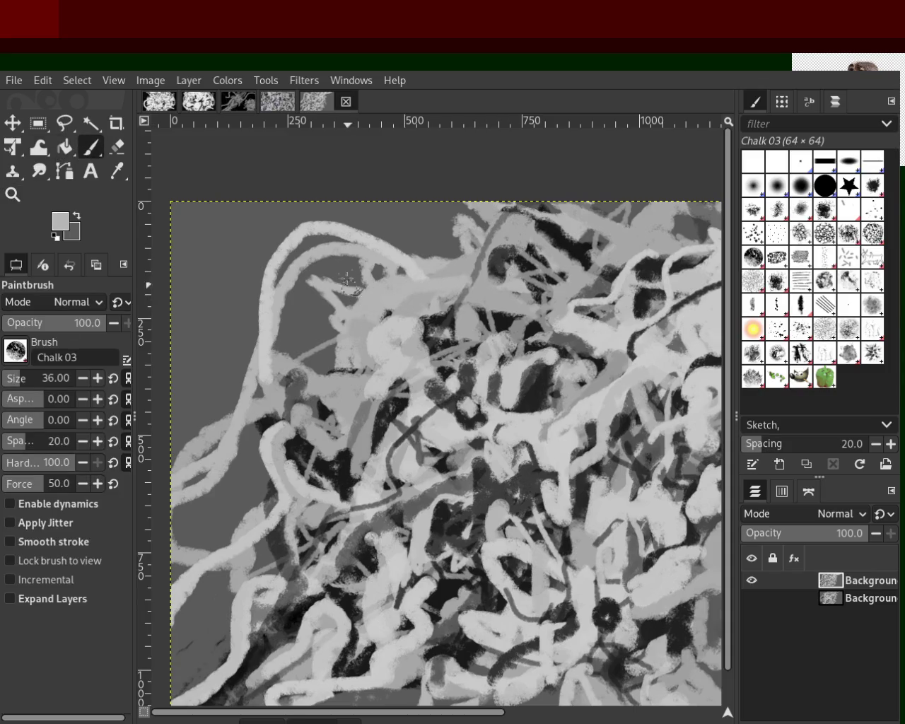
{"action": "mouse_move", "coordinate": [258, 367]}
{"action": "left_mouse_down"}
{"action": "mouse_move", "coordinate": [202, 452]}
{"action": "mouse_move", "coordinate": [182, 503]}
{"action": "left_mouse_up"}
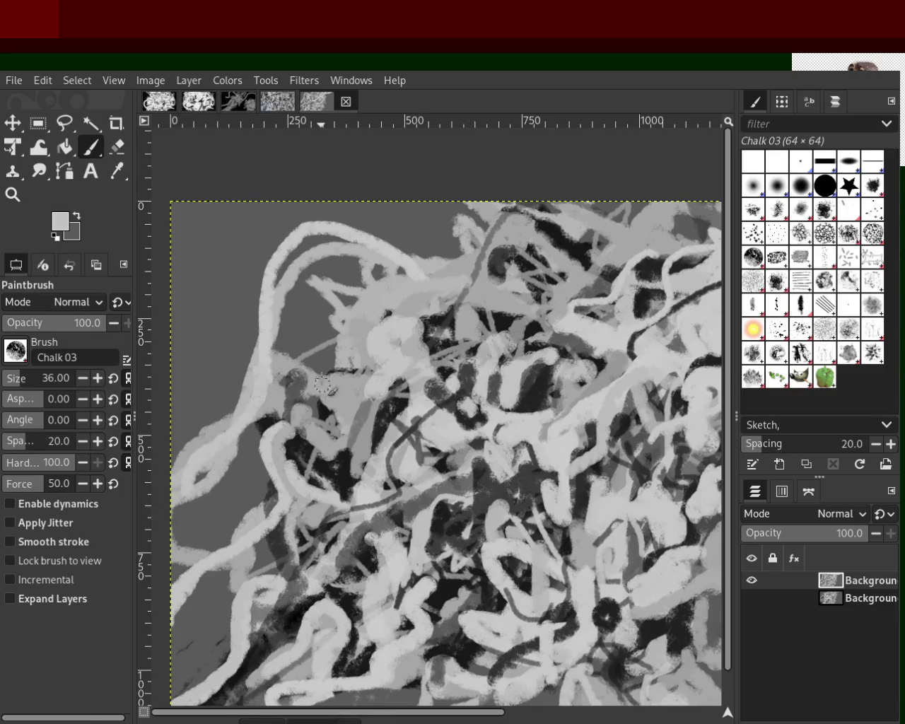
{"action": "key", "text": "ctrl+z"}
{"action": "key", "text": "ctrl+z"}
{"action": "key", "text": "ctrl+z"}
{"action": "key", "text": "ctrl+z"}
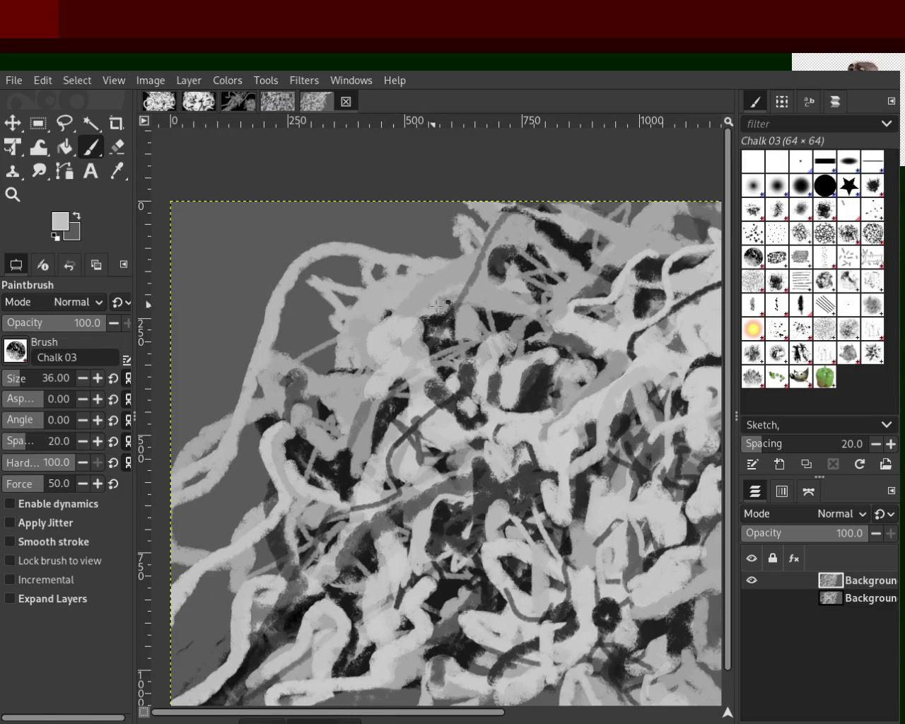
{"action": "left_click_drag", "start_coordinate": [454, 289], "coordinate": [258, 340]}
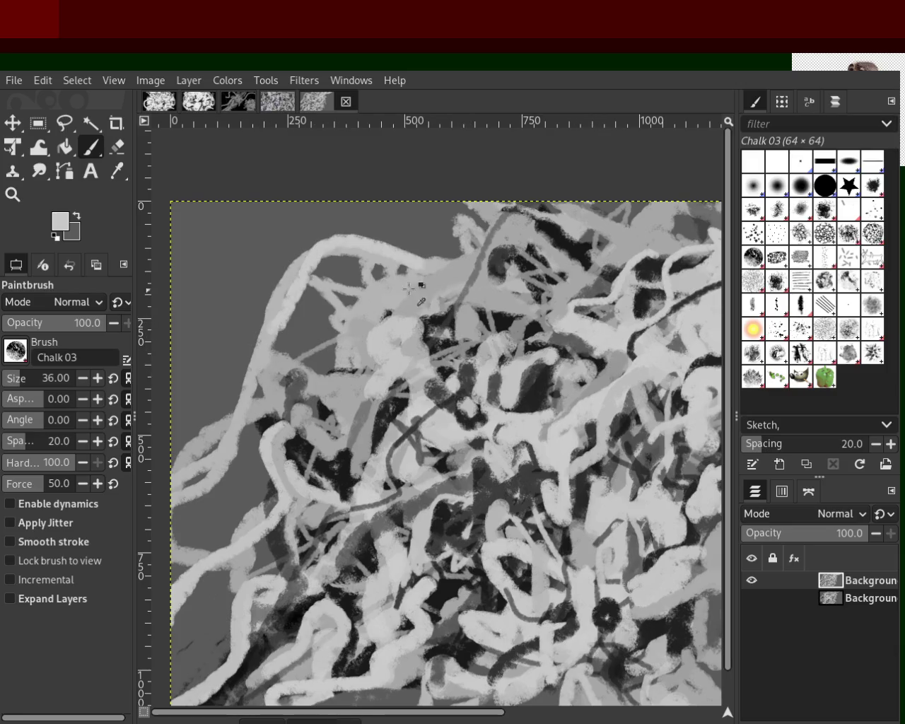
{"action": "key", "text": "ctrl+z"}
{"action": "key", "text": "ctrl+z"}
{"action": "key", "text": "ctrl+z"}
Step back and forth through undo history to review the large upper-left loop.
{"action": "key", "text": "ctrl+y"}
{"action": "key", "text": "ctrl+z"}
{"action": "key", "text": "ctrl+y"}
{"action": "key", "text": "ctrl+z"}
{"action": "key", "text": "ctrl+y"}
{"action": "key", "text": "ctrl+z"}
{"action": "key", "text": "ctrl+y"}
{"action": "key", "text": "ctrl+z"}
{"action": "key", "text": "ctrl+y"}
{"action": "key", "text": "ctrl+z"}
{"action": "key", "text": "ctrl+y"}
{"action": "key", "text": "ctrl+z"}
{"action": "key", "text": "ctrl+y"}
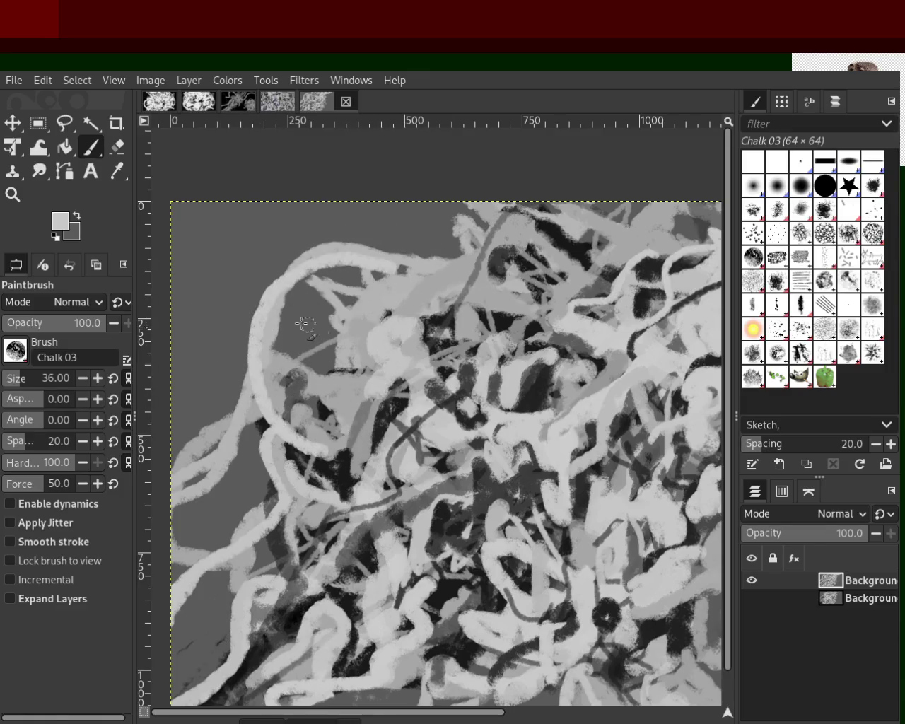
{"action": "key", "text": "ctrl+z"}
Paint one long light strand sweeping down-left across the left side, then zoom out.
{"action": "left_click_drag", "start_coordinate": [310, 248], "coordinate": [178, 550]}
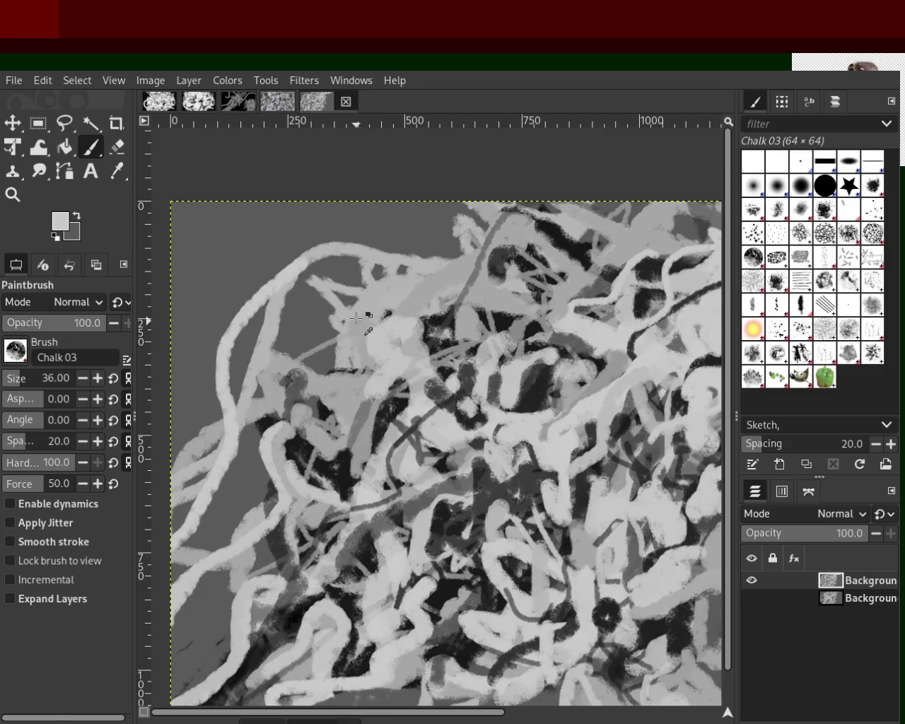
{"action": "left_click", "coordinate": [13, 194]}
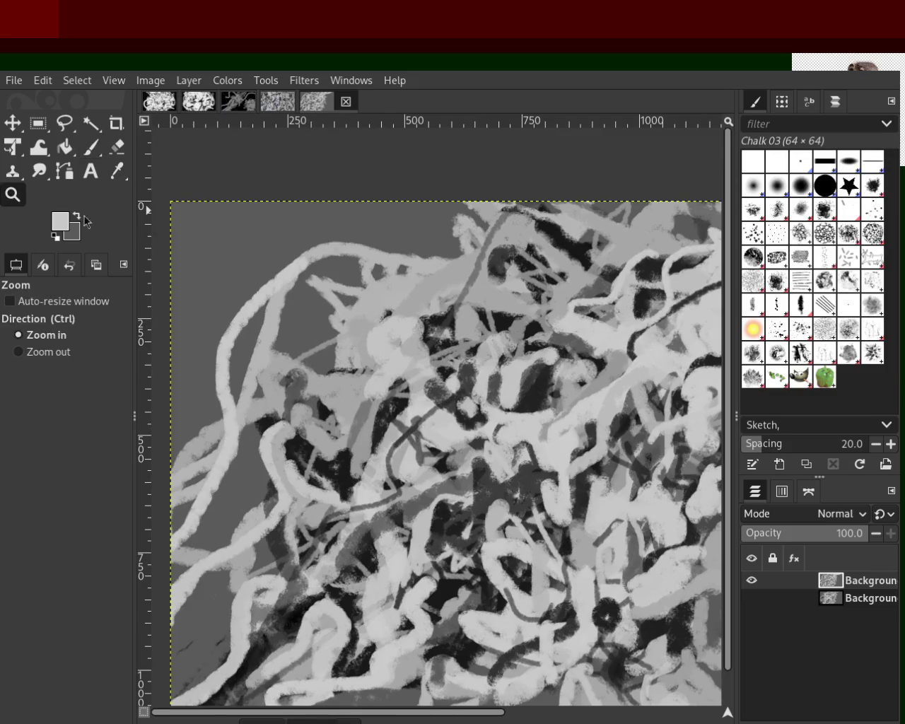
{"action": "left_click", "coordinate": [392, 282], "text": "ctrl"}
{"action": "left_click", "coordinate": [392, 283], "text": "ctrl"}
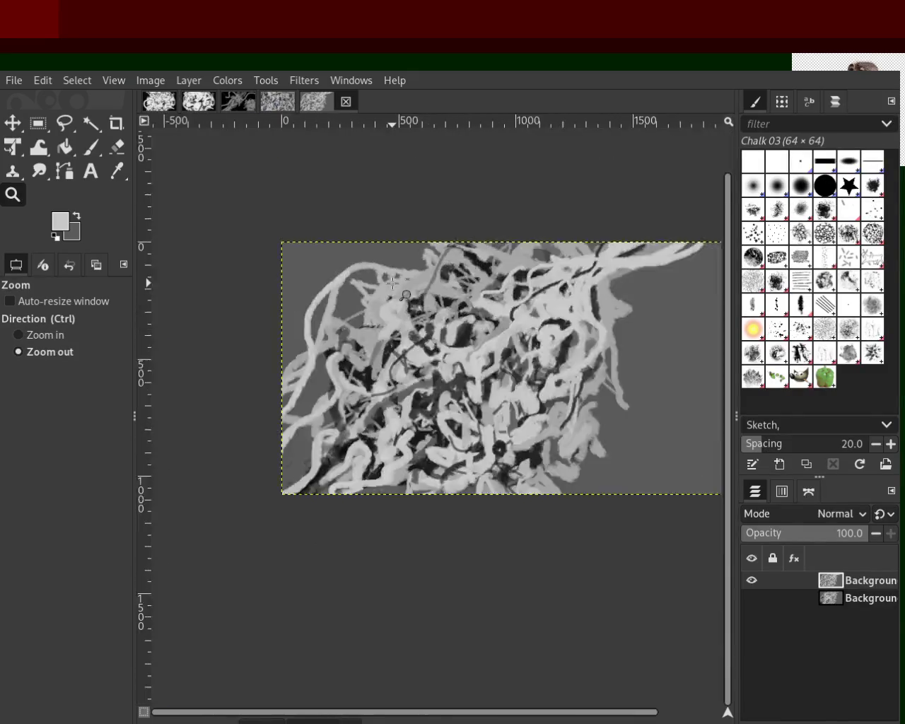
{"action": "left_click", "coordinate": [392, 283]}
{"action": "left_click", "coordinate": [431, 283]}
{"action": "left_click", "coordinate": [431, 282]}
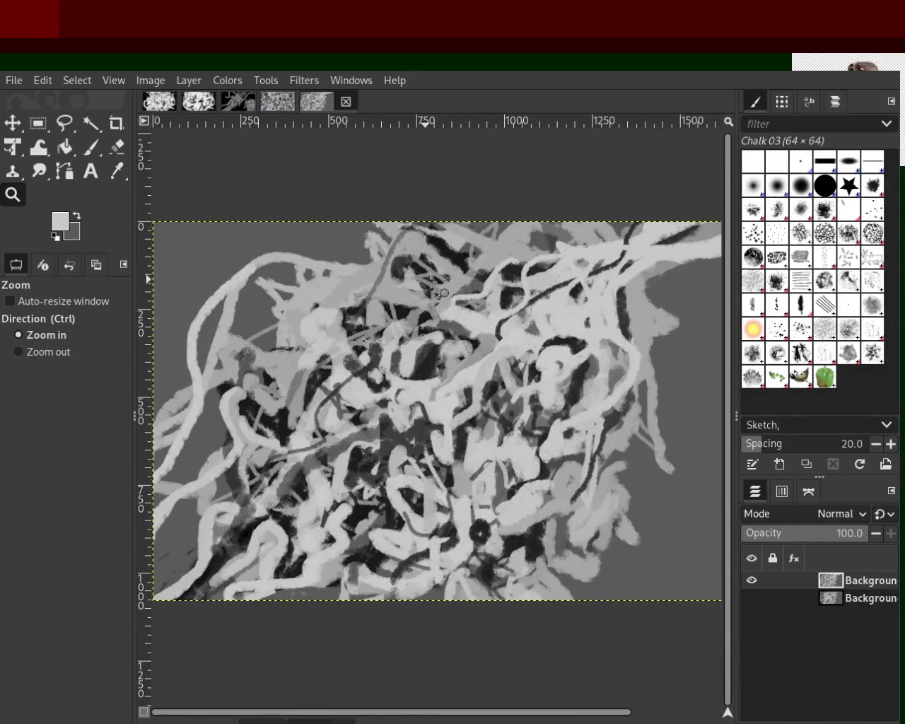
{"action": "left_click", "coordinate": [407, 346], "text": "ctrl"}
{"action": "left_click", "coordinate": [407, 346]}
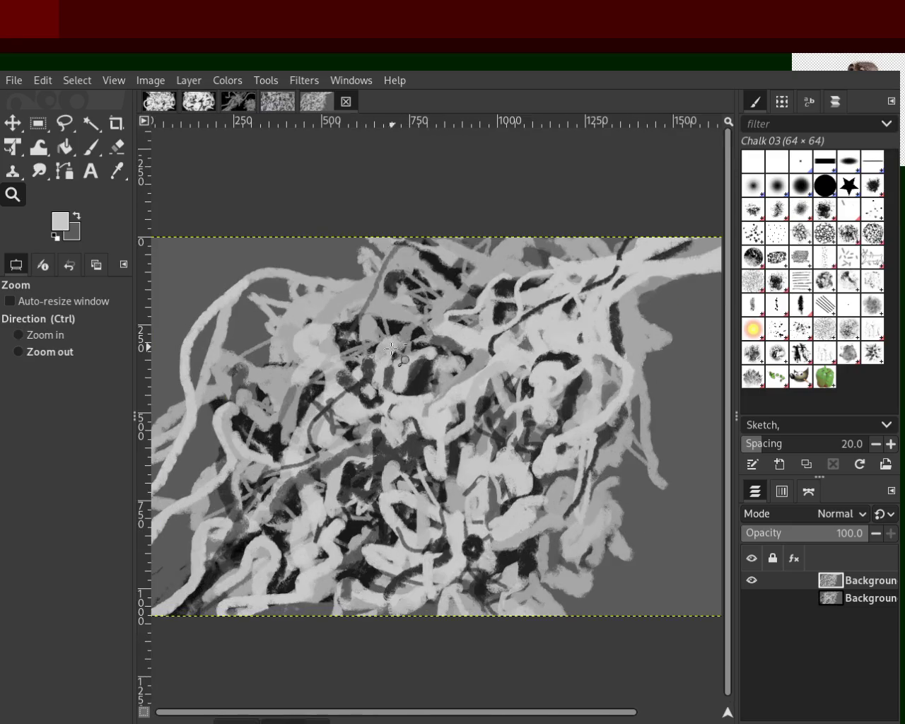
{"action": "left_click", "coordinate": [388, 352]}
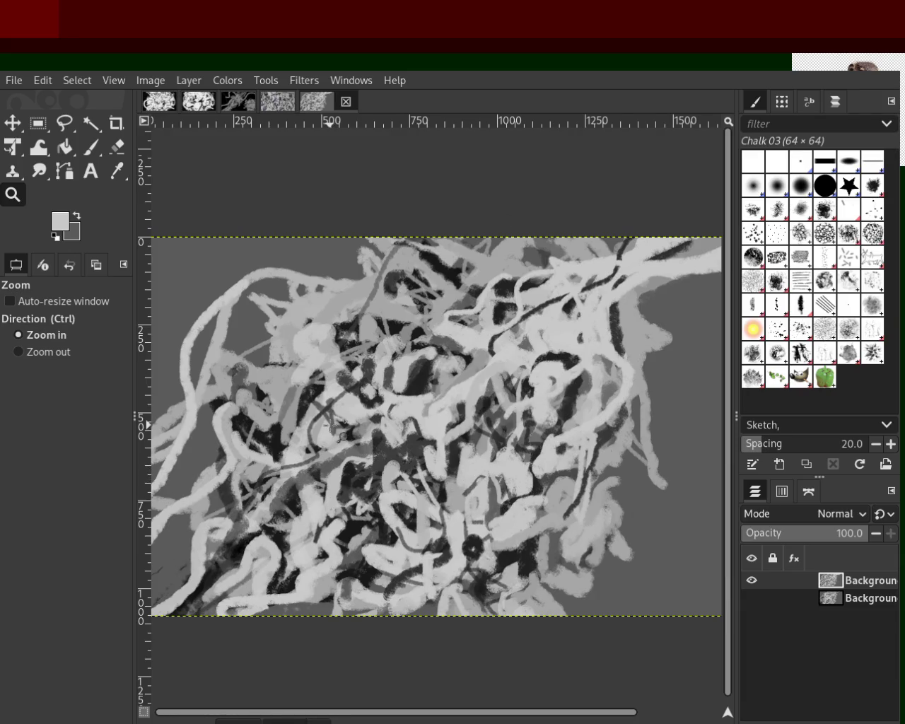
{"action": "key", "text": "ctrl"}
{"action": "left_click", "coordinate": [286, 109]}
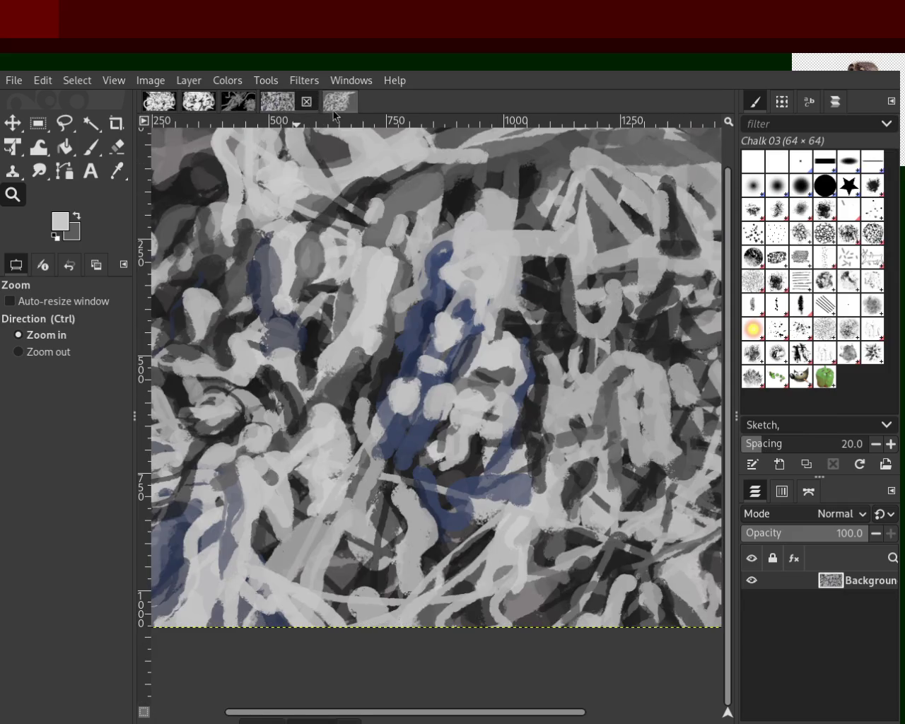
{"action": "left_click", "coordinate": [333, 107]}
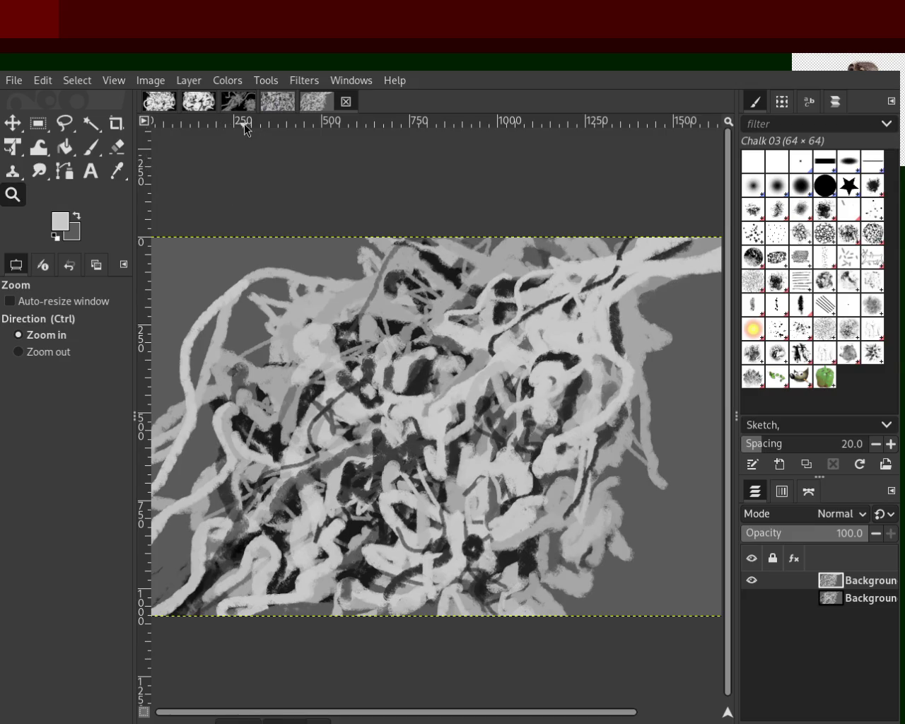
{"action": "left_click", "coordinate": [238, 102]}
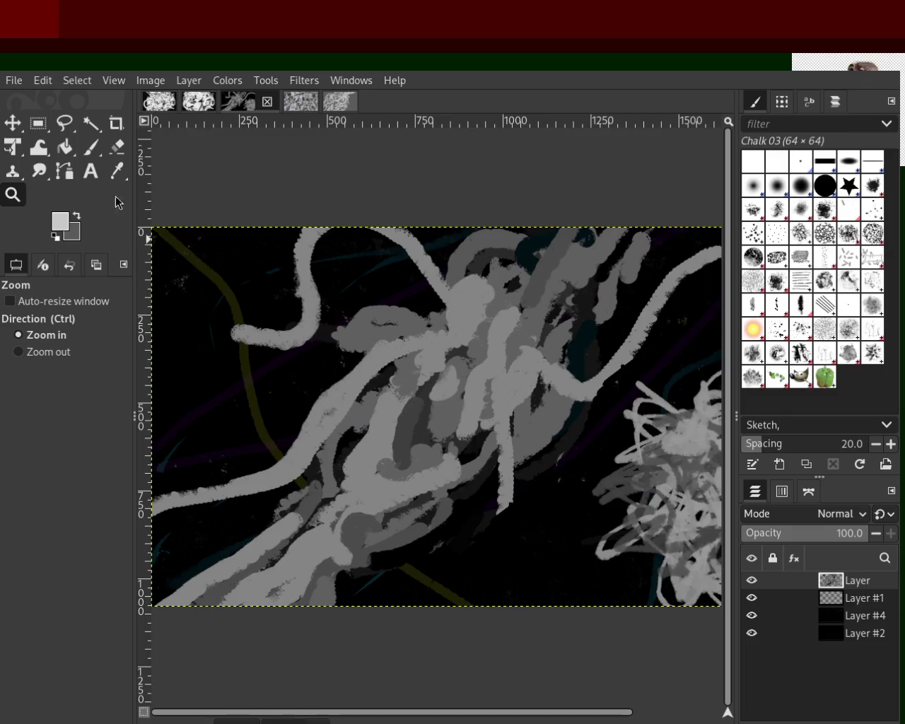
{"action": "left_click", "coordinate": [385, 285], "text": "ctrl"}
{"action": "left_click", "coordinate": [385, 285]}
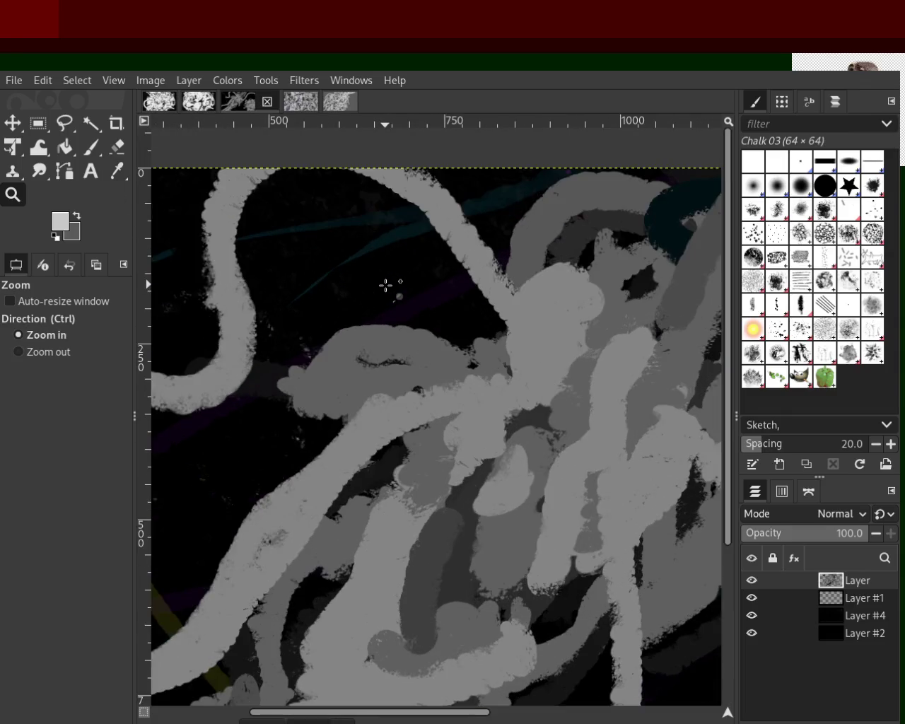
{"action": "left_click", "coordinate": [535, 322], "text": "ctrl"}
{"action": "left_click", "coordinate": [535, 322], "text": "ctrl"}
{"action": "left_click", "coordinate": [594, 327], "text": "ctrl"}
{"action": "left_click", "coordinate": [594, 328], "text": "ctrl"}
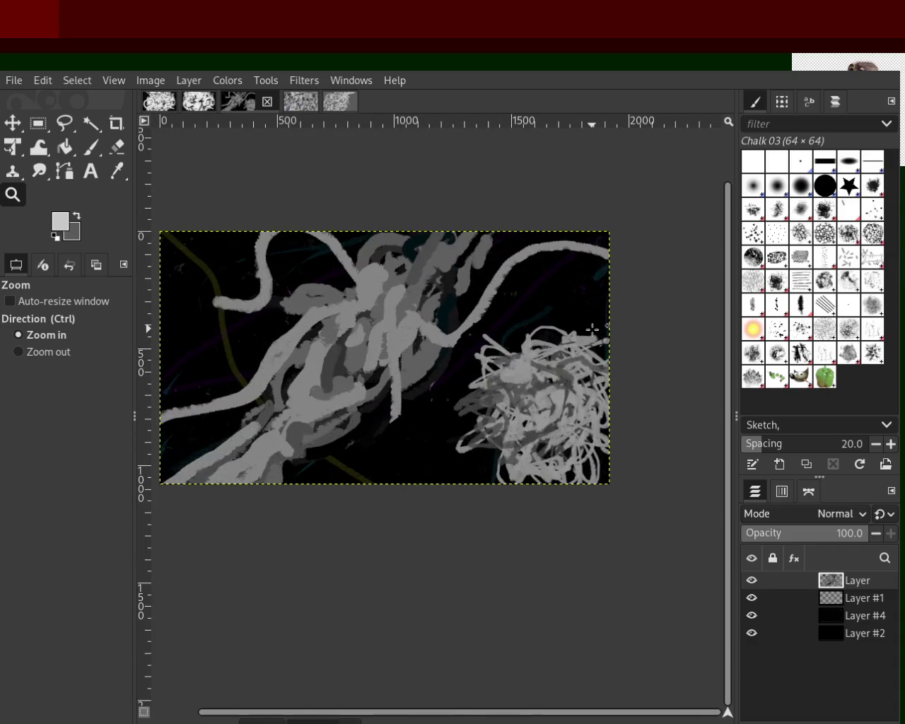
{"action": "left_click", "coordinate": [340, 101]}
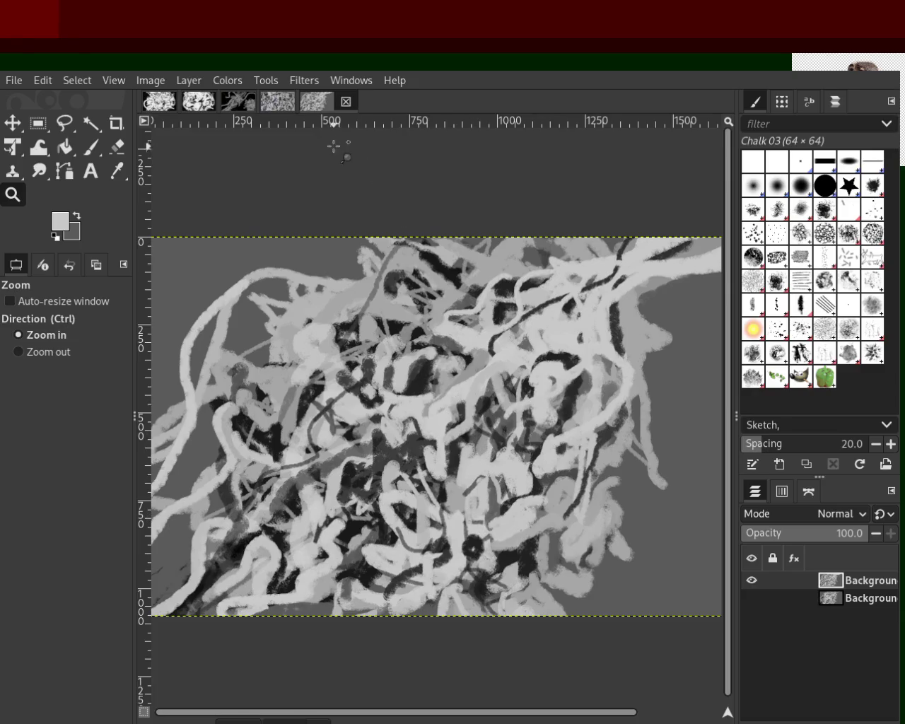
{"action": "left_click", "coordinate": [250, 103]}
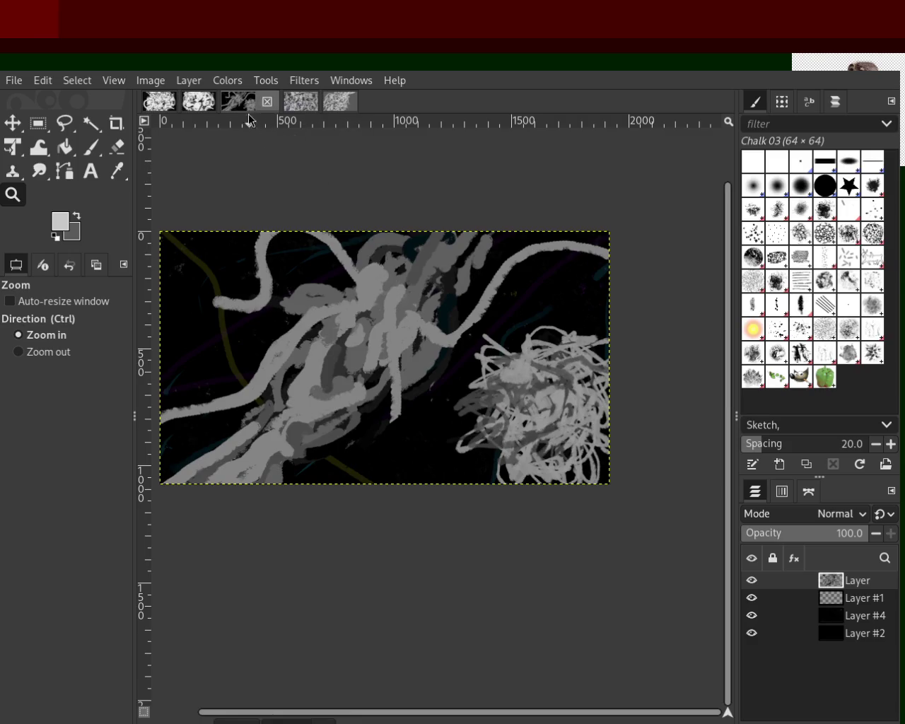
{"action": "left_click", "coordinate": [199, 103]}
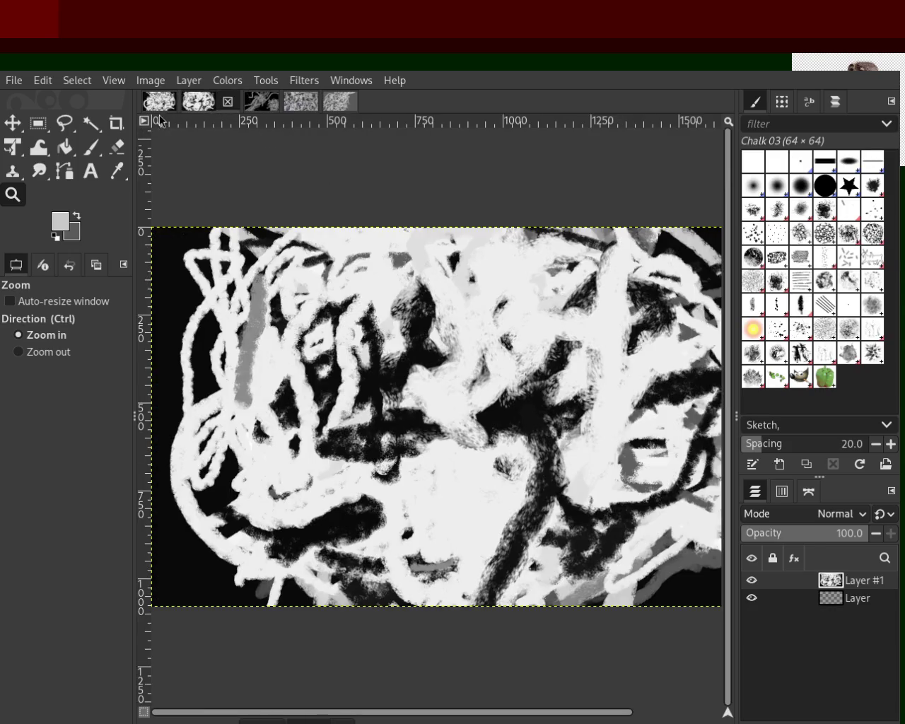
{"action": "key", "text": "ctrl"}
{"action": "left_click", "coordinate": [344, 107]}
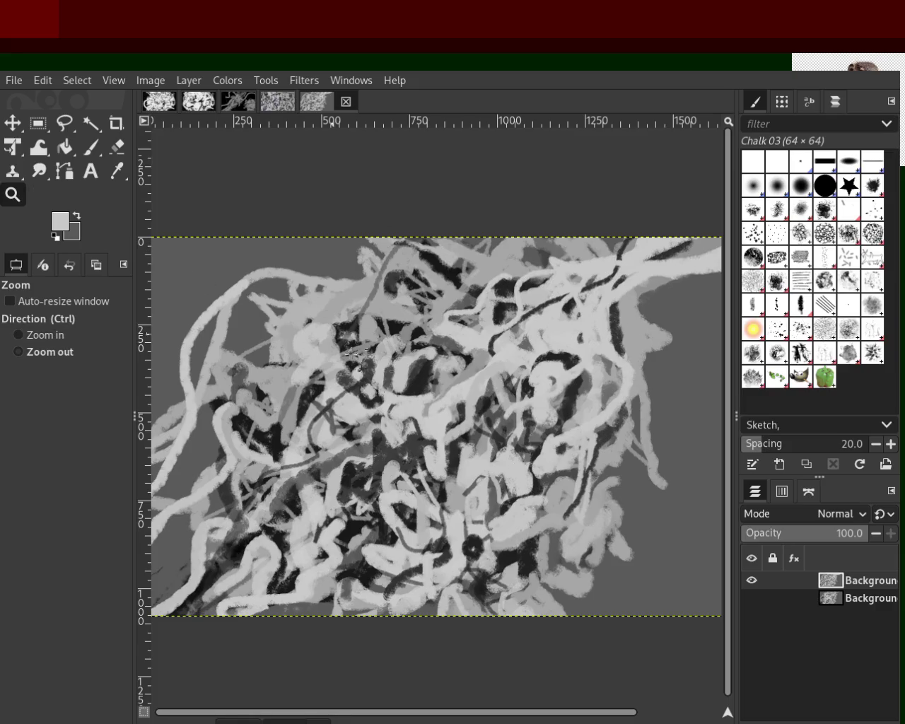
Zoom in on the tangle's right edge and paint a curved strand and a light edge stroke.
{"action": "left_click", "coordinate": [509, 458], "text": "ctrl"}
{"action": "left_click", "coordinate": [595, 372]}
{"action": "left_click", "coordinate": [597, 389]}
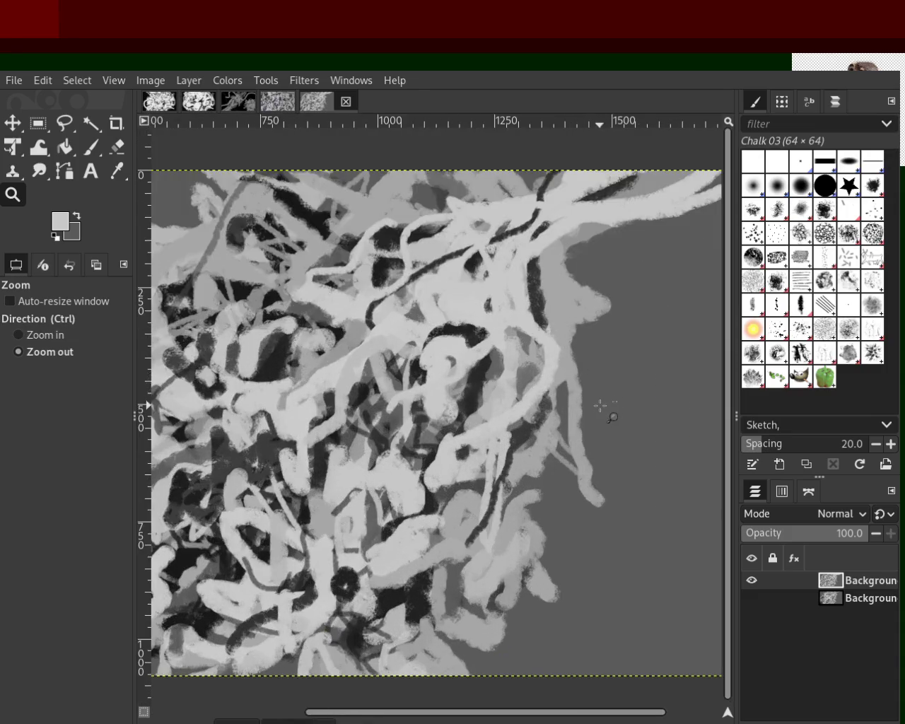
{"action": "left_click", "coordinate": [599, 403]}
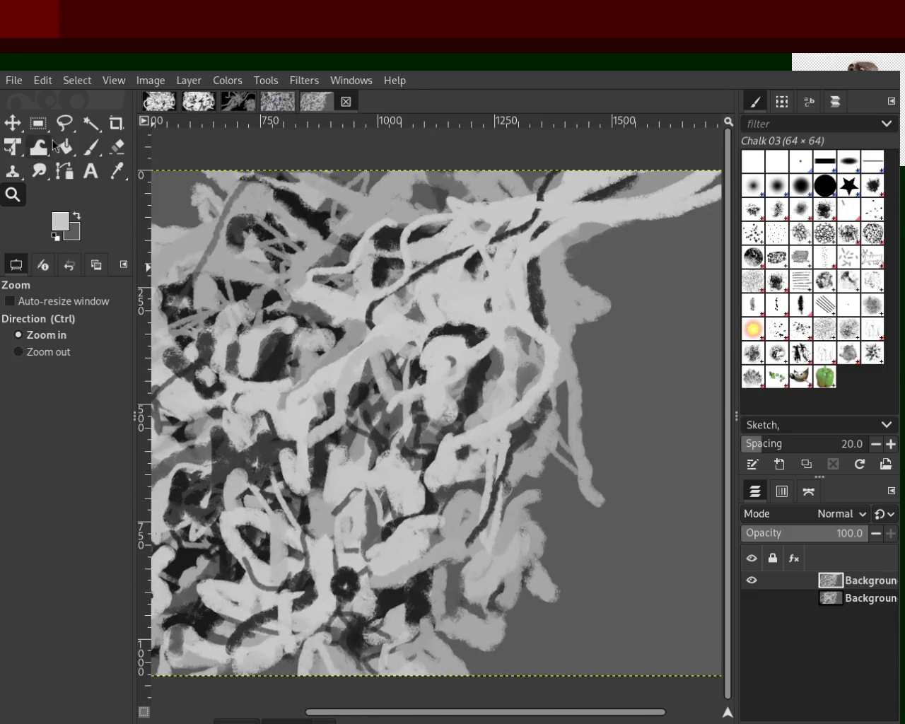
{"action": "left_click", "coordinate": [90, 146]}
{"action": "left_click_drag", "start_coordinate": [583, 315], "coordinate": [565, 668]}
{"action": "key", "text": "ctrl+z"}
{"action": "left_click_drag", "start_coordinate": [586, 376], "coordinate": [467, 631]}
{"action": "left_click_drag", "start_coordinate": [530, 296], "coordinate": [583, 453]}
{"action": "key", "text": "ctrl+z"}
{"action": "left_click_drag", "start_coordinate": [542, 316], "coordinate": [572, 453]}
Drop the upward strands and paint a light strand down the right edge to the lower right.
{"action": "mouse_move", "coordinate": [597, 385]}
{"action": "left_mouse_down"}
{"action": "mouse_move", "coordinate": [586, 404]}
{"action": "mouse_move", "coordinate": [547, 257]}
{"action": "left_mouse_up"}
{"action": "key", "text": "ctrl+z"}
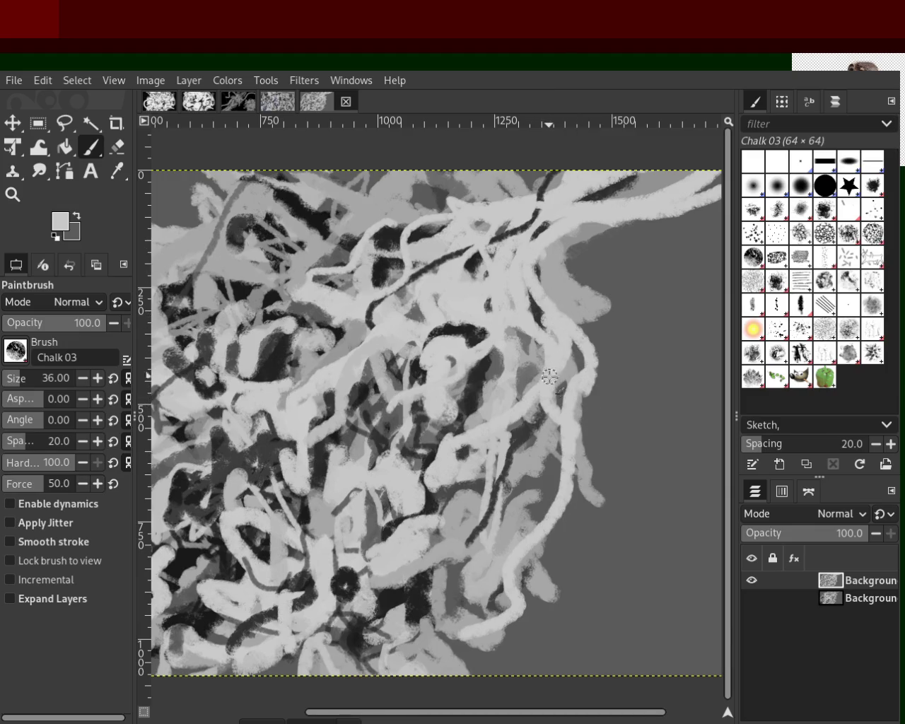
{"action": "key", "text": "ctrl+z"}
{"action": "left_click_drag", "start_coordinate": [586, 378], "coordinate": [593, 227]}
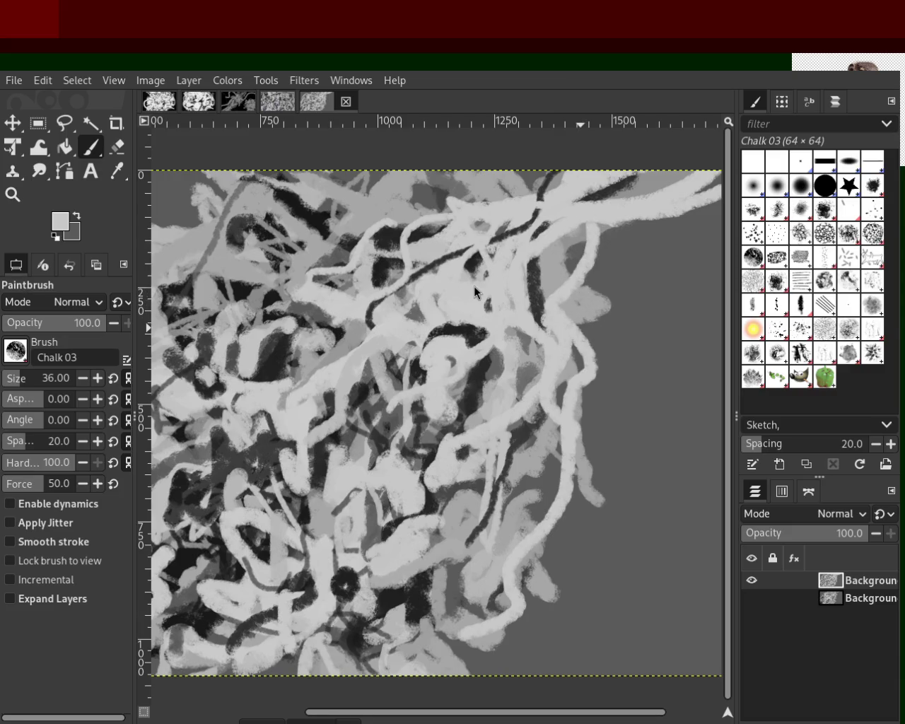
{"action": "key", "text": "ctrl+z"}
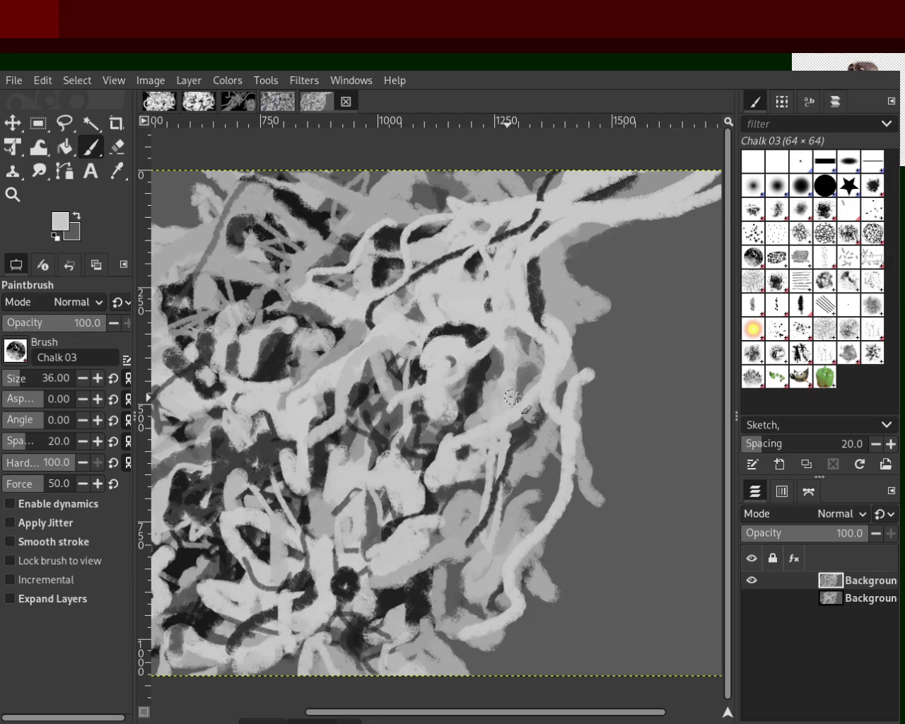
{"action": "key", "text": "ctrl+z"}
{"action": "left_click", "coordinate": [591, 272], "text": "ctrl"}
{"action": "left_click_drag", "start_coordinate": [591, 215], "coordinate": [498, 523]}
{"action": "key", "text": "ctrl+z"}
{"action": "mouse_move", "coordinate": [571, 345]}
{"action": "left_mouse_down"}
{"action": "mouse_move", "coordinate": [534, 470]}
{"action": "mouse_move", "coordinate": [488, 540]}
{"action": "left_mouse_up"}
{"action": "mouse_move", "coordinate": [521, 498]}
{"action": "left_mouse_down"}
{"action": "mouse_move", "coordinate": [463, 565]}
{"action": "mouse_move", "coordinate": [426, 656]}
{"action": "left_mouse_up"}
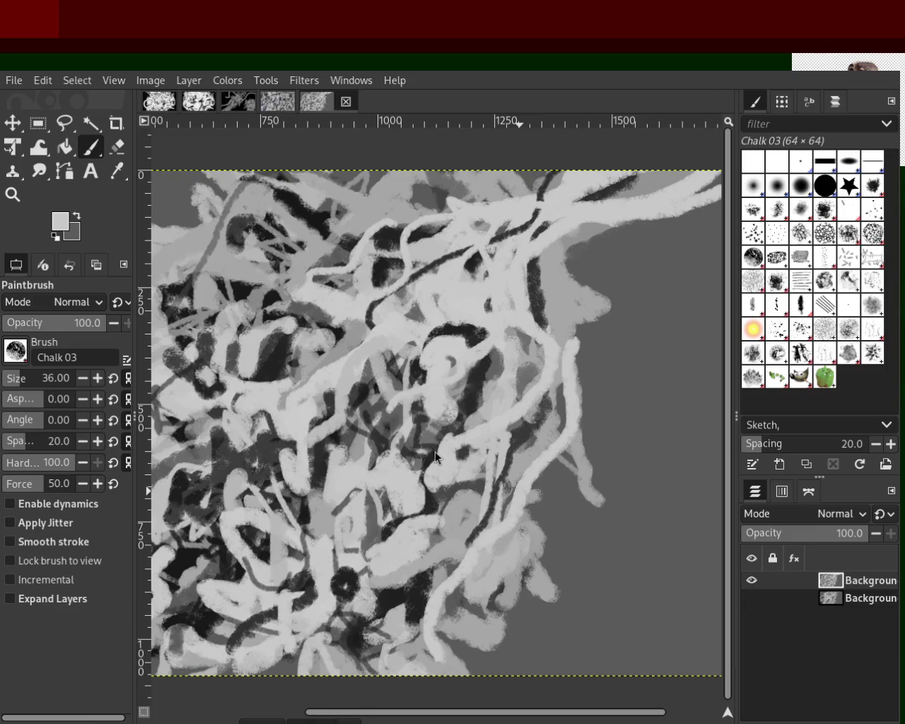
With a sampled mid grey, paint long and short strands down from the top right.
{"action": "left_click", "coordinate": [574, 327], "text": "ctrl"}
{"action": "left_click_drag", "start_coordinate": [573, 371], "coordinate": [623, 258]}
{"action": "key", "text": "ctrl+z"}
{"action": "left_click_drag", "start_coordinate": [636, 215], "coordinate": [565, 477]}
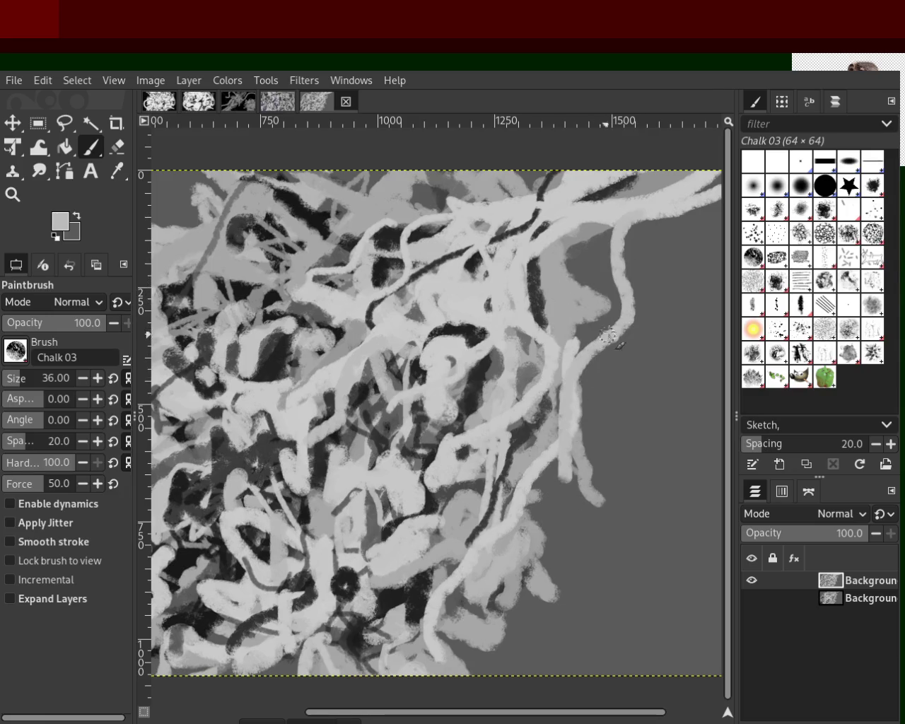
{"action": "mouse_move", "coordinate": [622, 309]}
{"action": "left_mouse_down"}
{"action": "mouse_move", "coordinate": [573, 367]}
{"action": "mouse_move", "coordinate": [613, 307]}
{"action": "left_mouse_up"}
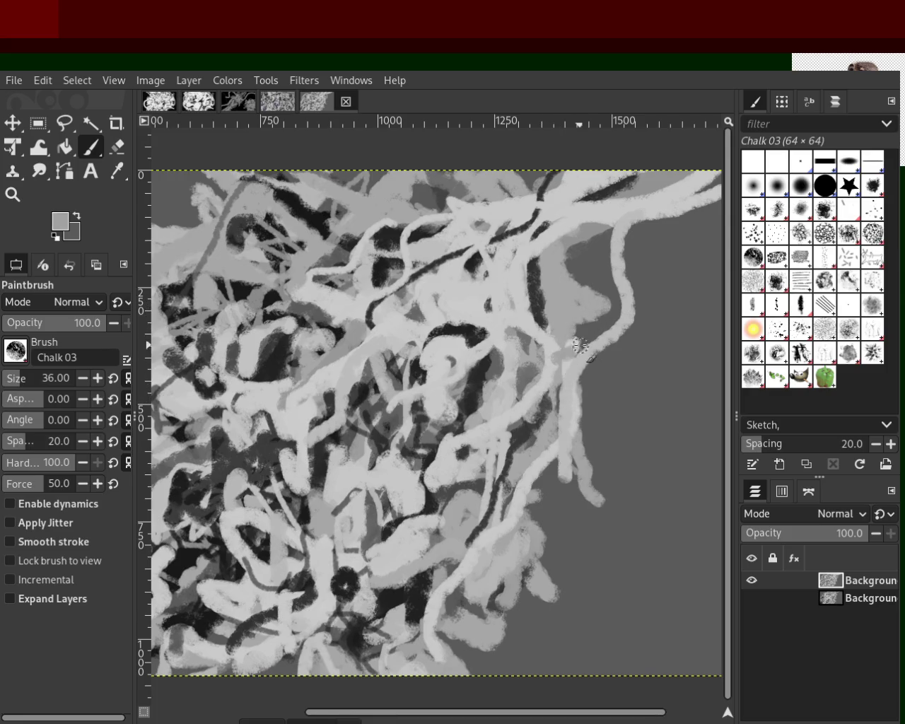
{"action": "left_click_drag", "start_coordinate": [604, 208], "coordinate": [599, 322]}
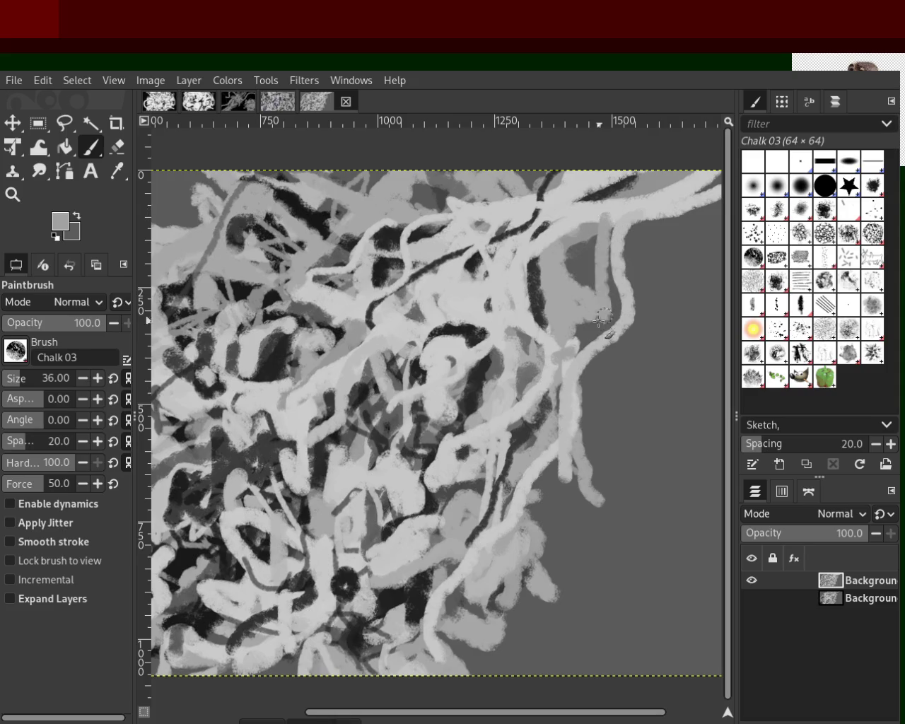
Paint a near-black wavy strand down the right side, discarding a trial light strand beside it.
{"action": "left_click", "coordinate": [477, 337], "text": "ctrl"}
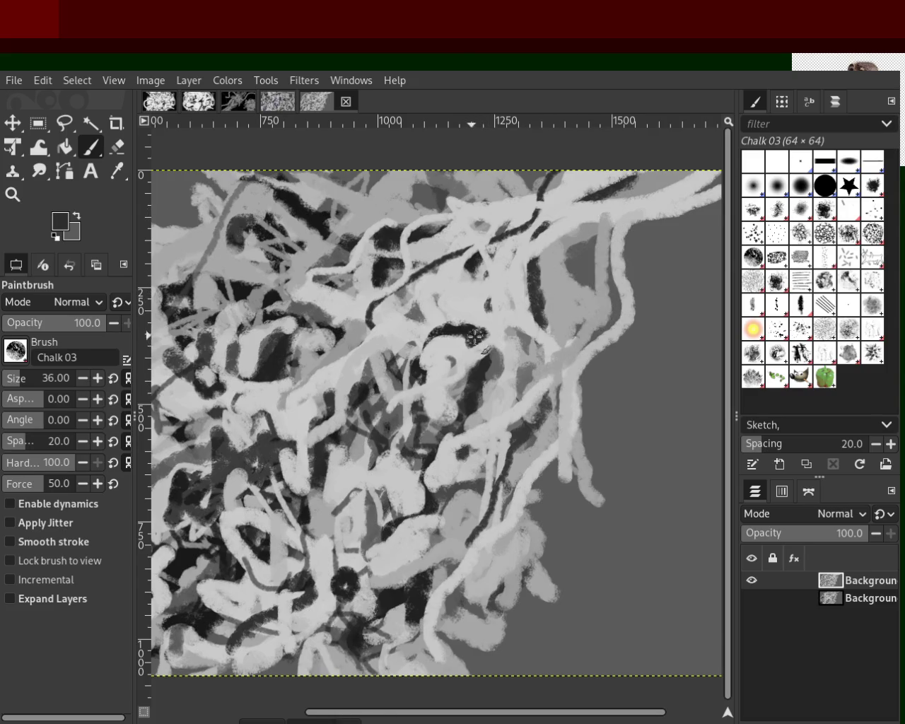
{"action": "left_click_drag", "start_coordinate": [601, 214], "coordinate": [551, 392]}
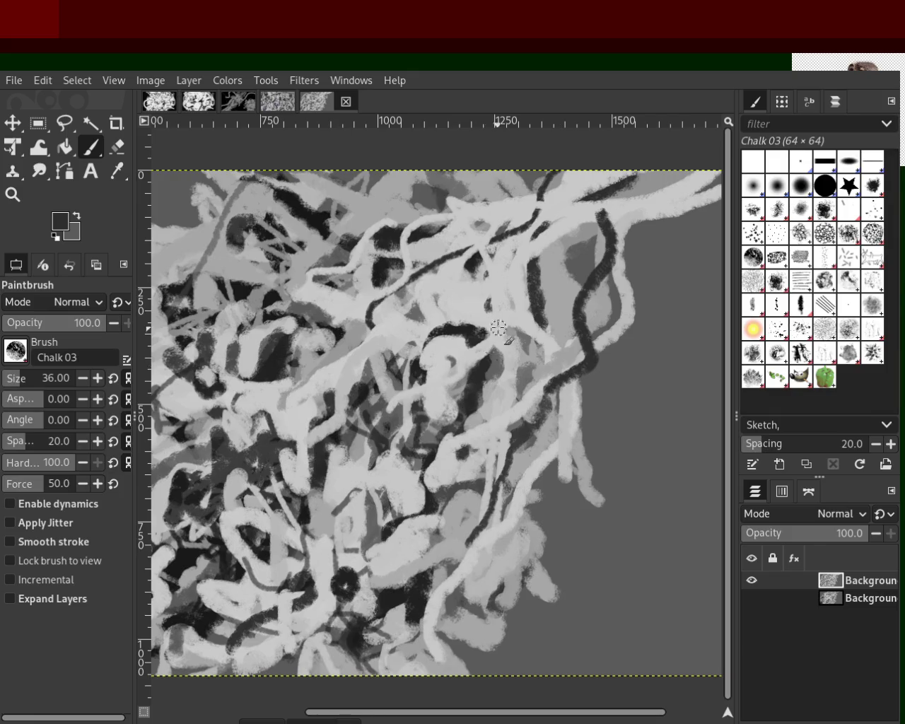
{"action": "left_click", "coordinate": [666, 204], "text": "ctrl"}
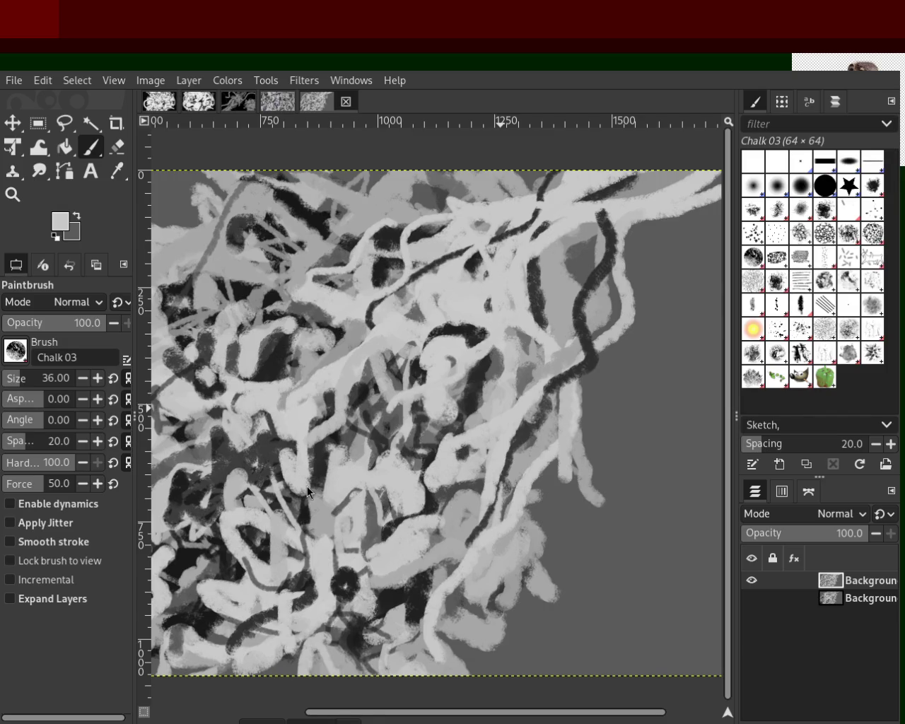
{"action": "left_click_drag", "start_coordinate": [665, 200], "coordinate": [649, 311]}
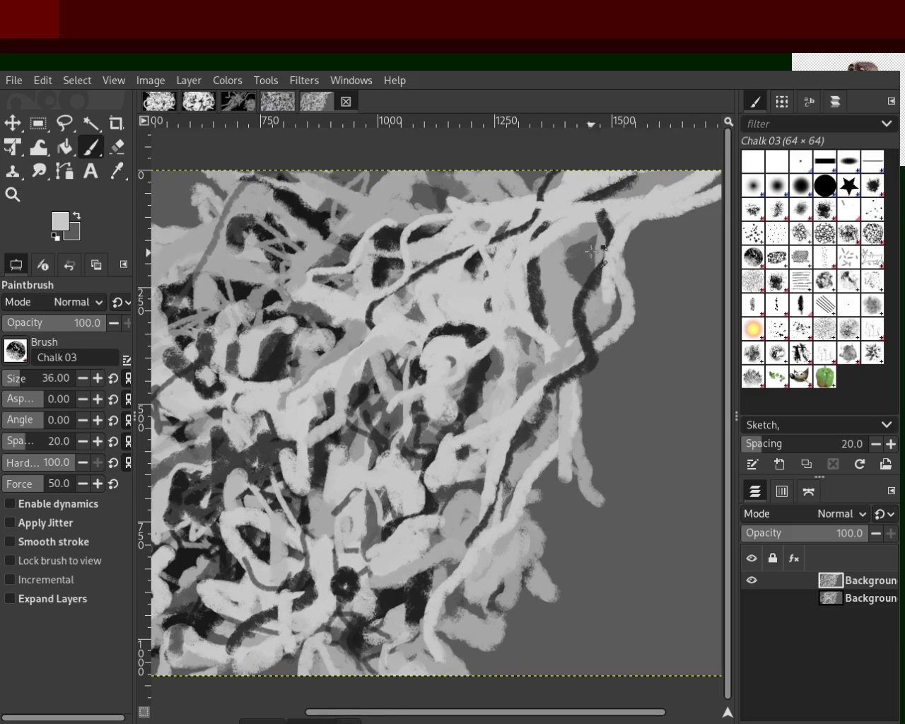
{"action": "key", "text": "ctrl+z"}
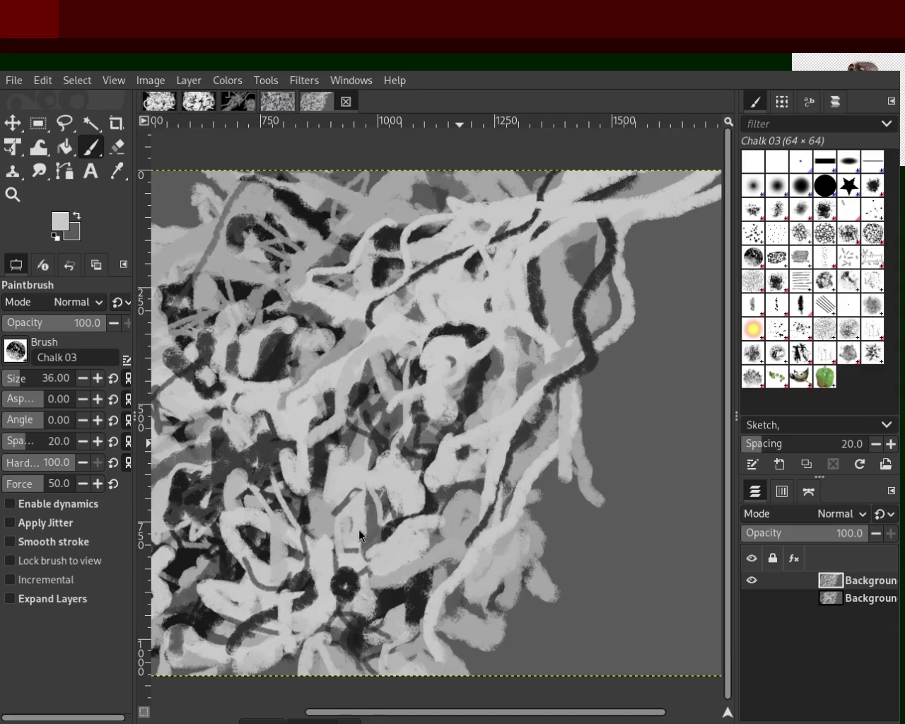
Add a light stroke across the upper-right strands, a dark diagonal stroke, and a light curved stroke.
{"action": "left_click", "coordinate": [599, 222], "text": "ctrl"}
{"action": "left_click", "coordinate": [621, 211], "text": "ctrl"}
{"action": "left_click_drag", "start_coordinate": [612, 222], "coordinate": [559, 236]}
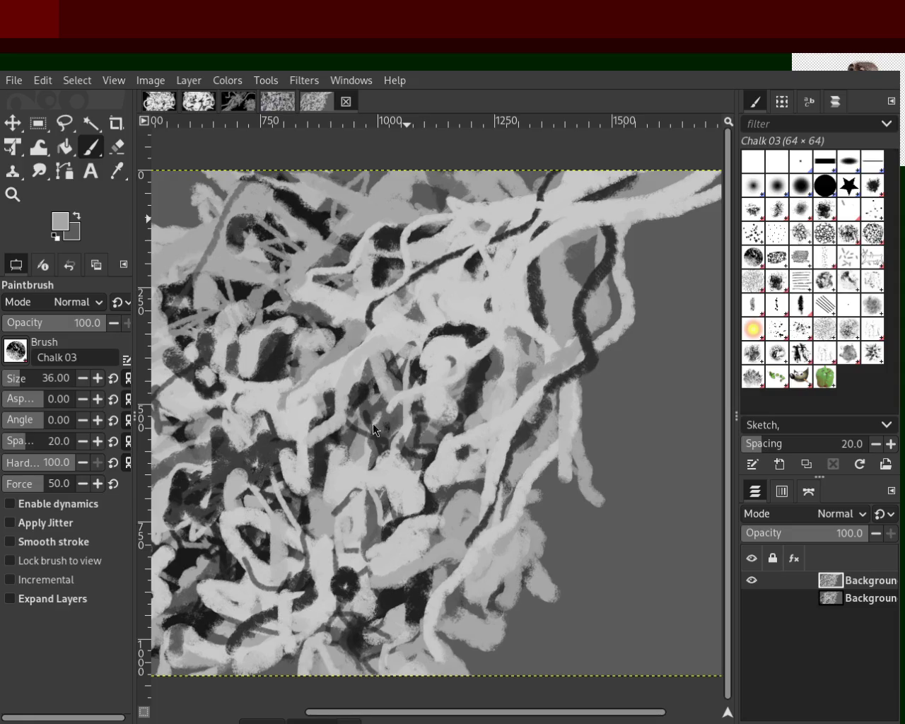
{"action": "left_click", "coordinate": [450, 266], "text": "ctrl"}
{"action": "left_click", "coordinate": [445, 266], "text": "ctrl"}
{"action": "left_click", "coordinate": [429, 277], "text": "ctrl"}
{"action": "left_click_drag", "start_coordinate": [428, 276], "coordinate": [368, 319]}
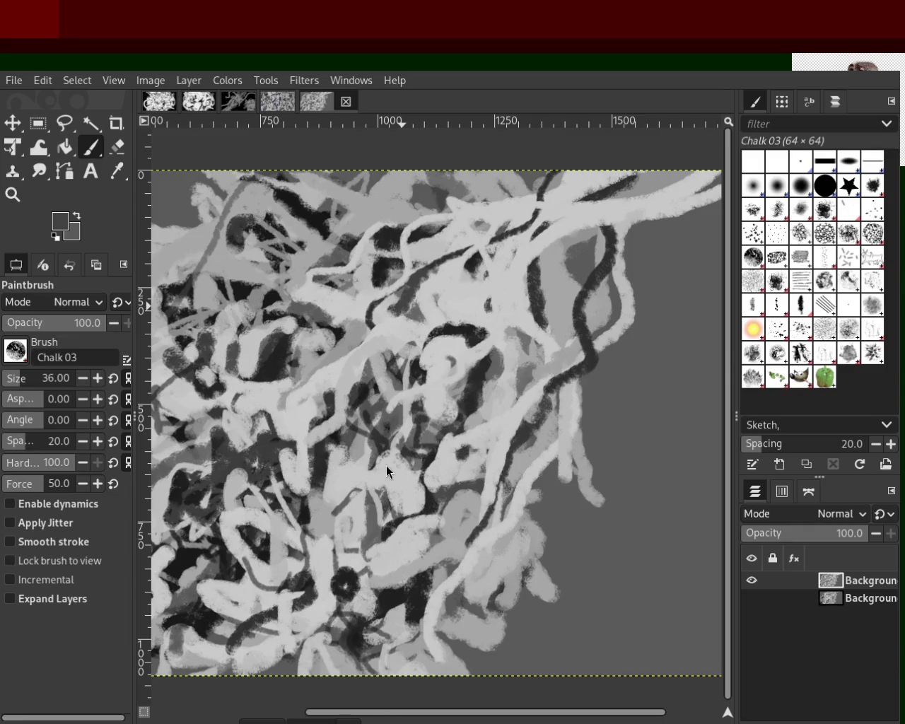
{"action": "left_click", "coordinate": [652, 217], "text": "ctrl"}
{"action": "left_click_drag", "start_coordinate": [618, 216], "coordinate": [546, 270]}
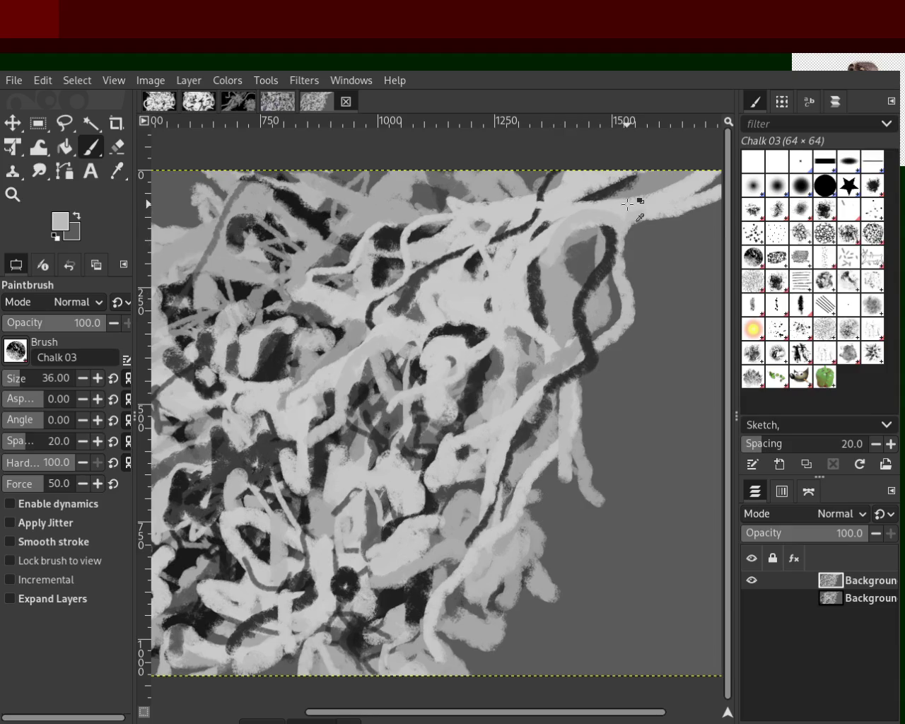
{"action": "left_click", "coordinate": [13, 195]}
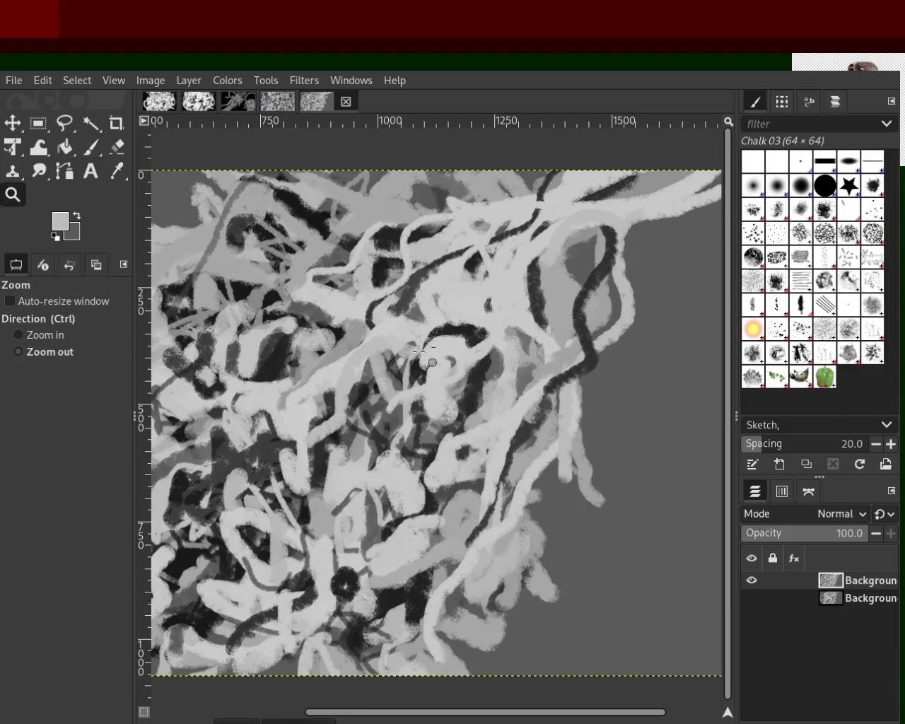
Zoom out to the whole image, then back in to 100% on the central strands.
{"action": "left_click", "coordinate": [491, 347], "text": "ctrl"}
{"action": "left_click", "coordinate": [491, 348], "text": "ctrl"}
{"action": "left_click", "coordinate": [491, 348], "text": "ctrl"}
{"action": "left_click", "coordinate": [452, 372], "text": "ctrl"}
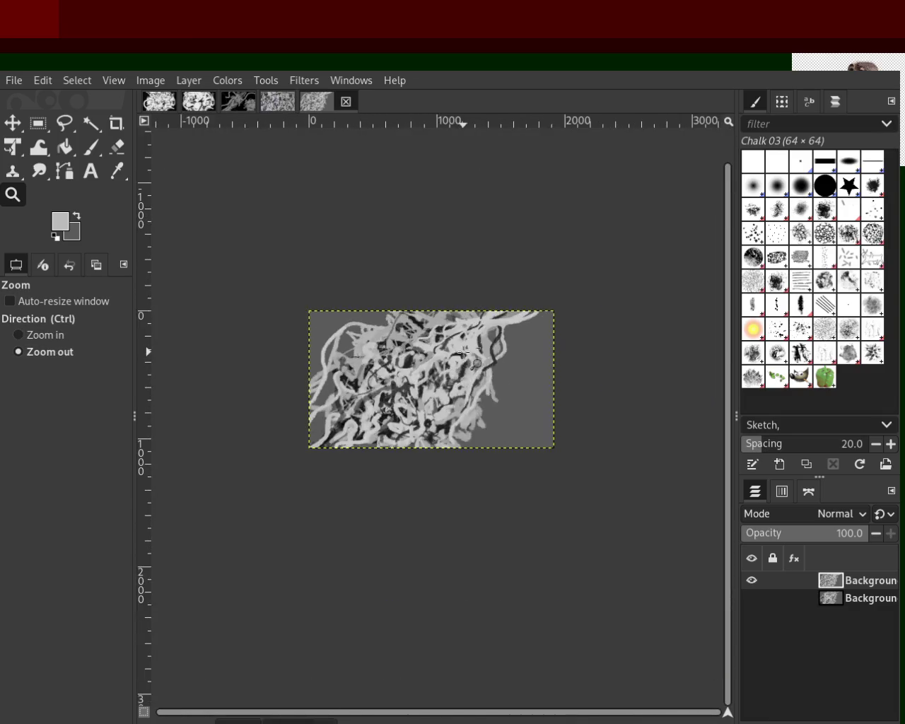
{"action": "left_click", "coordinate": [452, 371], "text": "ctrl"}
{"action": "double_click", "coordinate": [456, 367]}
{"action": "left_click", "coordinate": [455, 367]}
{"action": "double_click", "coordinate": [466, 354]}
{"action": "left_click", "coordinate": [466, 353]}
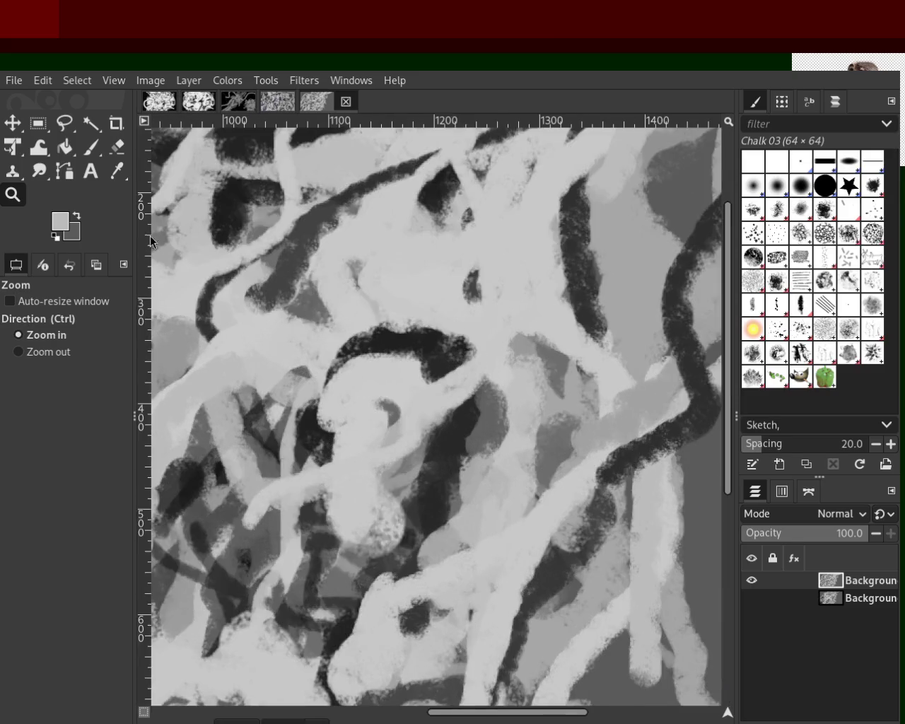
Try a dark arc stroke over the central strands, compare it, then undo it.
{"action": "key", "text": "p"}
{"action": "key", "text": "d"}
{"action": "left_click_drag", "start_coordinate": [441, 353], "coordinate": [286, 314]}
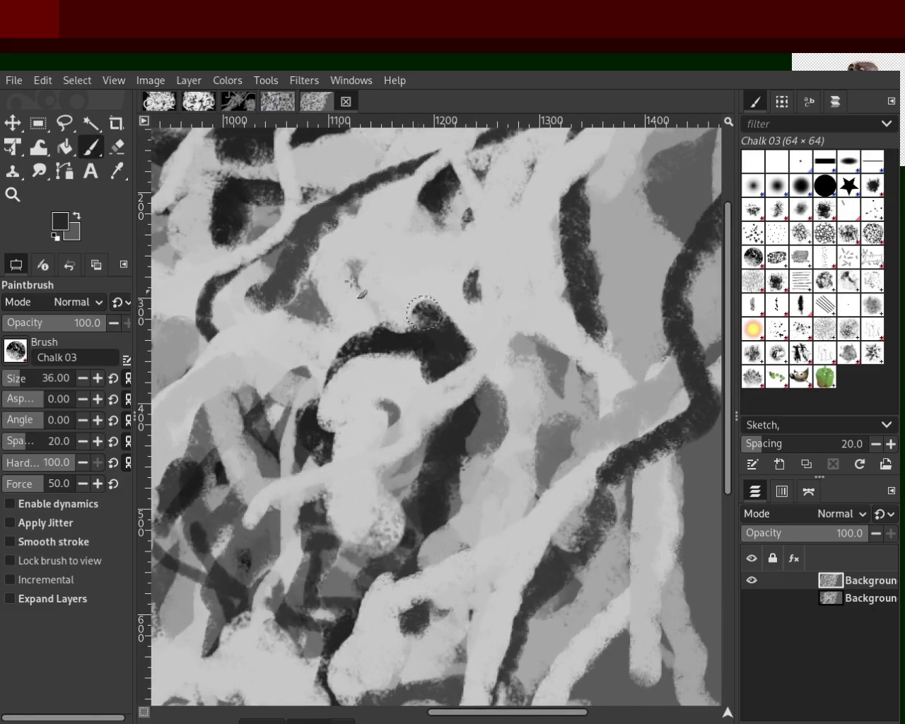
{"action": "key", "text": "ctrl+z"}
{"action": "key", "text": "ctrl+y"}
{"action": "key", "text": "ctrl+z"}
{"action": "key", "text": "ctrl+y"}
{"action": "key", "text": "ctrl+z"}
Paint a light grey chalk stroke down from the dark arc, discarding extra dark strokes.
{"action": "left_click", "coordinate": [416, 415], "text": "ctrl"}
{"action": "left_click_drag", "start_coordinate": [343, 378], "coordinate": [300, 530]}
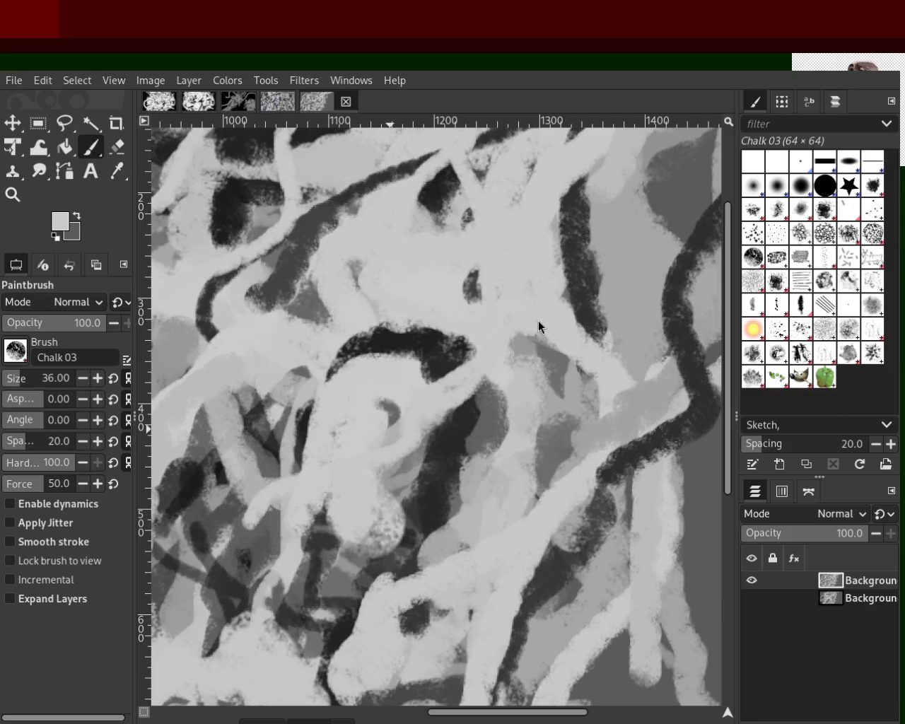
{"action": "left_click", "coordinate": [435, 349], "text": "ctrl"}
{"action": "left_click_drag", "start_coordinate": [441, 342], "coordinate": [343, 346]}
{"action": "key", "text": "ctrl+z"}
{"action": "left_click_drag", "start_coordinate": [576, 176], "coordinate": [600, 316]}
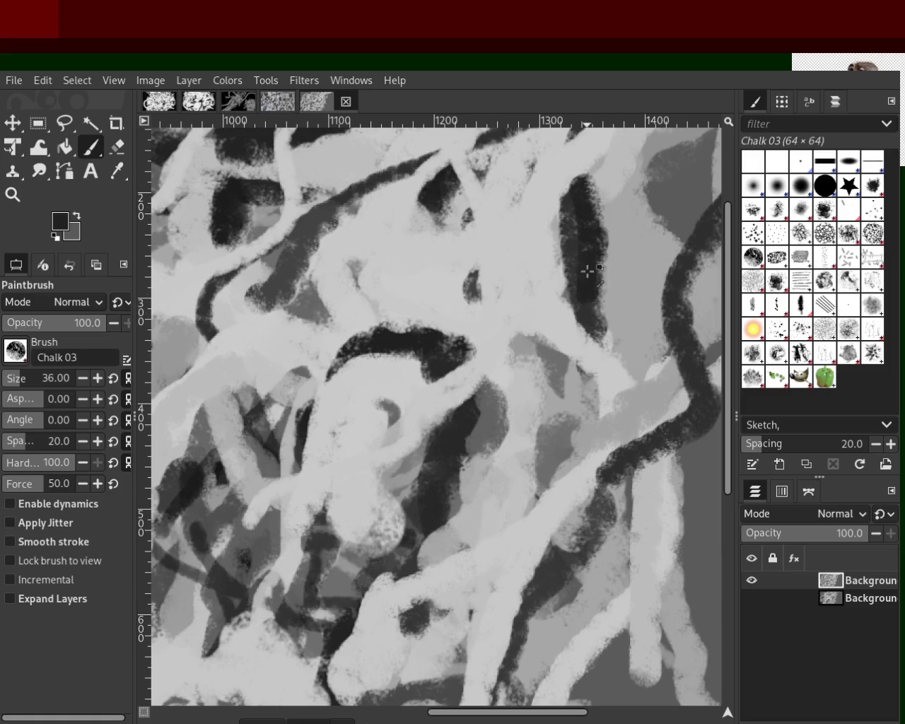
{"action": "key", "text": "ctrl+z"}
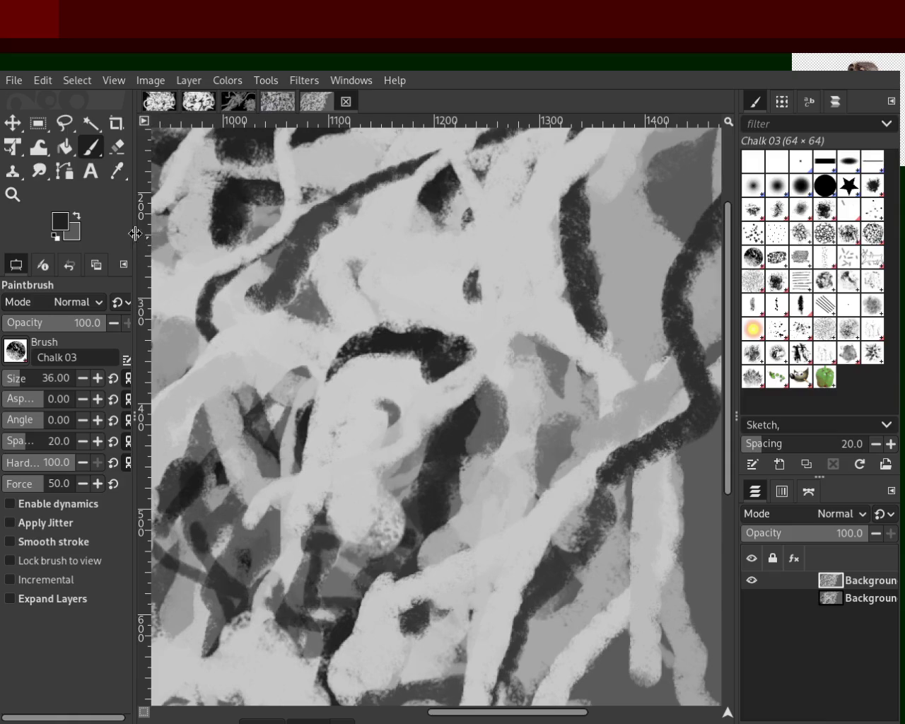
{"action": "left_click", "coordinate": [14, 195]}
Zoom in to 800% on the centre to examine the chalk texture pixels.
{"action": "left_click", "coordinate": [466, 311], "text": "ctrl"}
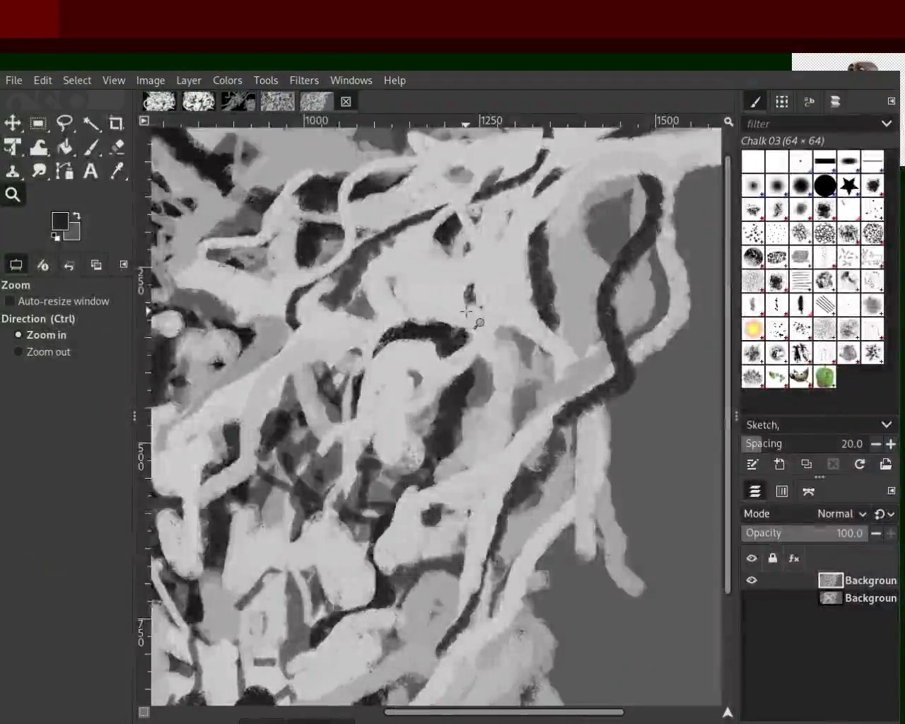
{"action": "left_click", "coordinate": [467, 310]}
{"action": "left_click", "coordinate": [466, 311]}
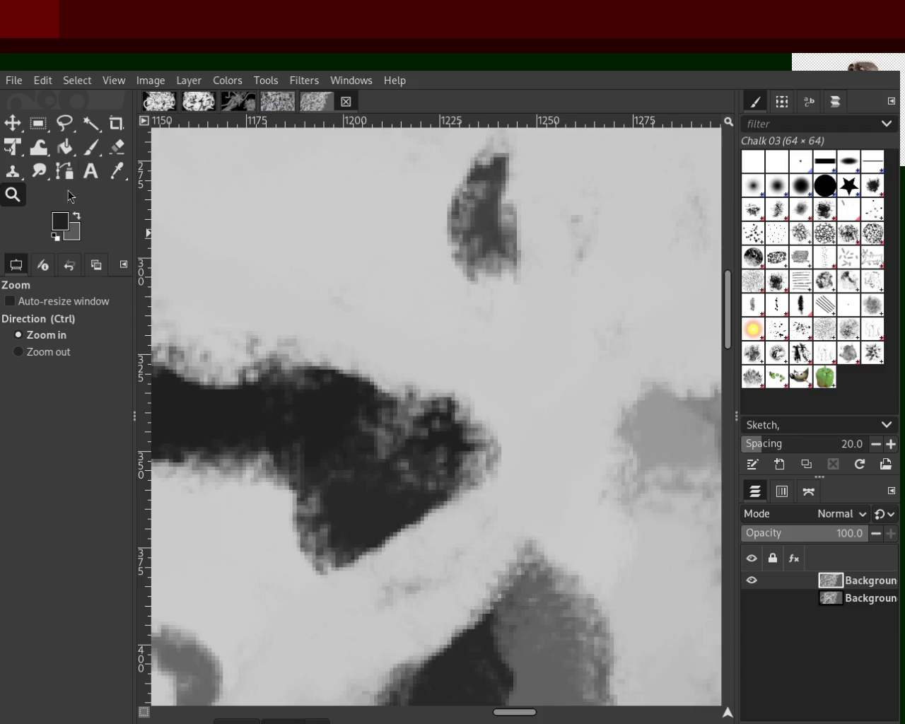
{"action": "left_click", "coordinate": [482, 326]}
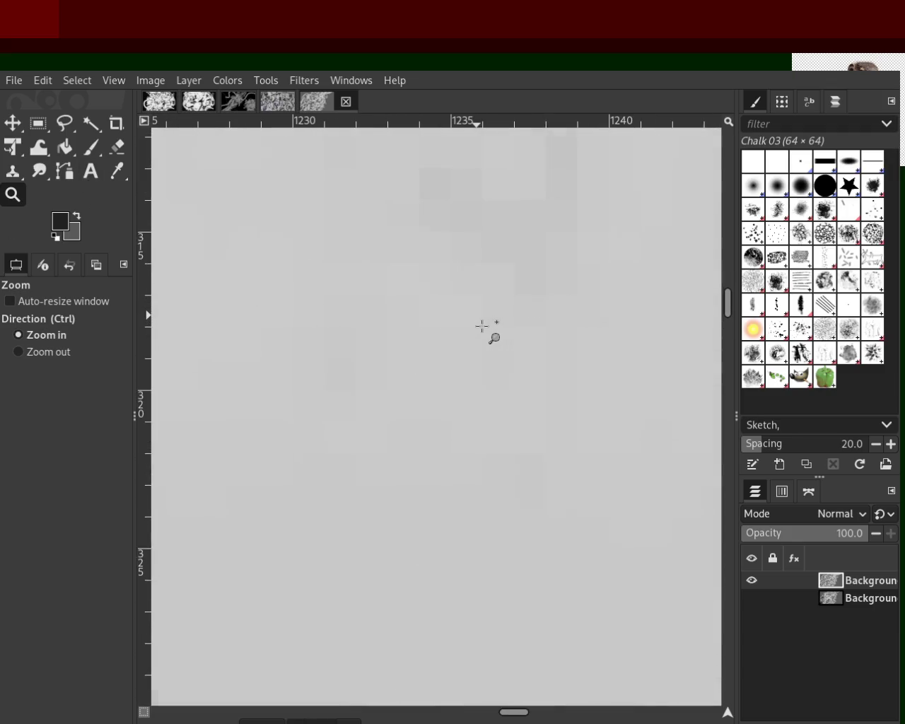
{"action": "left_click", "coordinate": [482, 326], "text": "ctrl"}
Zoom out to the whole image, then in on the tangle's right side.
{"action": "left_click", "coordinate": [482, 325]}
{"action": "left_click", "coordinate": [482, 326]}
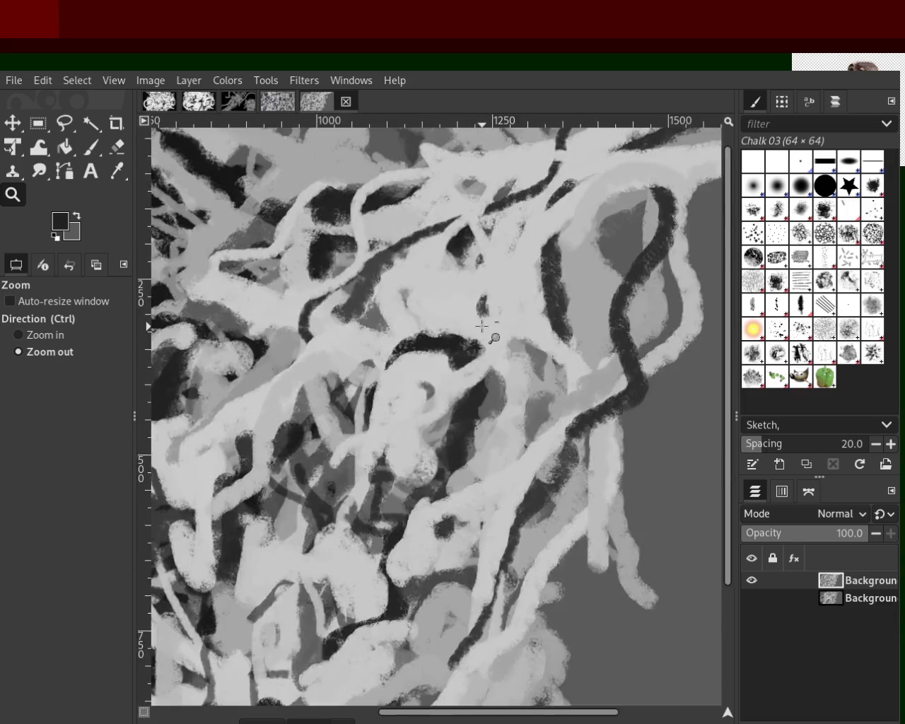
{"action": "left_click", "coordinate": [483, 325]}
{"action": "left_click", "coordinate": [483, 324]}
{"action": "left_click", "coordinate": [535, 332]}
{"action": "left_click", "coordinate": [544, 385], "text": "ctrl"}
{"action": "left_click", "coordinate": [544, 385], "text": "ctrl"}
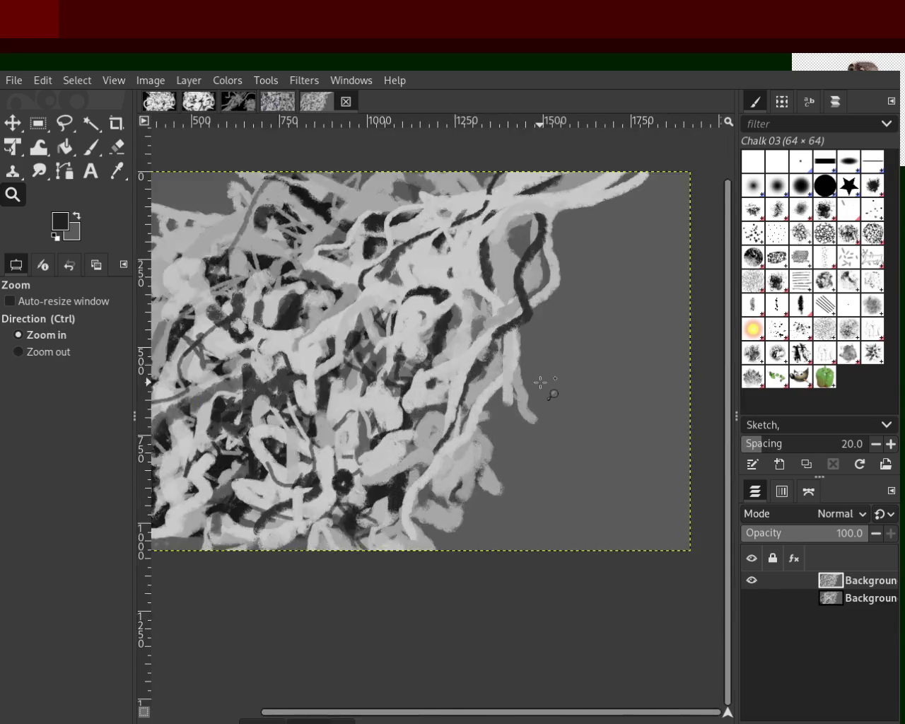
{"action": "left_click", "coordinate": [91, 147]}
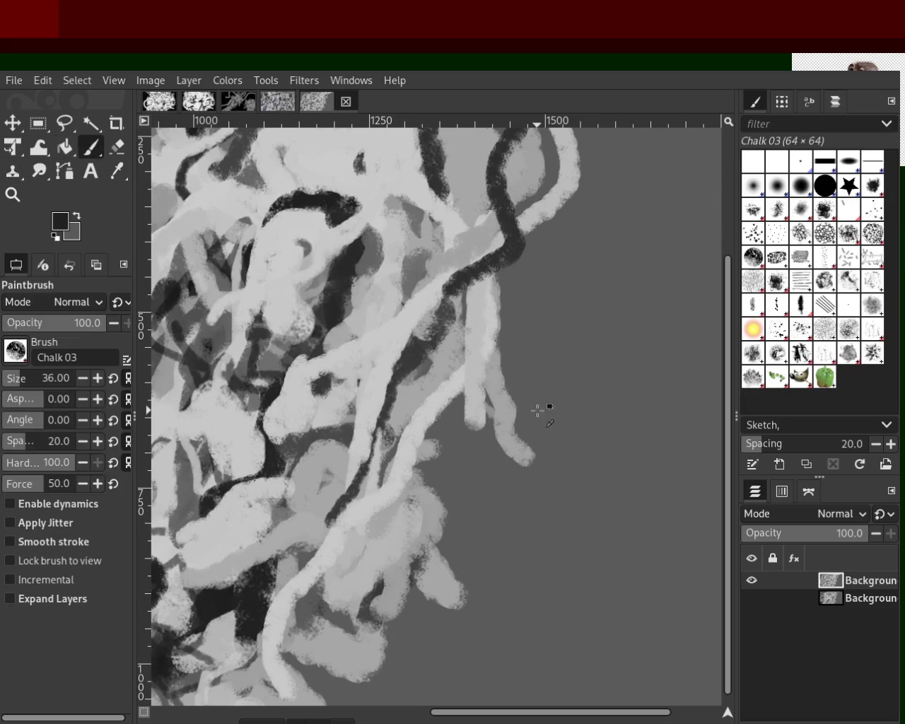
Sample light grey and paint a long light strand curving down-left from the right side.
{"action": "left_click", "coordinate": [513, 404], "text": "ctrl"}
{"action": "mouse_move", "coordinate": [509, 406]}
{"action": "left_mouse_down"}
{"action": "mouse_move", "coordinate": [534, 534]}
{"action": "mouse_move", "coordinate": [371, 682]}
{"action": "left_mouse_up"}
{"action": "key", "text": "ctrl+z"}
{"action": "key", "text": "ctrl+z"}
{"action": "left_click_drag", "start_coordinate": [474, 347], "coordinate": [369, 691]}
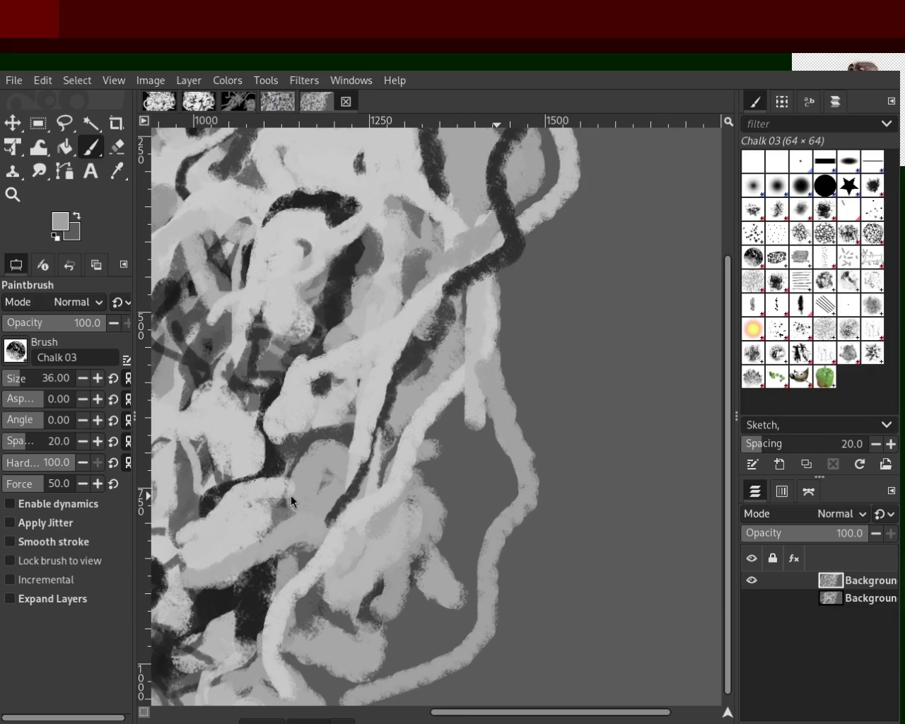
Sample a lighter grey and repaint a long light strand down-left, plus a short upward stroke.
{"action": "left_click", "coordinate": [455, 382], "text": "ctrl"}
{"action": "left_click_drag", "start_coordinate": [482, 337], "coordinate": [326, 670]}
{"action": "key", "text": "ctrl+z"}
{"action": "left_click_drag", "start_coordinate": [491, 382], "coordinate": [281, 656]}
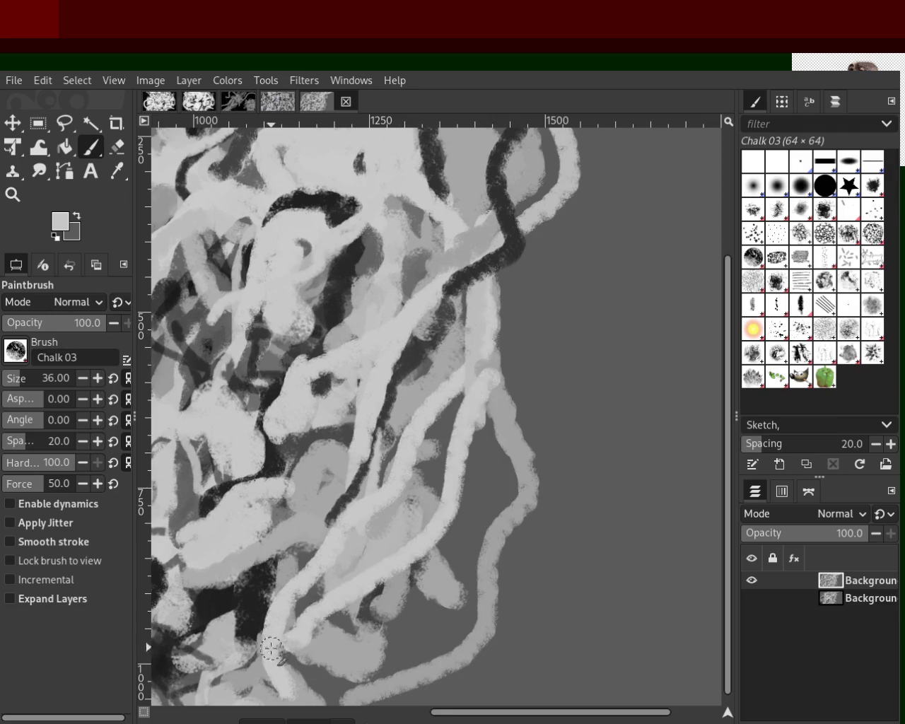
{"action": "key", "text": "ctrl+z"}
{"action": "left_click_drag", "start_coordinate": [495, 382], "coordinate": [360, 622]}
{"action": "key", "text": "ctrl+z"}
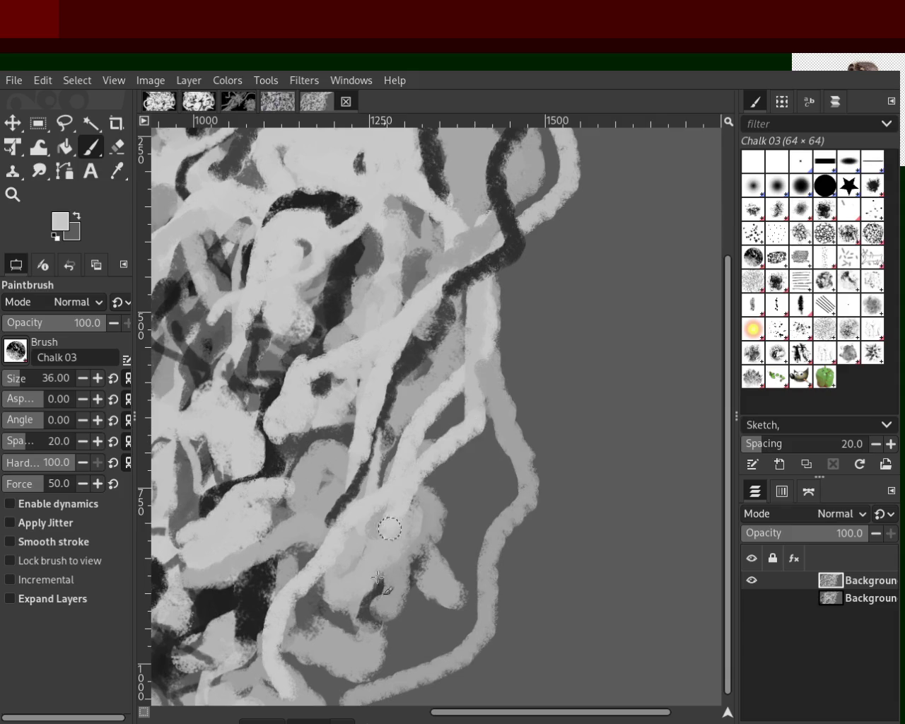
{"action": "left_click_drag", "start_coordinate": [487, 410], "coordinate": [219, 703]}
{"action": "mouse_move", "coordinate": [480, 404]}
{"action": "left_mouse_down"}
{"action": "mouse_move", "coordinate": [489, 284]}
{"action": "mouse_move", "coordinate": [366, 424]}
{"action": "left_mouse_up"}
Swap to the dark colour and paint a thick dark strand diagonally down-left.
{"action": "key", "text": "x"}
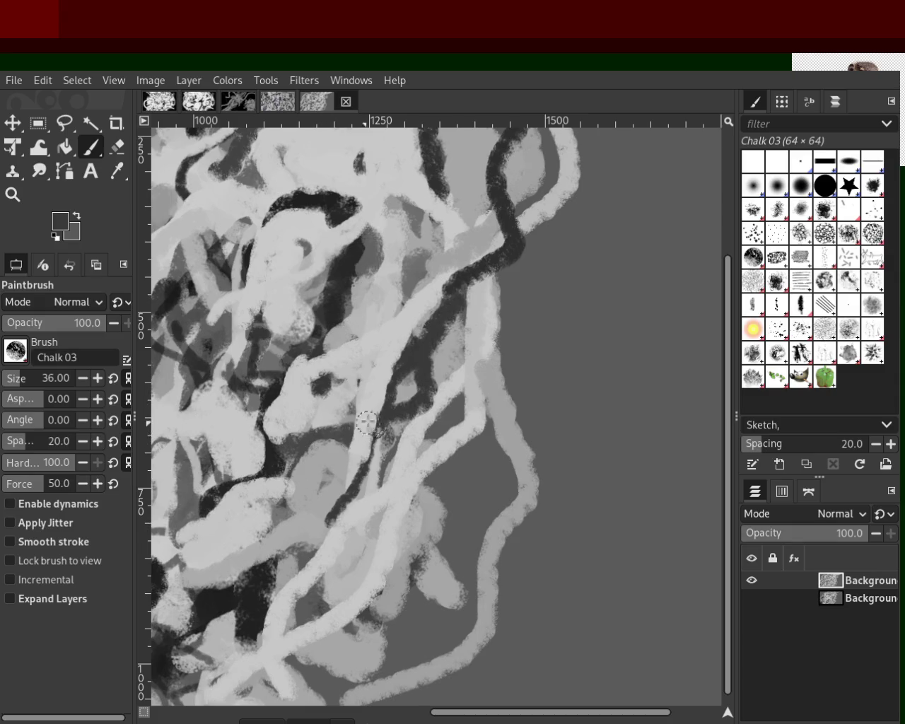
{"action": "key", "text": "ctrl+z"}
{"action": "left_click_drag", "start_coordinate": [457, 295], "coordinate": [315, 488]}
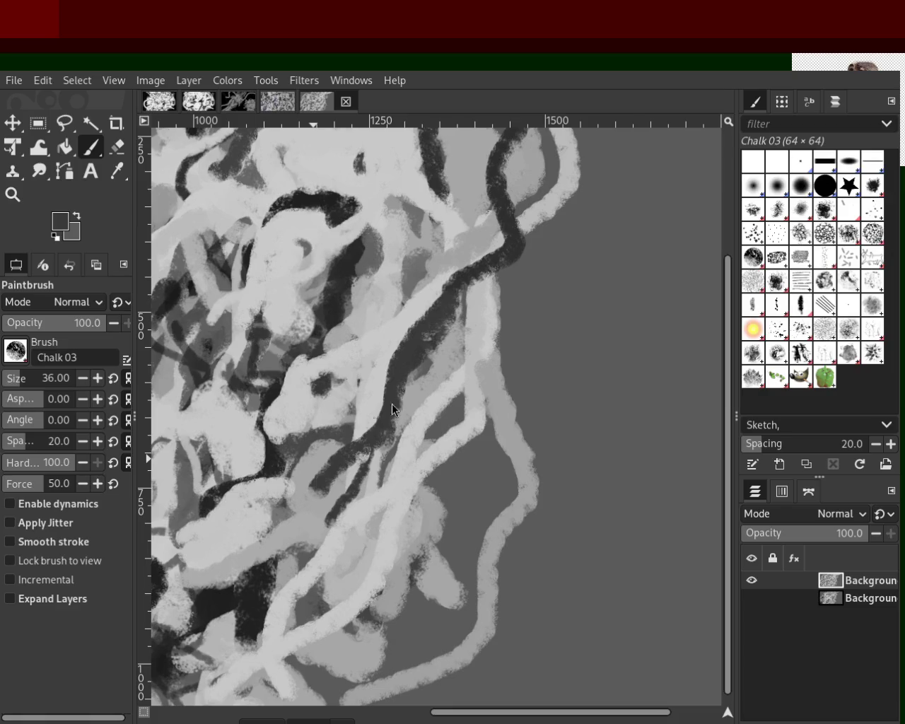
Zoom out to check the whole image and undo the last light stroke near the right edge.
{"action": "left_click", "coordinate": [12, 195]}
{"action": "left_click", "coordinate": [467, 281], "text": "ctrl"}
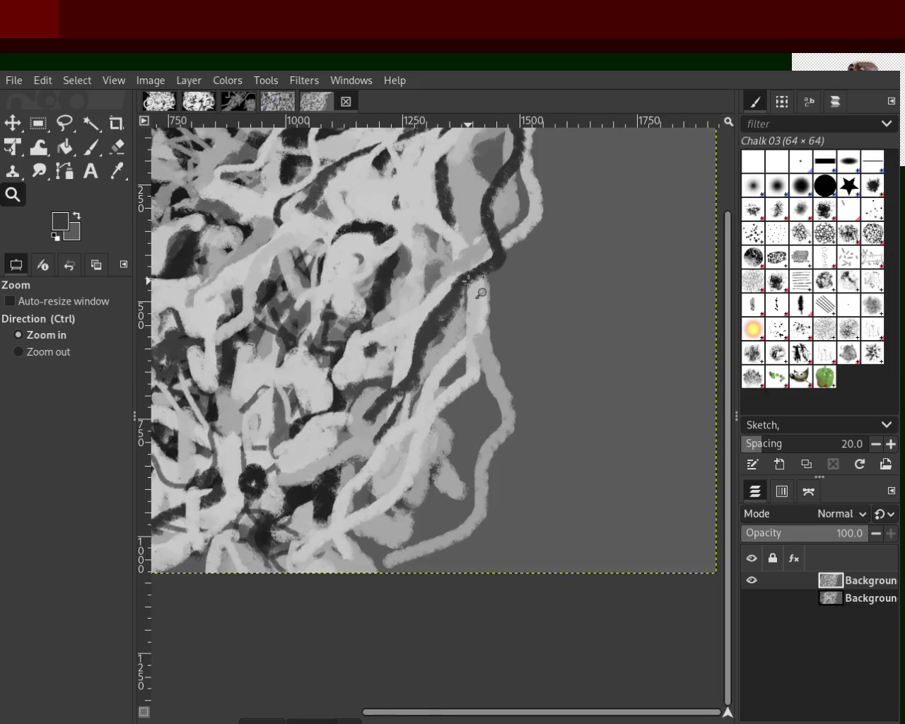
{"action": "left_click", "coordinate": [468, 281], "text": "ctrl"}
{"action": "left_click", "coordinate": [468, 278], "text": "ctrl"}
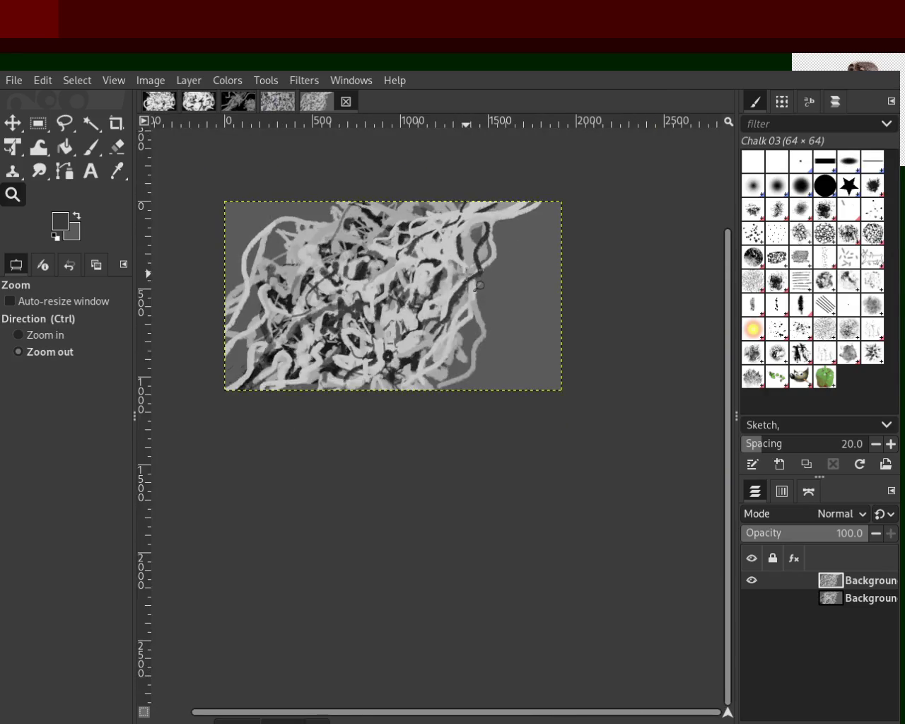
{"action": "double_click", "coordinate": [475, 280], "text": "ctrl"}
{"action": "left_click", "coordinate": [475, 283], "text": "ctrl"}
{"action": "left_click", "coordinate": [475, 289]}
{"action": "double_click", "coordinate": [475, 290]}
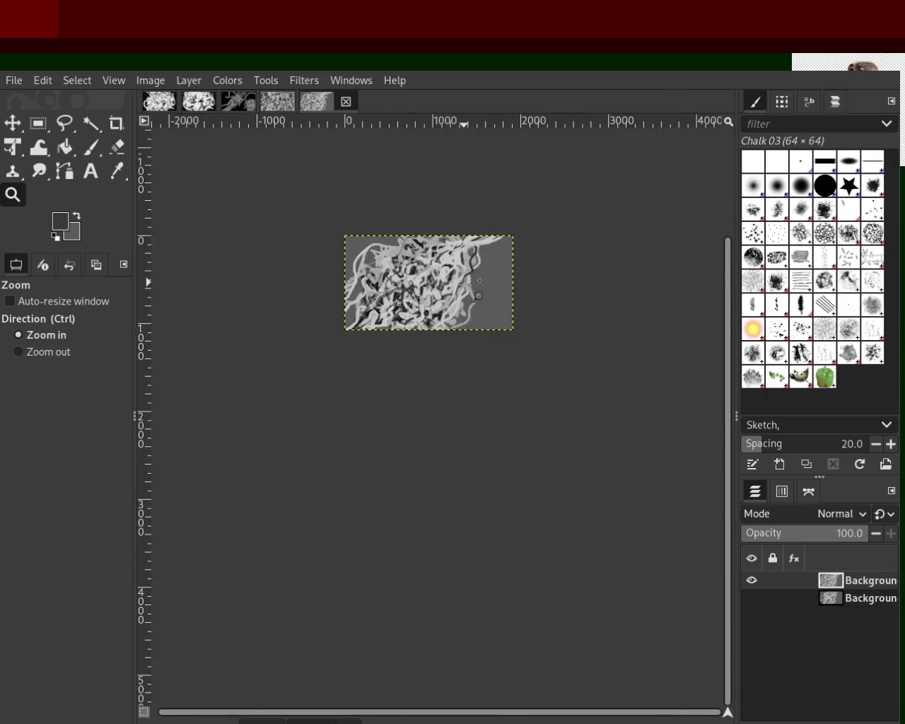
{"action": "left_click", "coordinate": [475, 285]}
{"action": "left_click", "coordinate": [475, 284]}
{"action": "left_click", "coordinate": [475, 284]}
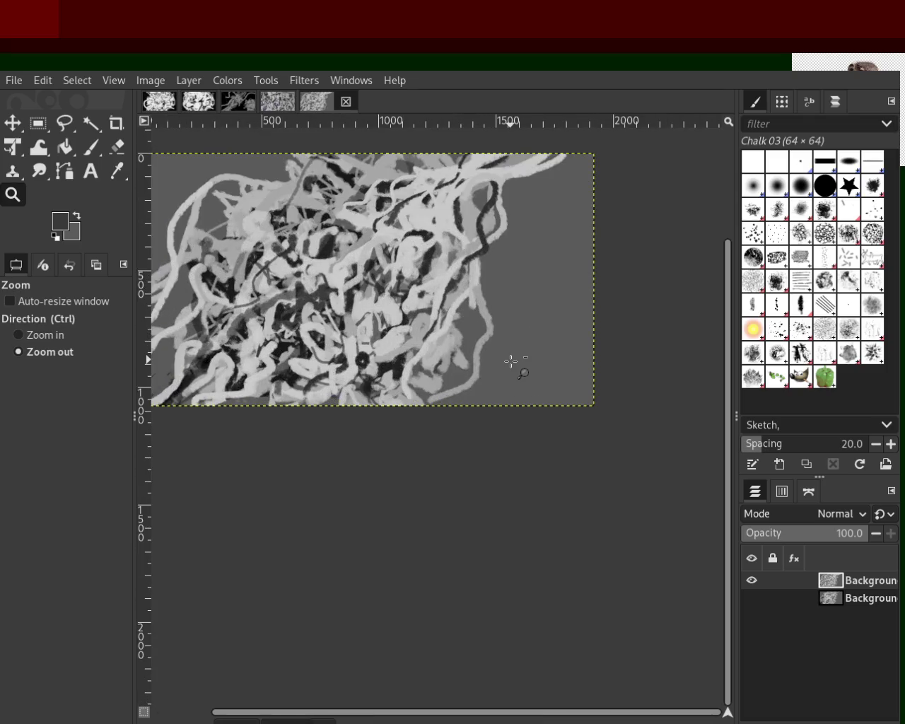
{"action": "key", "text": "ctrl+z"}
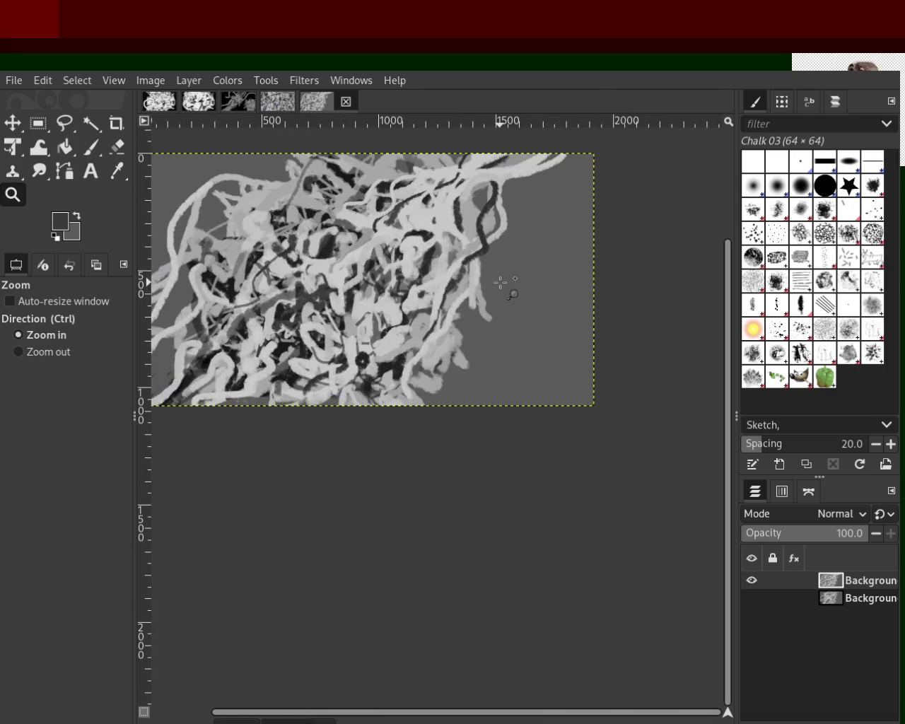
Zoom in on the right tip and erase the stray light strand ends there.
{"action": "left_click", "coordinate": [506, 291], "text": "ctrl"}
{"action": "left_click", "coordinate": [506, 291]}
{"action": "left_click", "coordinate": [506, 291]}
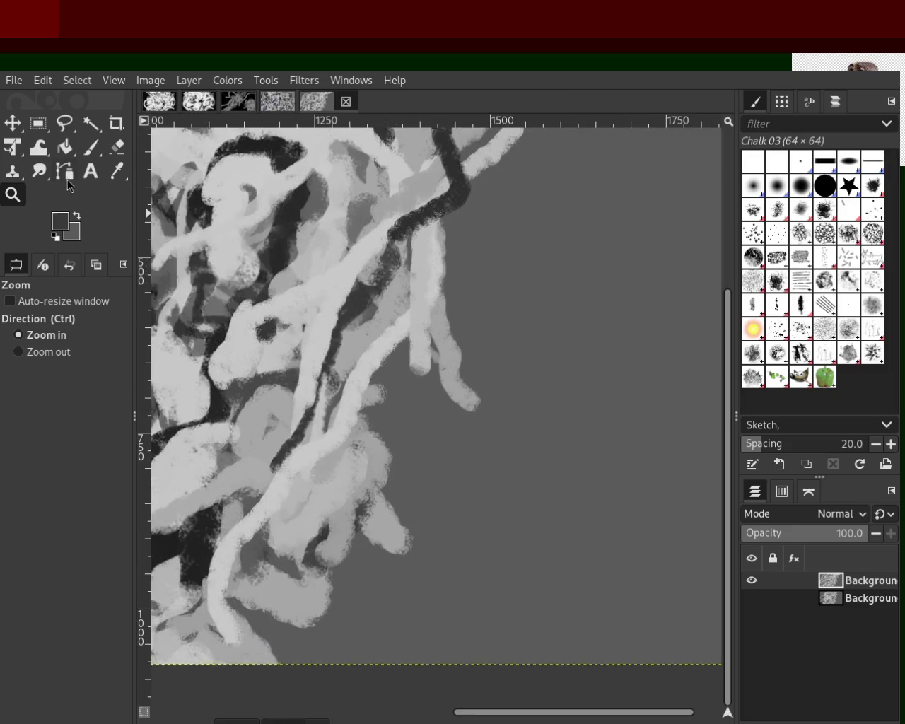
{"action": "left_click", "coordinate": [117, 146]}
{"action": "mouse_move", "coordinate": [449, 350]}
{"action": "left_mouse_down"}
{"action": "mouse_move", "coordinate": [458, 415]}
{"action": "mouse_move", "coordinate": [463, 360]}
{"action": "left_mouse_up"}
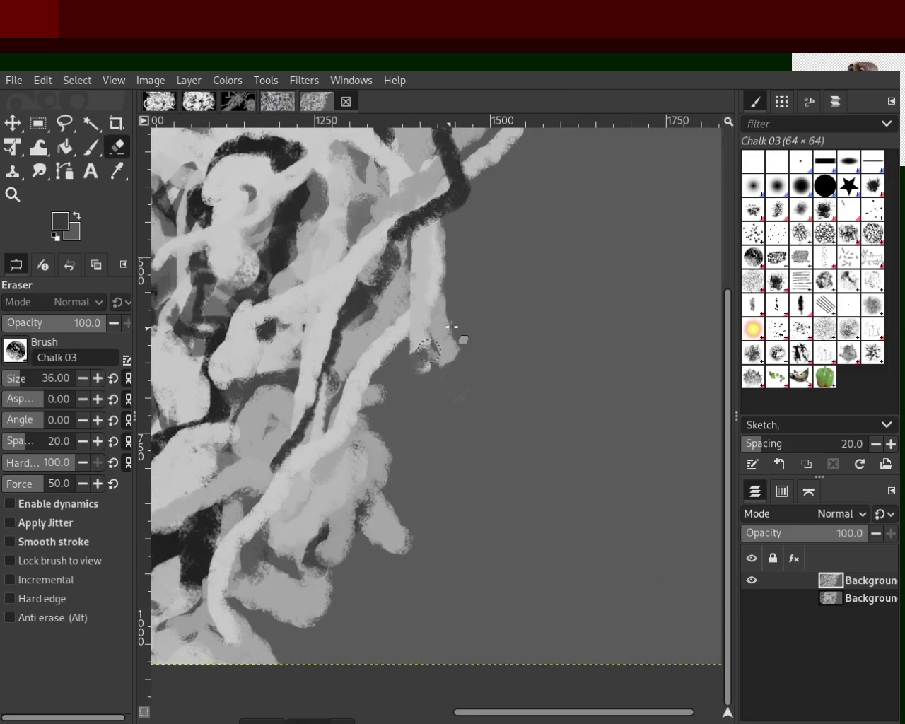
{"action": "mouse_move", "coordinate": [461, 428]}
{"action": "left_mouse_down"}
{"action": "mouse_move", "coordinate": [375, 395]}
{"action": "mouse_move", "coordinate": [360, 605]}
{"action": "mouse_move", "coordinate": [389, 586]}
{"action": "mouse_move", "coordinate": [381, 579]}
{"action": "mouse_move", "coordinate": [410, 487]}
{"action": "mouse_move", "coordinate": [398, 407]}
{"action": "mouse_move", "coordinate": [464, 224]}
{"action": "left_mouse_up"}
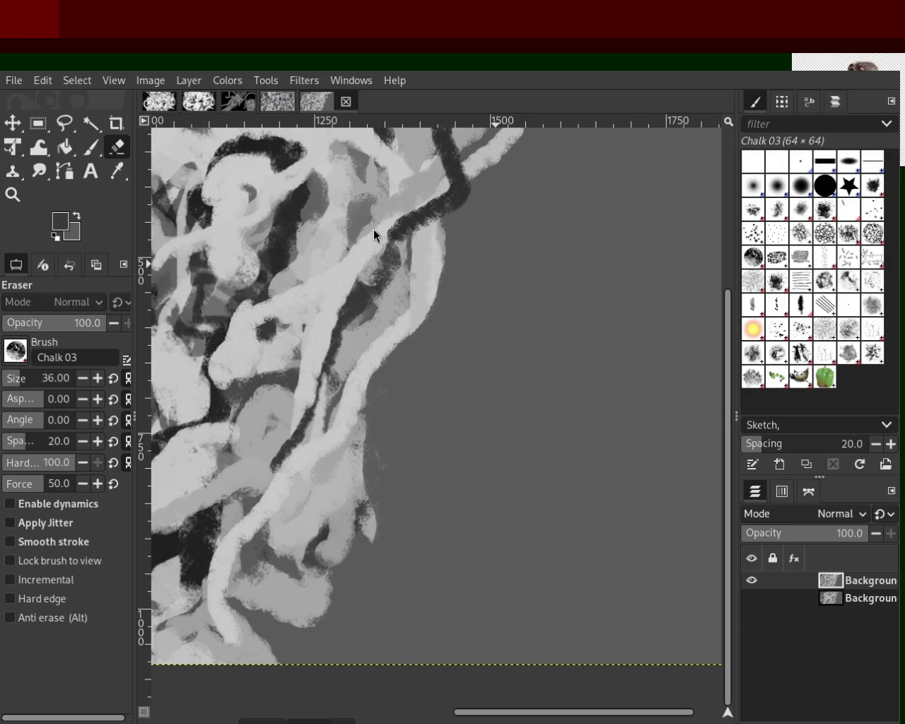
Zoom in close on the right edge of the tangle.
{"action": "left_click", "coordinate": [19, 195]}
{"action": "left_click", "coordinate": [438, 332], "text": "ctrl"}
{"action": "left_click", "coordinate": [438, 331]}
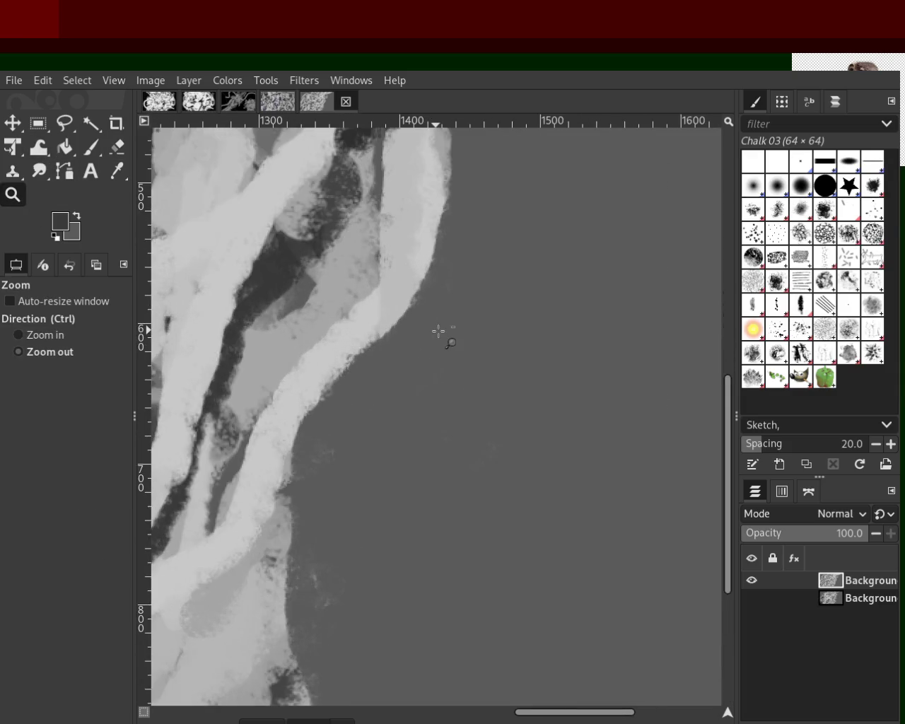
{"action": "left_click", "coordinate": [438, 332], "text": "ctrl"}
{"action": "left_click", "coordinate": [438, 332]}
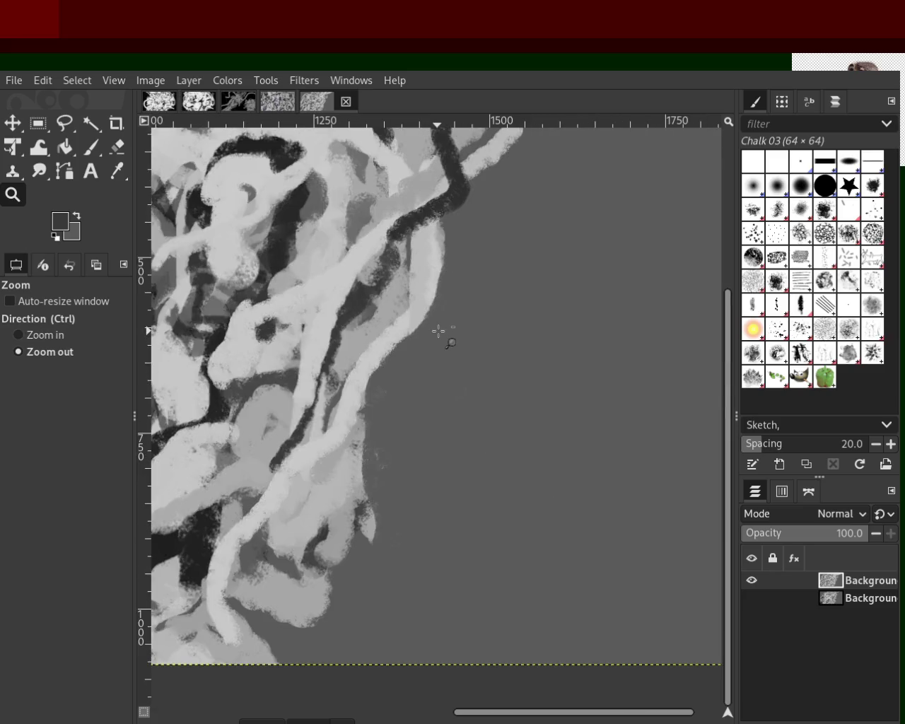
{"action": "left_click", "coordinate": [443, 332]}
{"action": "left_click", "coordinate": [383, 318]}
{"action": "left_click", "coordinate": [381, 318], "text": "ctrl"}
{"action": "left_click", "coordinate": [381, 318]}
{"action": "left_click", "coordinate": [400, 388], "text": "ctrl"}
{"action": "left_click", "coordinate": [399, 388], "text": "ctrl"}
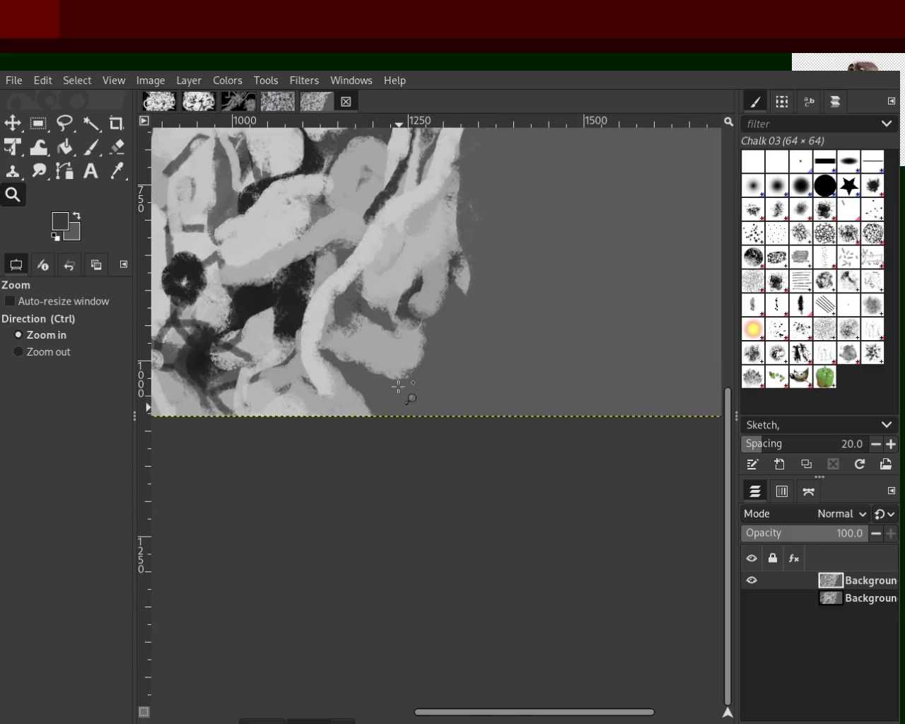
Paint three light-grey Chalk 03 strands along the right edge, one reaching the top edge.
{"action": "left_click", "coordinate": [90, 147]}
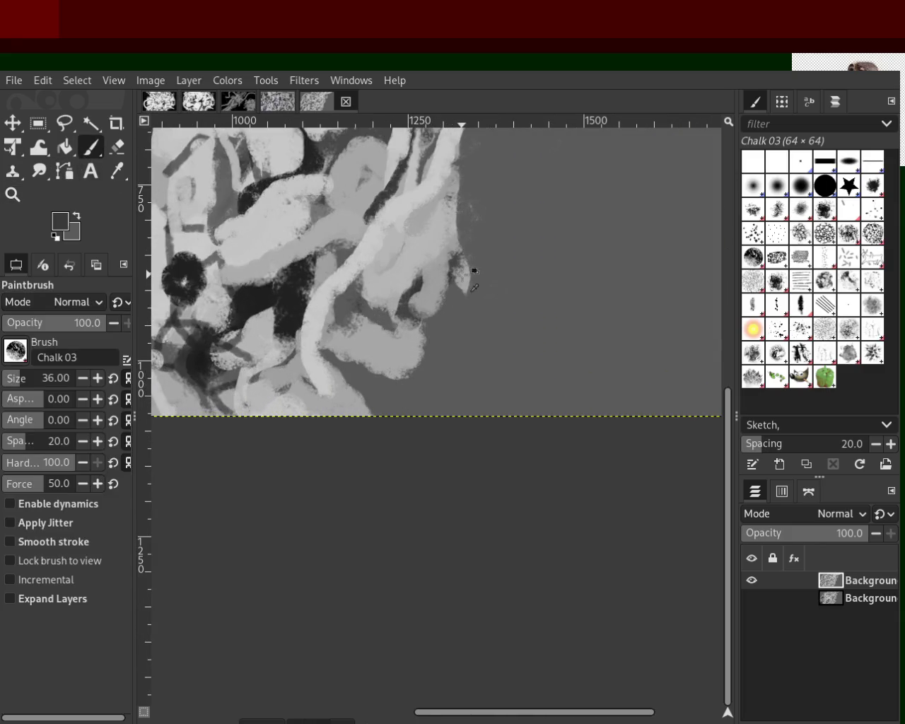
{"action": "left_click", "coordinate": [472, 271], "text": "ctrl"}
{"action": "mouse_move", "coordinate": [459, 262]}
{"action": "left_mouse_down"}
{"action": "mouse_move", "coordinate": [424, 368]}
{"action": "mouse_move", "coordinate": [371, 418]}
{"action": "left_mouse_up"}
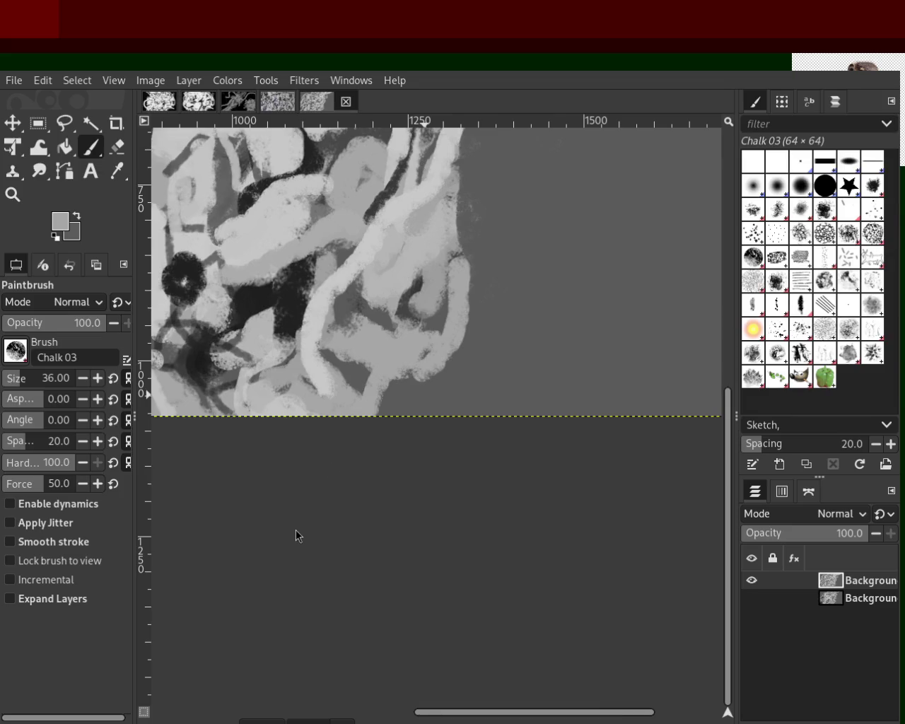
{"action": "left_click_drag", "start_coordinate": [432, 348], "coordinate": [398, 498]}
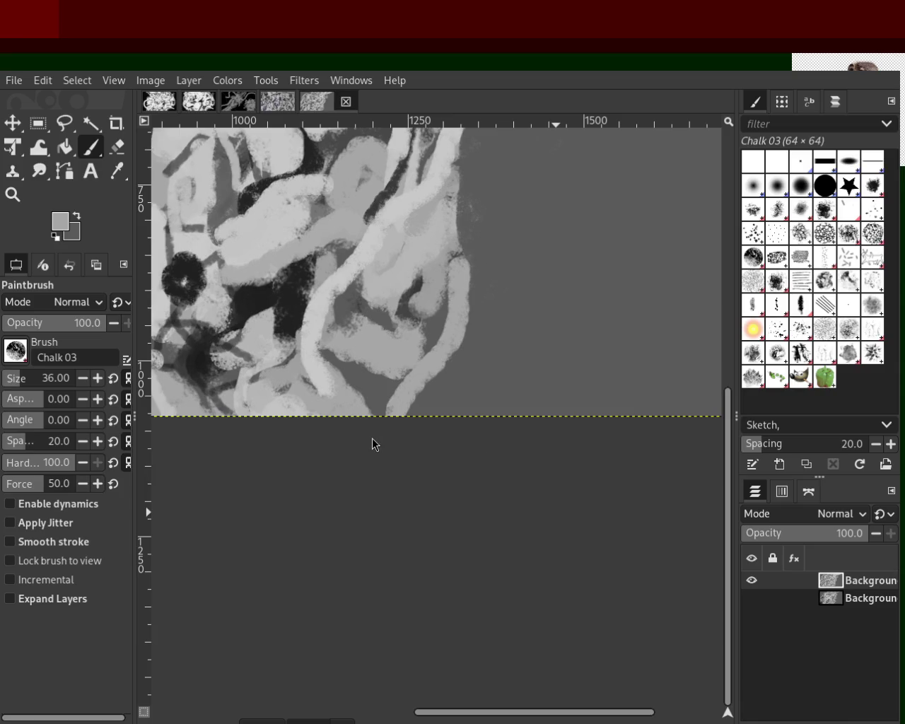
{"action": "left_click_drag", "start_coordinate": [459, 261], "coordinate": [493, 125]}
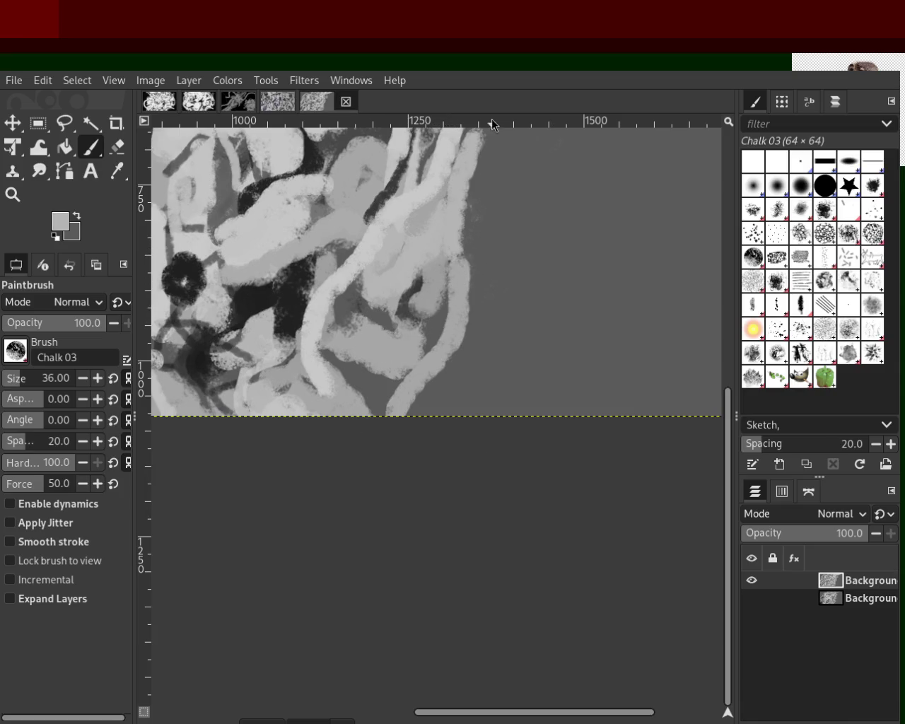
{"action": "left_click", "coordinate": [13, 195]}
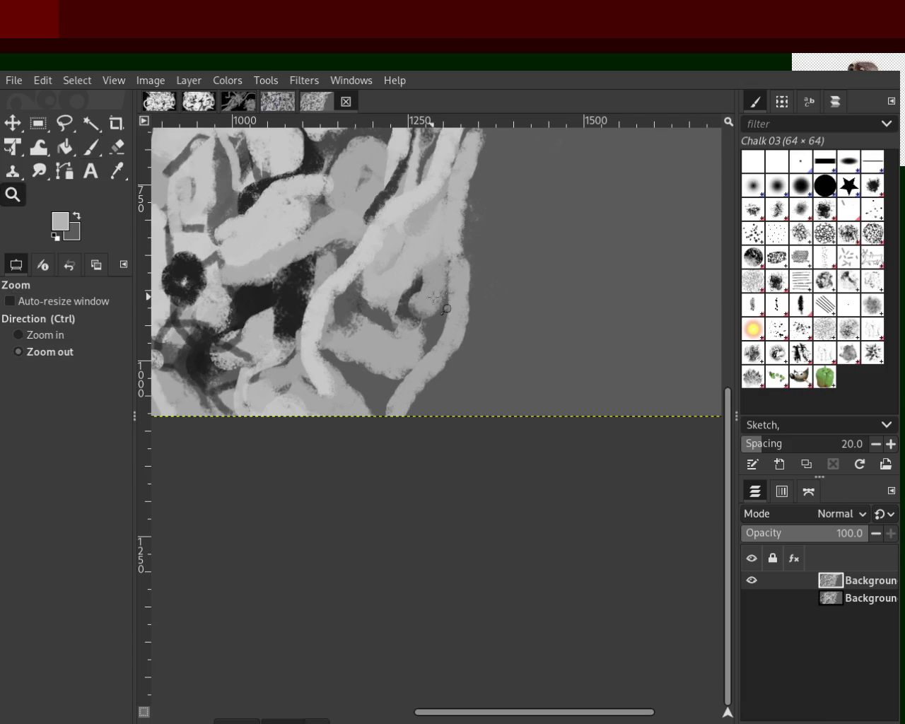
Zoom out and in repeatedly until the whole tangled painting is visible.
{"action": "left_click", "coordinate": [434, 297]}
{"action": "left_click", "coordinate": [460, 322], "text": "ctrl"}
{"action": "left_click", "coordinate": [451, 314]}
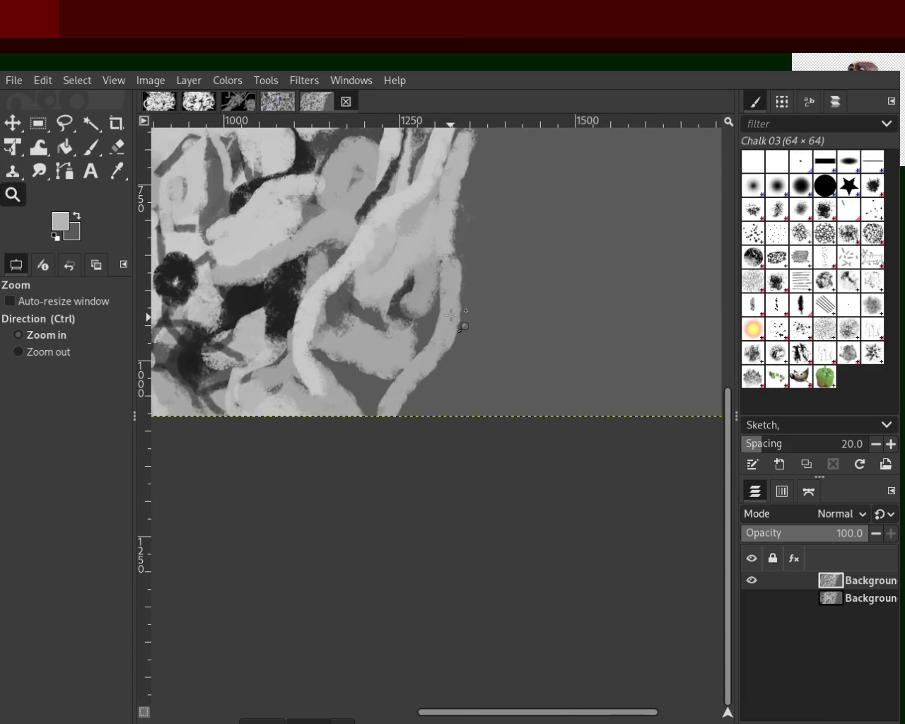
{"action": "left_click", "coordinate": [452, 313]}
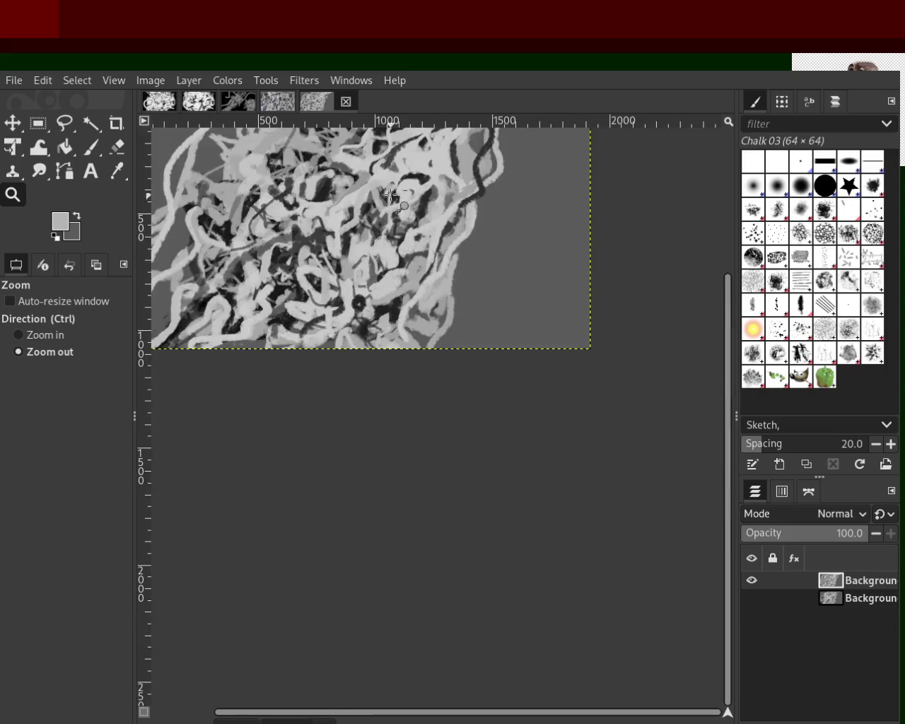
{"action": "left_click", "coordinate": [391, 195]}
{"action": "left_click", "coordinate": [378, 177], "text": "ctrl"}
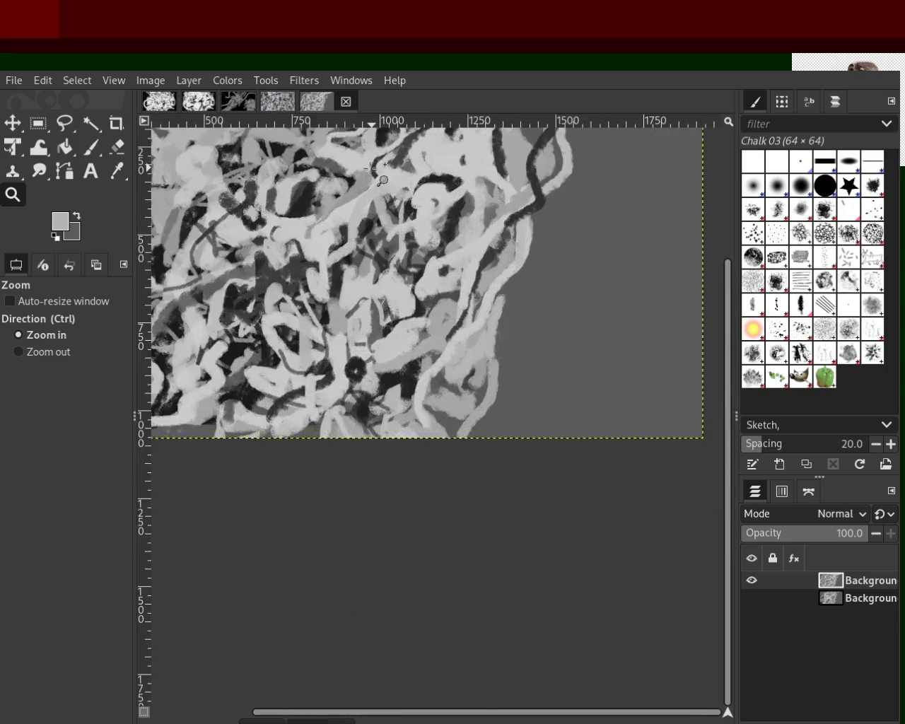
{"action": "left_click", "coordinate": [371, 168], "text": "ctrl"}
{"action": "left_click", "coordinate": [371, 169], "text": "ctrl"}
{"action": "left_click", "coordinate": [430, 349], "text": "ctrl"}
{"action": "left_click", "coordinate": [430, 349]}
{"action": "left_click", "coordinate": [429, 349]}
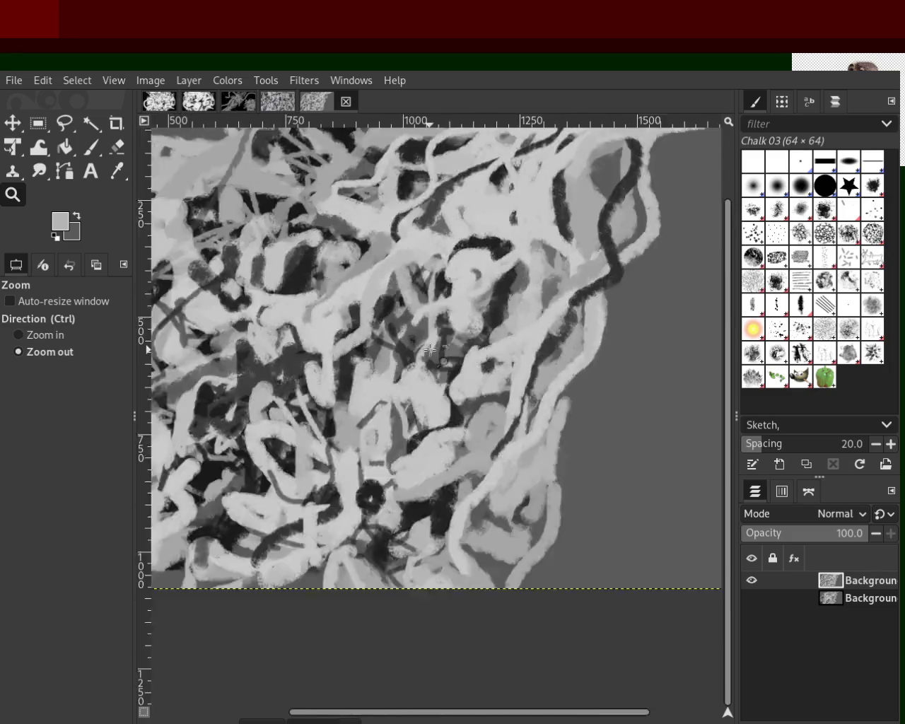
{"action": "left_click", "coordinate": [444, 296], "text": "ctrl"}
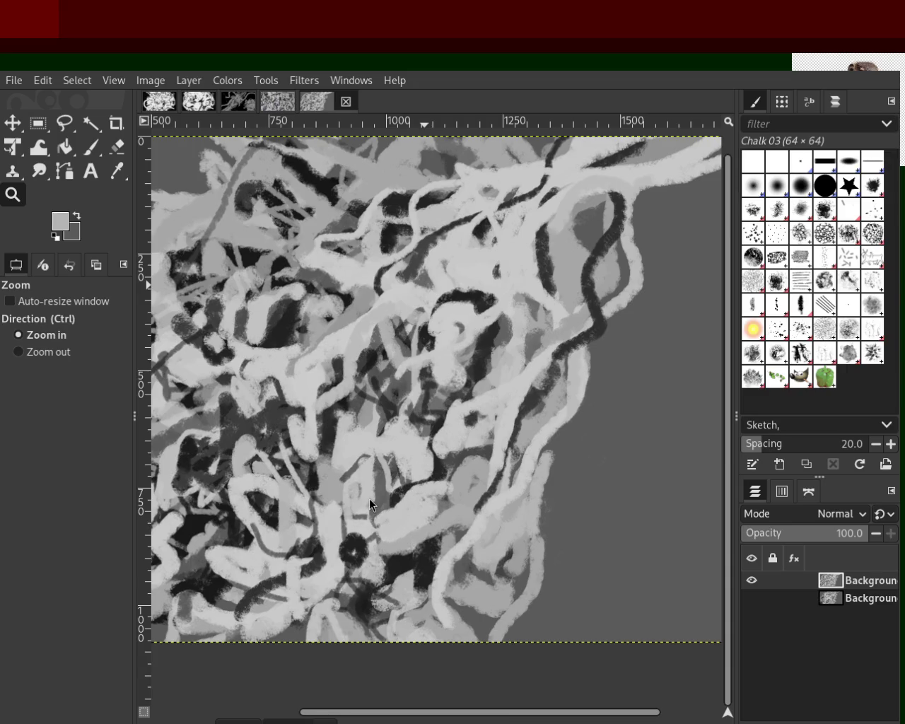
{"action": "left_click", "coordinate": [632, 286], "text": "ctrl"}
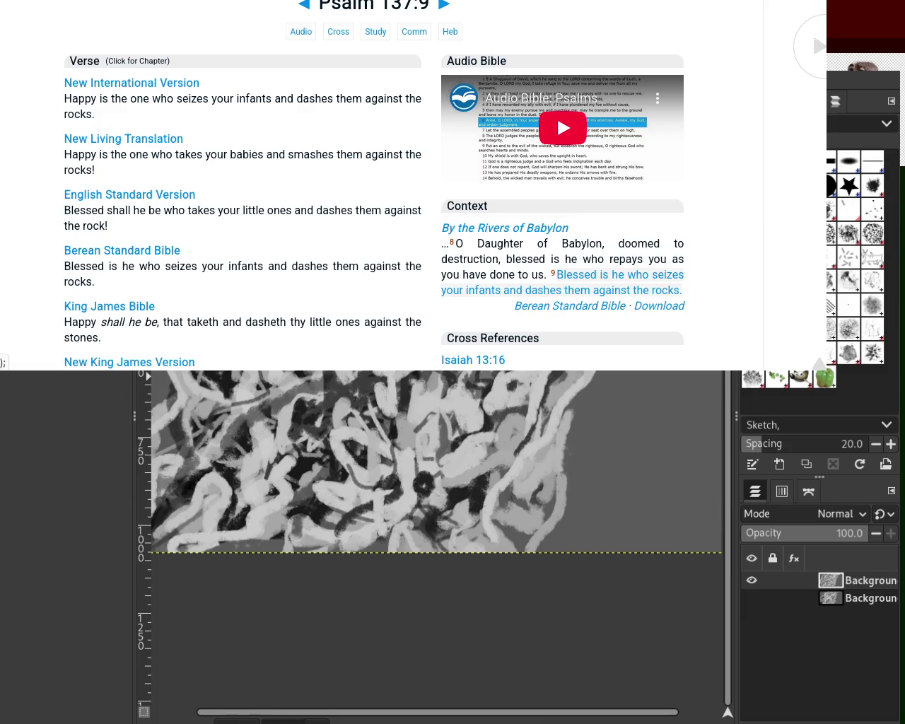
Load Psalm 2:9 and select its New International Version verse text.
{"action": "key", "text": "alt+Left"}
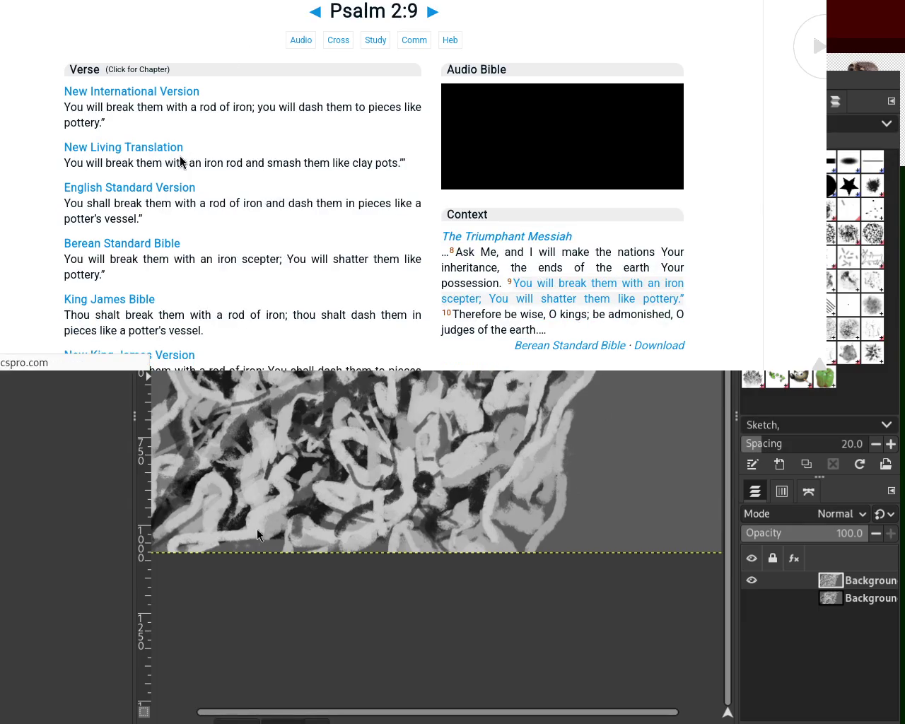
{"action": "mouse_move", "coordinate": [64, 107]}
{"action": "left_mouse_down"}
{"action": "mouse_move", "coordinate": [368, 112]}
{"action": "mouse_move", "coordinate": [415, 131]}
{"action": "left_mouse_up"}
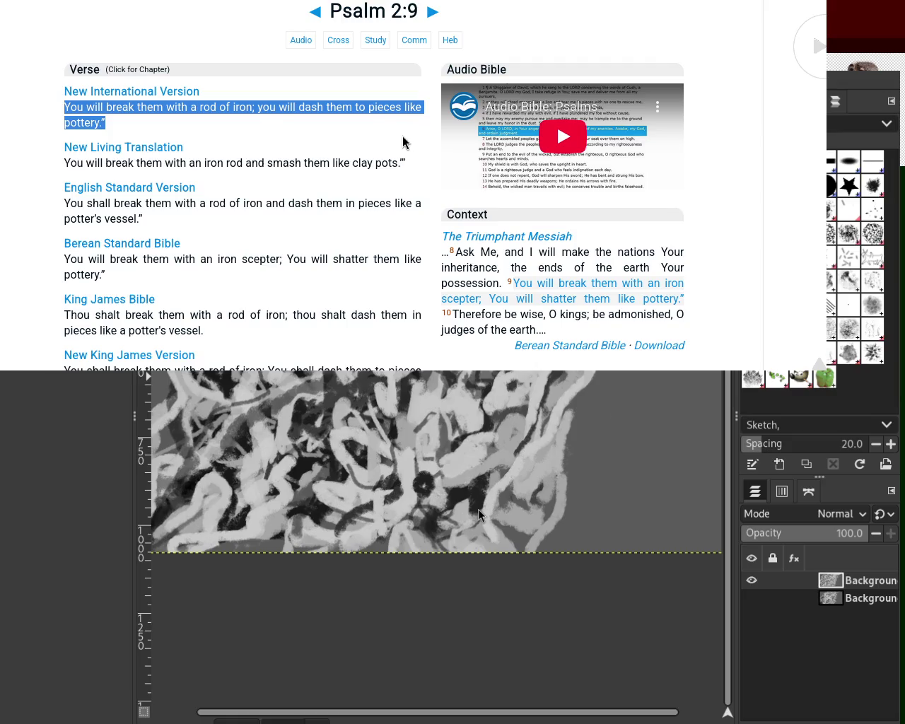
{"action": "left_click", "coordinate": [403, 141]}
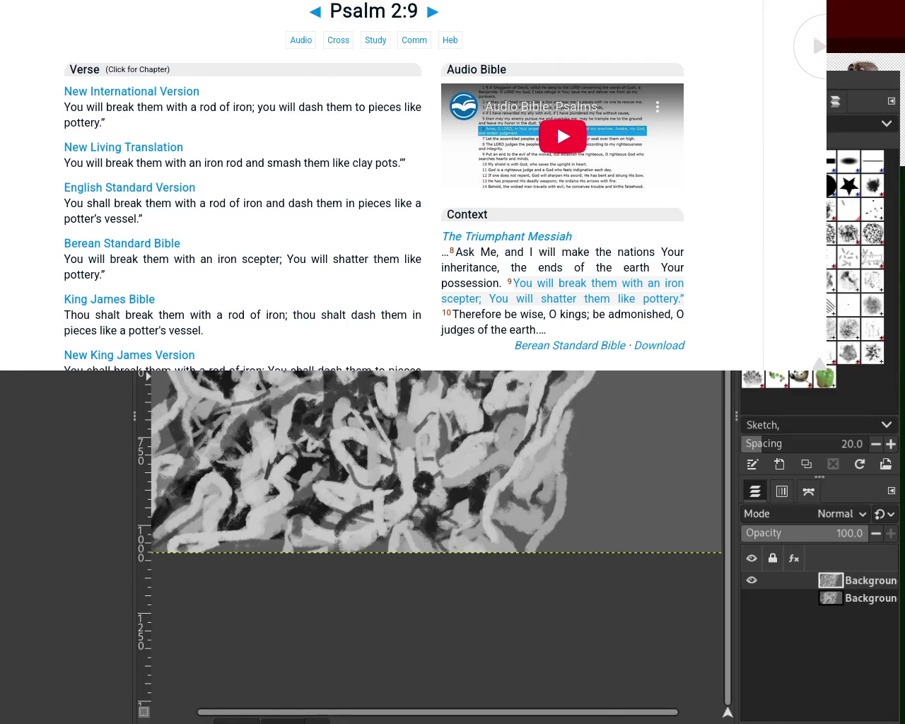
Move the browser window right and scroll down to highlight the cross-reference verses.
{"action": "mouse_move", "coordinate": [212, 70]}
{"action": "left_mouse_down"}
{"action": "mouse_move", "coordinate": [615, 39]}
{"action": "mouse_move", "coordinate": [573, 37]}
{"action": "left_mouse_up"}
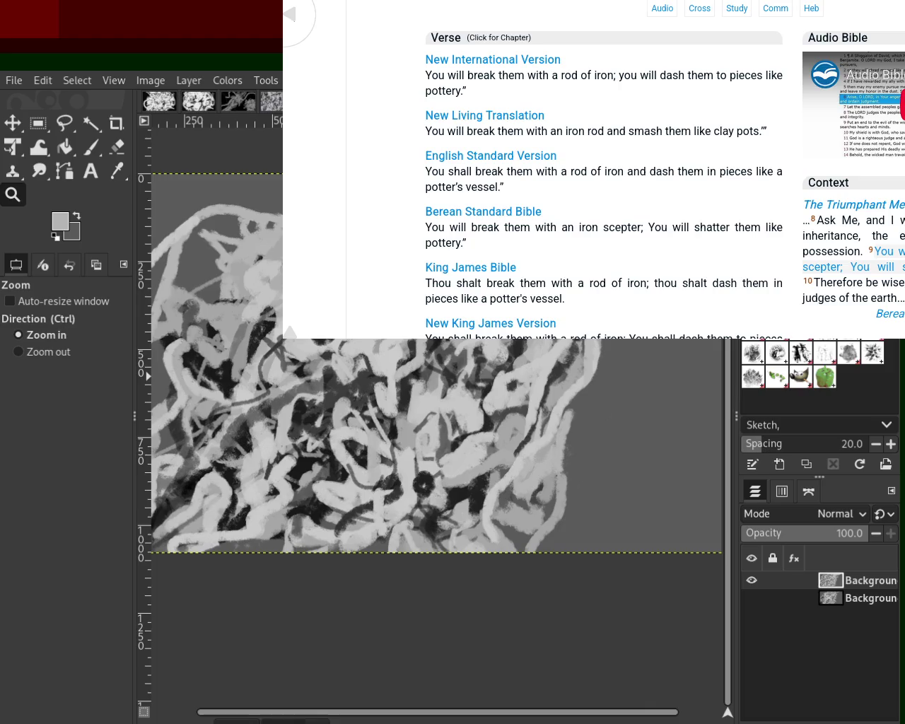
{"action": "scroll", "coordinate": [600, 170], "scroll_direction": "down", "scroll_amount": 2}
{"action": "scroll", "coordinate": [600, 169], "scroll_direction": "down", "scroll_amount": 3}
{"action": "scroll", "coordinate": [601, 170], "scroll_direction": "down", "scroll_amount": 2}
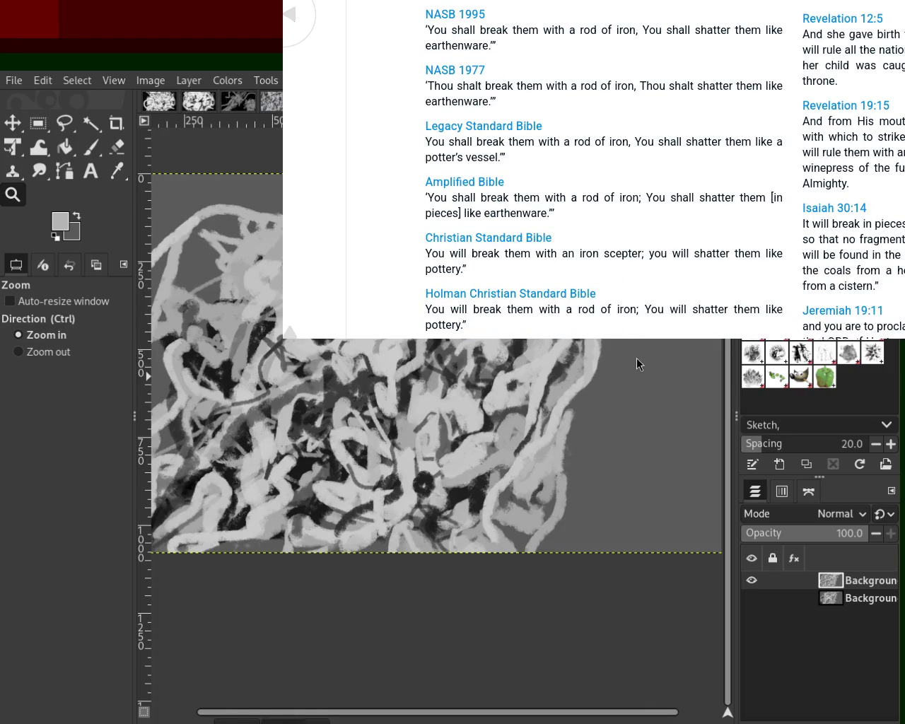
{"action": "left_click_drag", "start_coordinate": [514, 373], "coordinate": [772, 378]}
{"action": "left_click", "coordinate": [771, 377]}
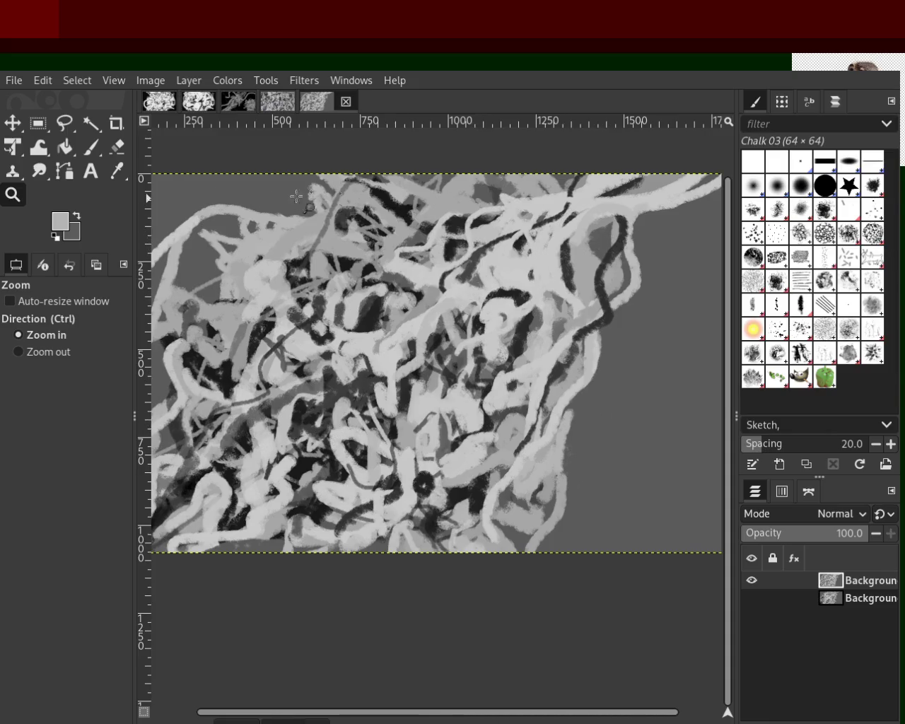
Select the Paintbrush tool in the GIMP toolbox.
{"action": "left_click", "coordinate": [91, 147]}
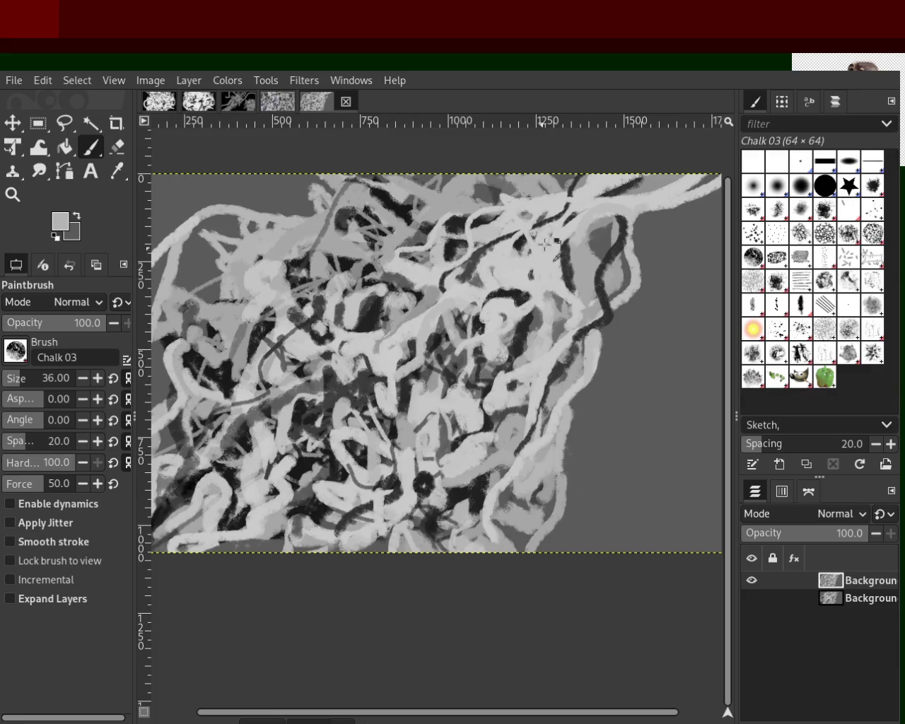
Sample a lighter grey, then near-black from a dark strand, as the foreground colour.
{"action": "left_click", "coordinate": [673, 192], "text": "ctrl"}
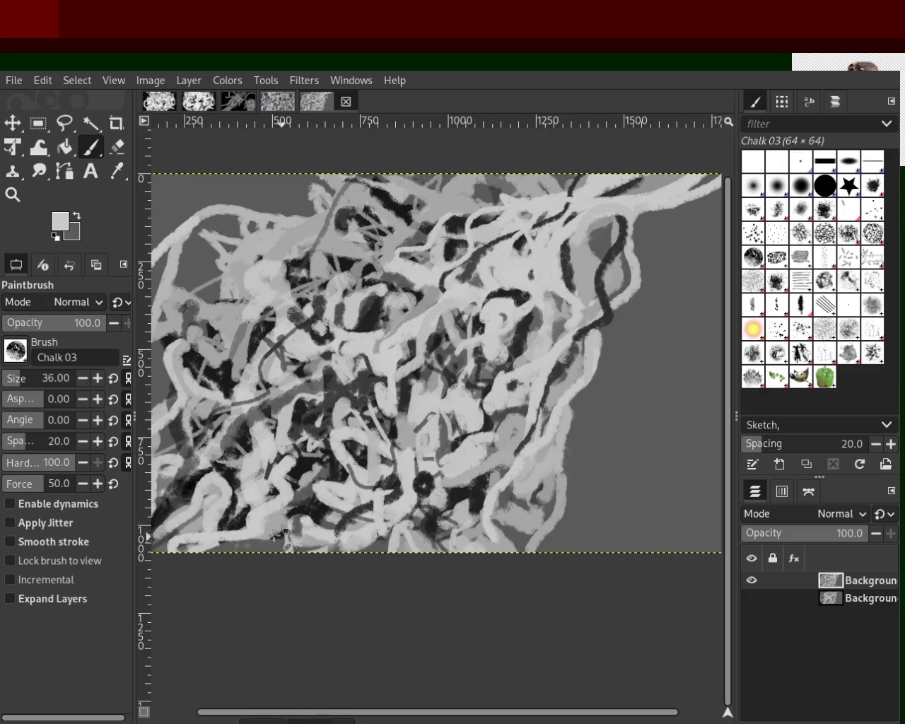
{"action": "left_click", "coordinate": [231, 524], "text": "ctrl"}
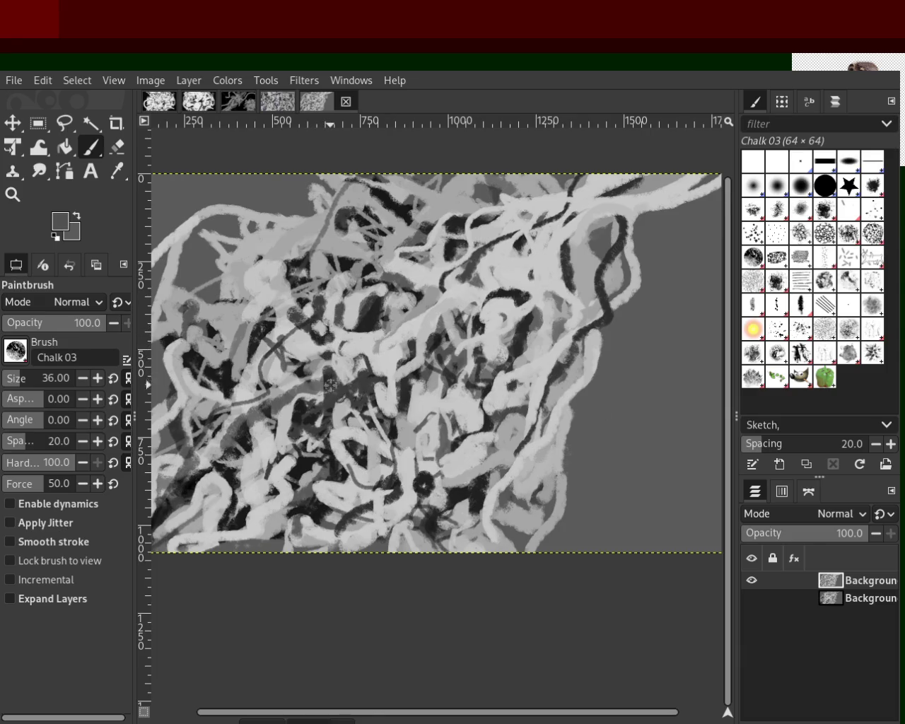
{"action": "left_click", "coordinate": [324, 338], "text": "ctrl"}
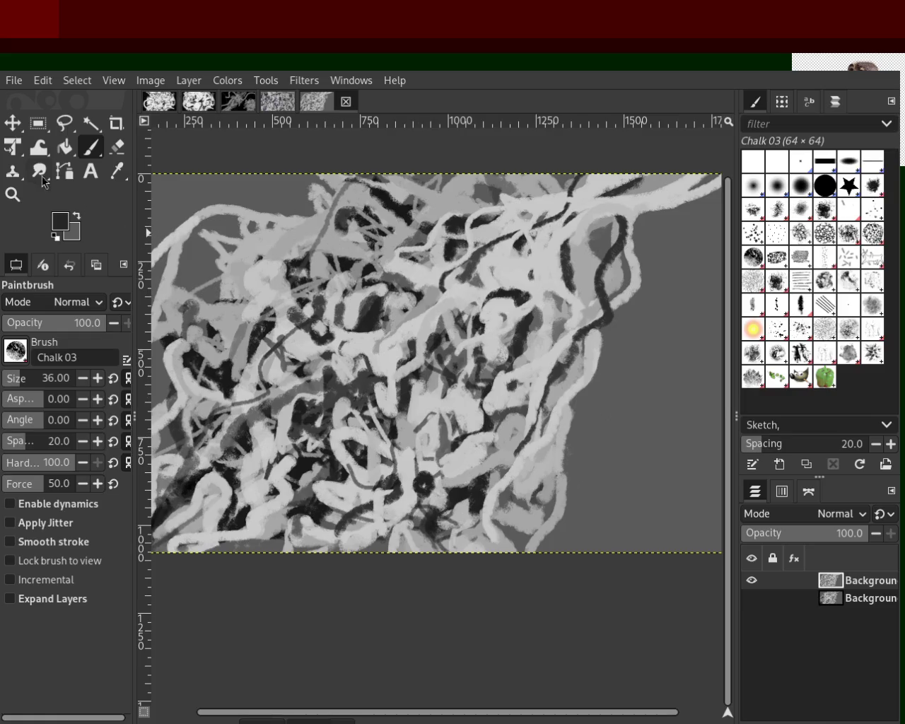
{"action": "left_click", "coordinate": [13, 194]}
Zoom in on the tangle's centre, out to the whole canvas, then to about two-thirds size.
{"action": "left_click", "coordinate": [601, 240], "text": "ctrl"}
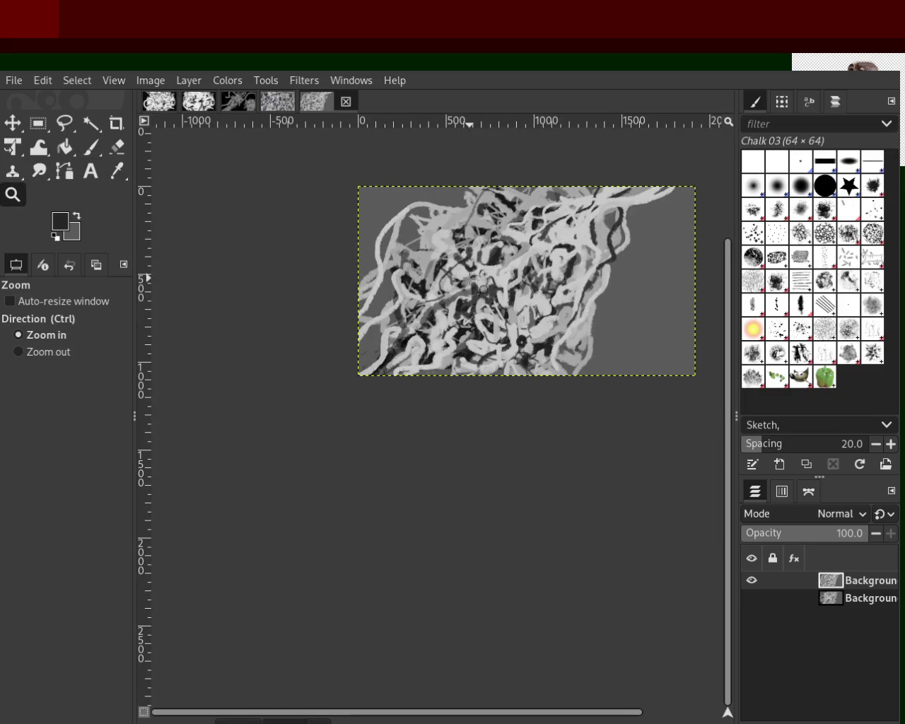
{"action": "left_click", "coordinate": [483, 289]}
{"action": "left_click", "coordinate": [411, 331], "text": "ctrl"}
{"action": "left_click", "coordinate": [411, 331], "text": "ctrl"}
{"action": "left_click", "coordinate": [413, 330]}
{"action": "left_click", "coordinate": [413, 331]}
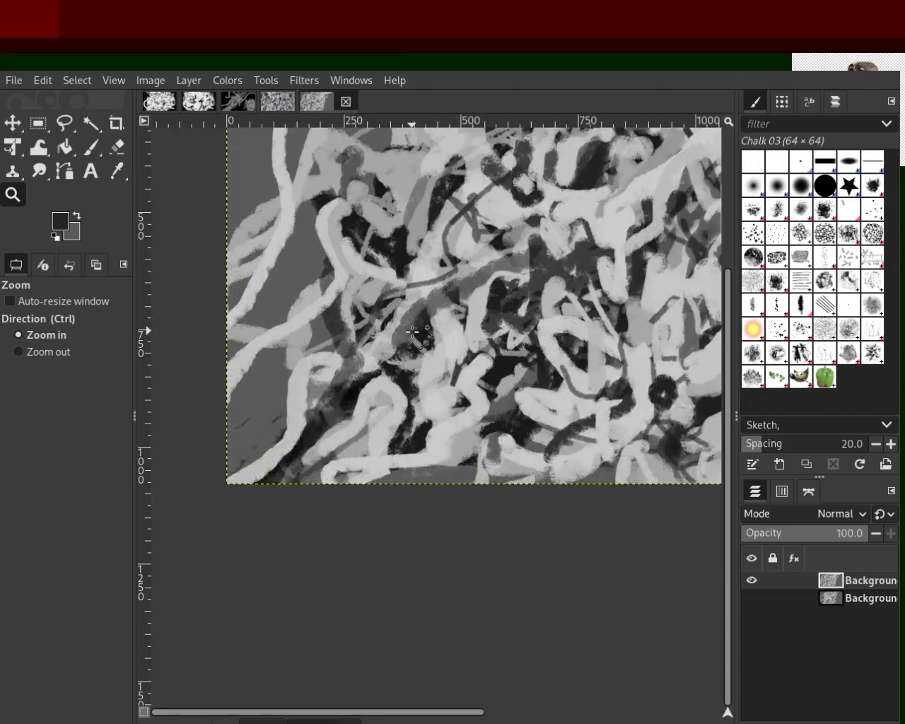
{"action": "left_click", "coordinate": [412, 332]}
{"action": "left_click", "coordinate": [412, 332]}
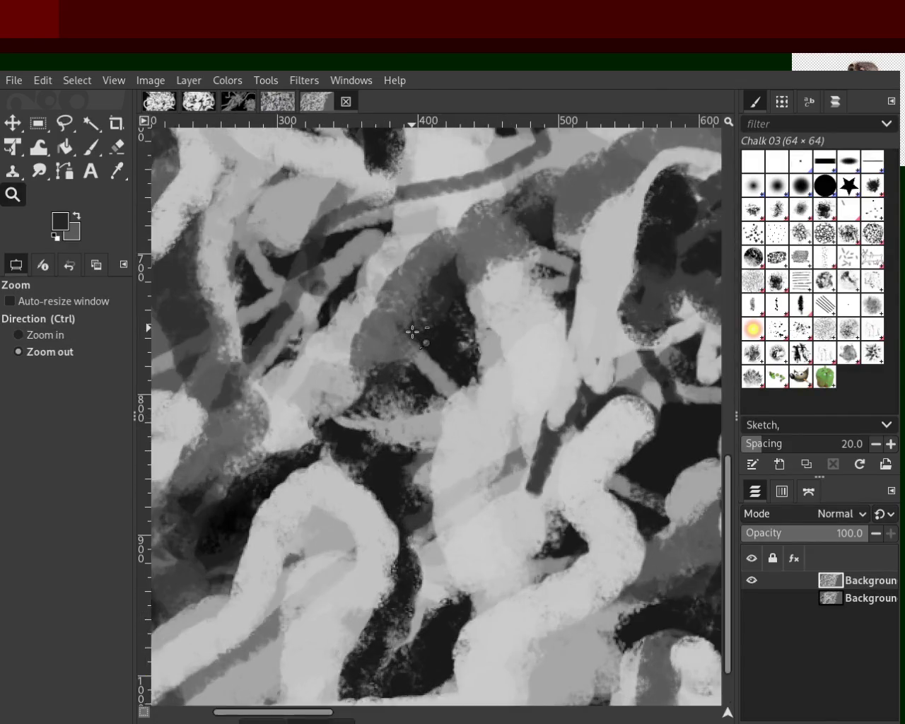
{"action": "left_click", "coordinate": [412, 331], "text": "ctrl"}
{"action": "left_click", "coordinate": [412, 331], "text": "ctrl"}
{"action": "left_click", "coordinate": [592, 241], "text": "ctrl"}
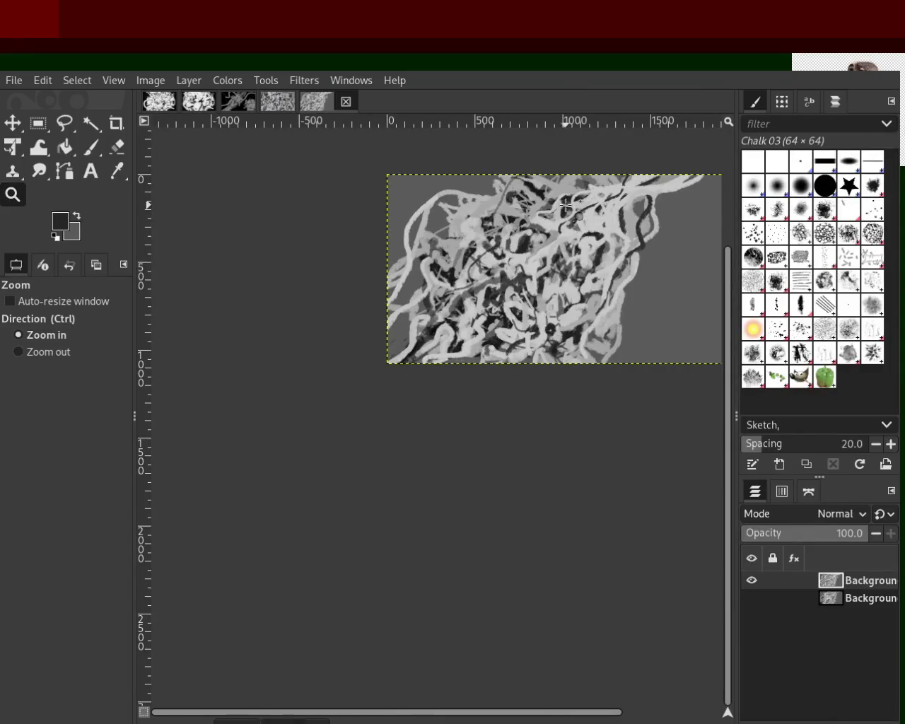
{"action": "left_click", "coordinate": [565, 204]}
{"action": "left_click", "coordinate": [566, 204]}
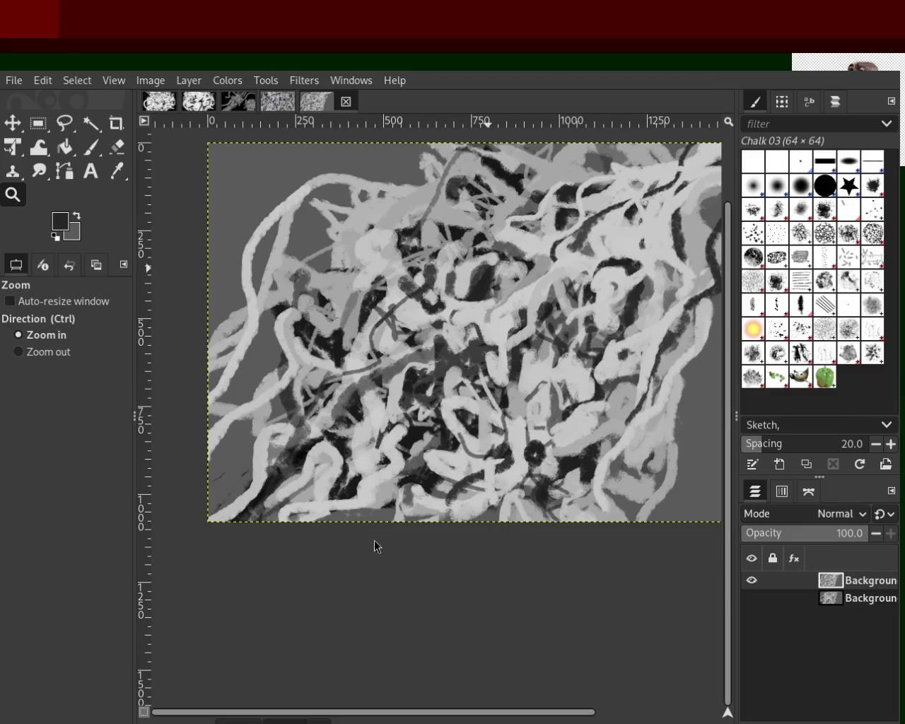
{"action": "left_click", "coordinate": [581, 464], "text": "ctrl"}
{"action": "left_click", "coordinate": [581, 463], "text": "ctrl"}
{"action": "left_click", "coordinate": [580, 463], "text": "ctrl"}
{"action": "left_click", "coordinate": [573, 460]}
{"action": "left_click", "coordinate": [572, 460]}
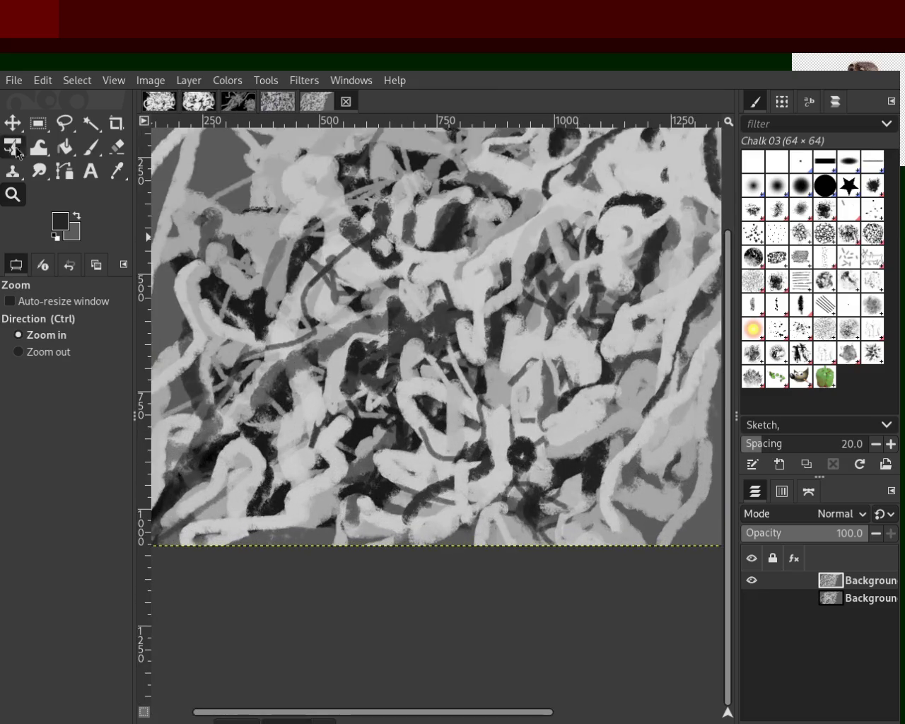
Paint a short dark diagonal Chalk 03 stroke down to the bottom edge, redoing misplaced attempts.
{"action": "left_click", "coordinate": [90, 147]}
{"action": "left_click_drag", "start_coordinate": [564, 467], "coordinate": [514, 600]}
{"action": "key", "text": "ctrl+z"}
{"action": "left_click_drag", "start_coordinate": [530, 513], "coordinate": [535, 605]}
{"action": "key", "text": "ctrl+z"}
{"action": "left_click_drag", "start_coordinate": [495, 488], "coordinate": [558, 558]}
{"action": "key", "text": "ctrl+z"}
{"action": "left_click_drag", "start_coordinate": [498, 497], "coordinate": [559, 558]}
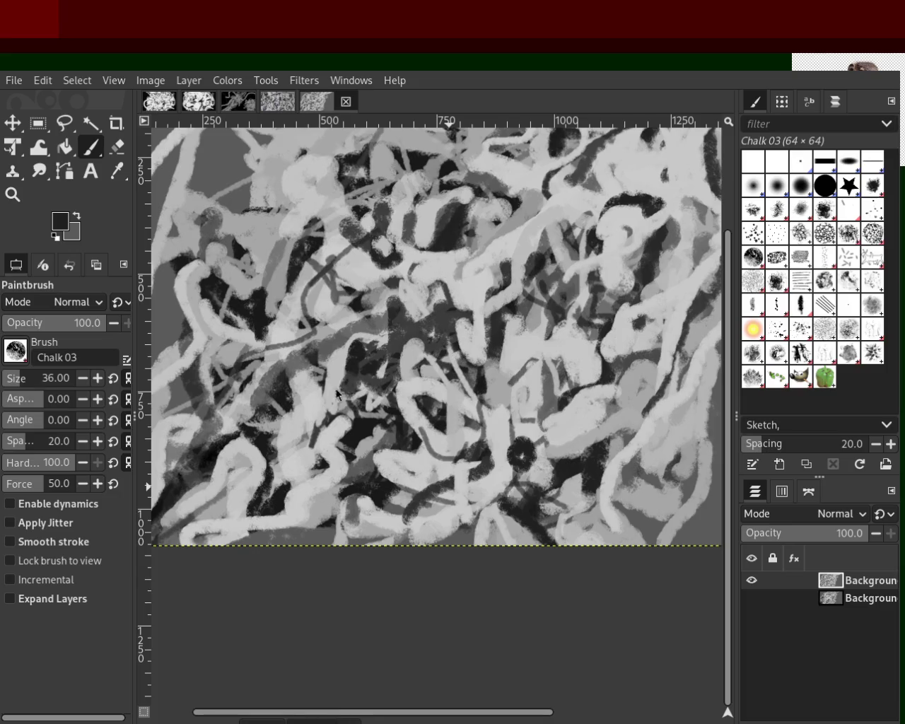
Try dark and light grey chalk strokes in the lower centre, undoing the trials.
{"action": "key", "text": "ctrl+z"}
{"action": "left_click_drag", "start_coordinate": [520, 433], "coordinate": [515, 477]}
{"action": "key", "text": "ctrl+z"}
{"action": "left_click", "coordinate": [506, 427], "text": "ctrl"}
{"action": "left_click_drag", "start_coordinate": [507, 407], "coordinate": [500, 506]}
{"action": "key", "text": "ctrl+z"}
{"action": "left_click_drag", "start_coordinate": [506, 409], "coordinate": [487, 474]}
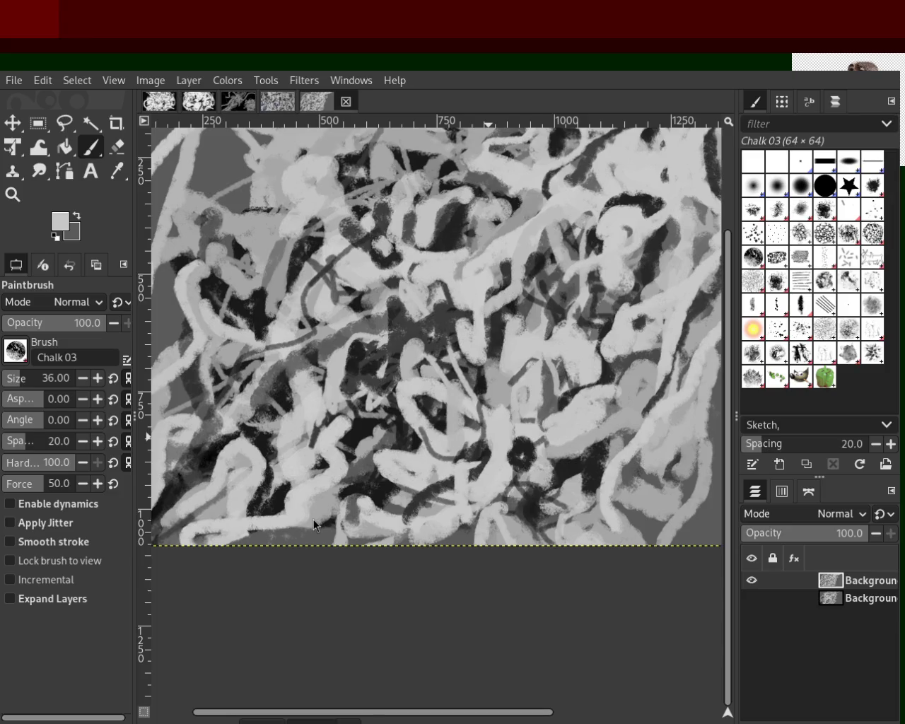
Test and undo dark and light grey strokes on the left, then sample a light grey.
{"action": "left_click", "coordinate": [355, 349], "text": "ctrl"}
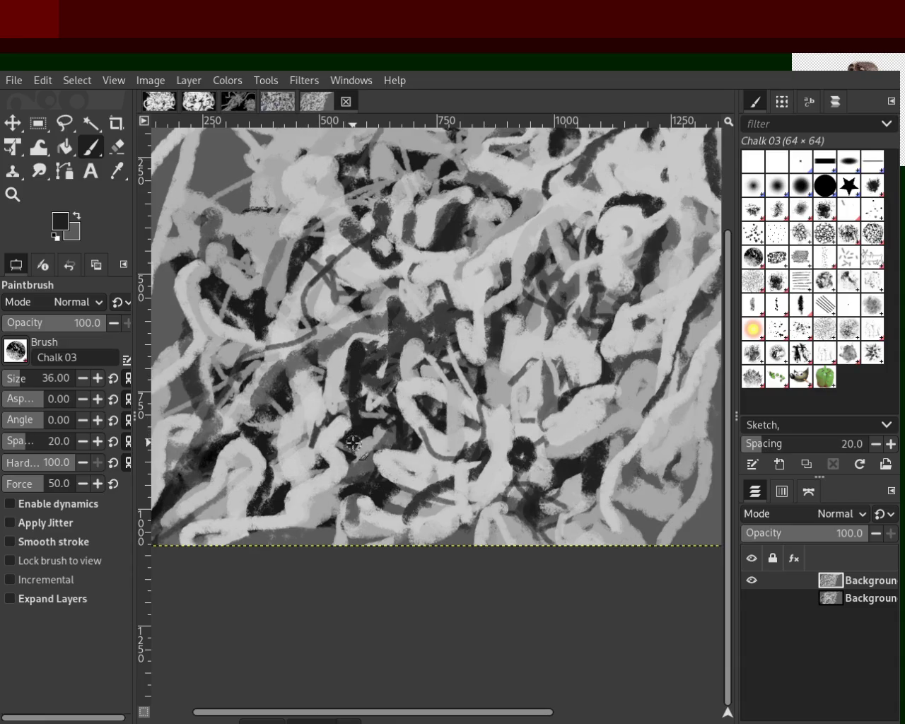
{"action": "left_click_drag", "start_coordinate": [355, 350], "coordinate": [343, 506]}
{"action": "key", "text": "ctrl+z"}
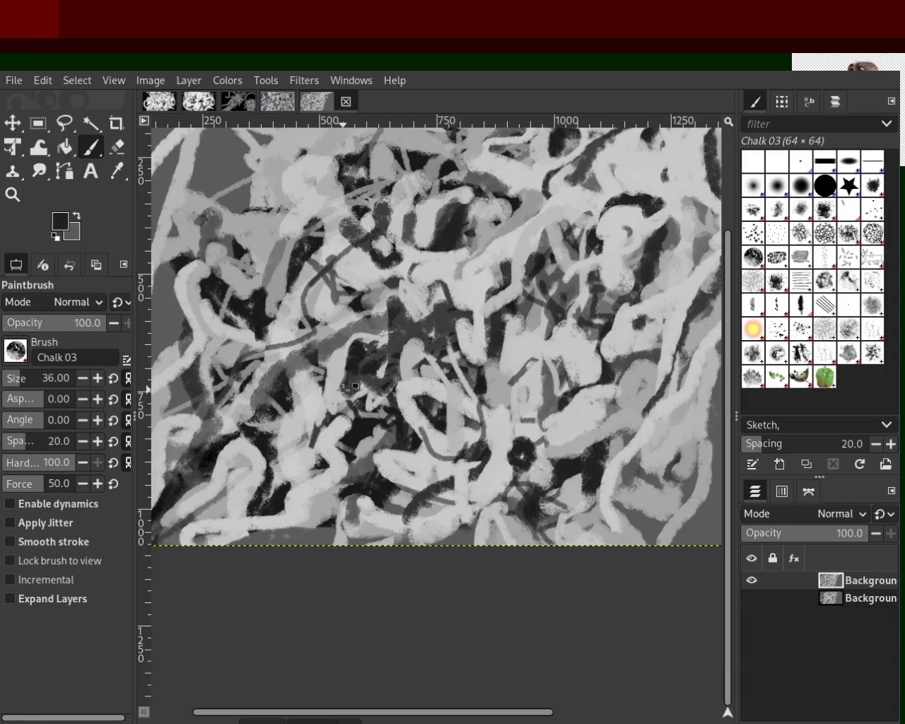
{"action": "left_click", "coordinate": [338, 361], "text": "ctrl"}
{"action": "left_click_drag", "start_coordinate": [338, 361], "coordinate": [333, 438]}
{"action": "key", "text": "ctrl+z"}
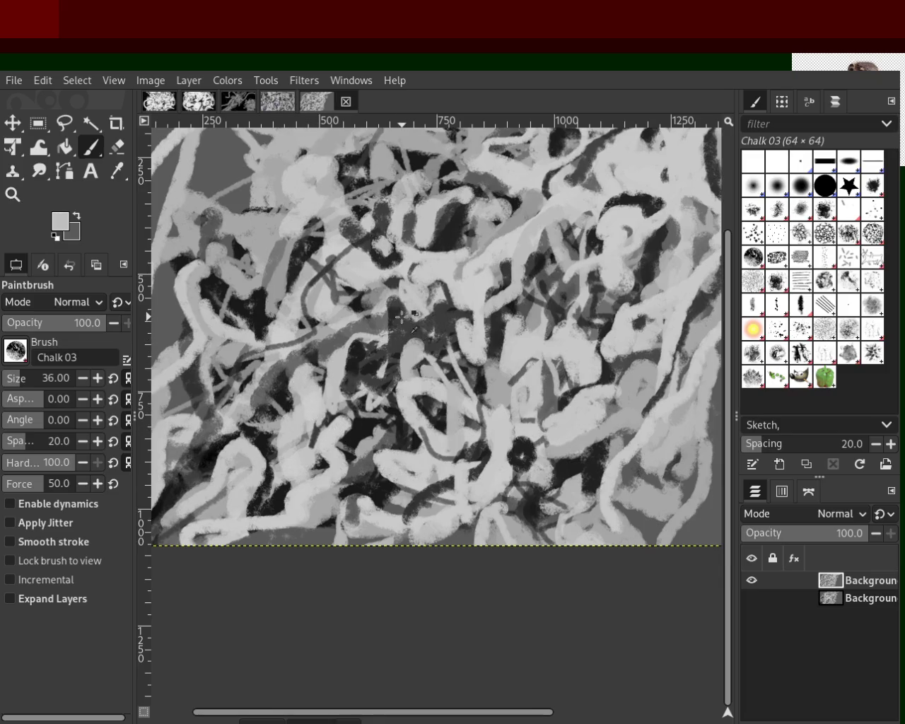
{"action": "left_click", "coordinate": [401, 315], "text": "ctrl"}
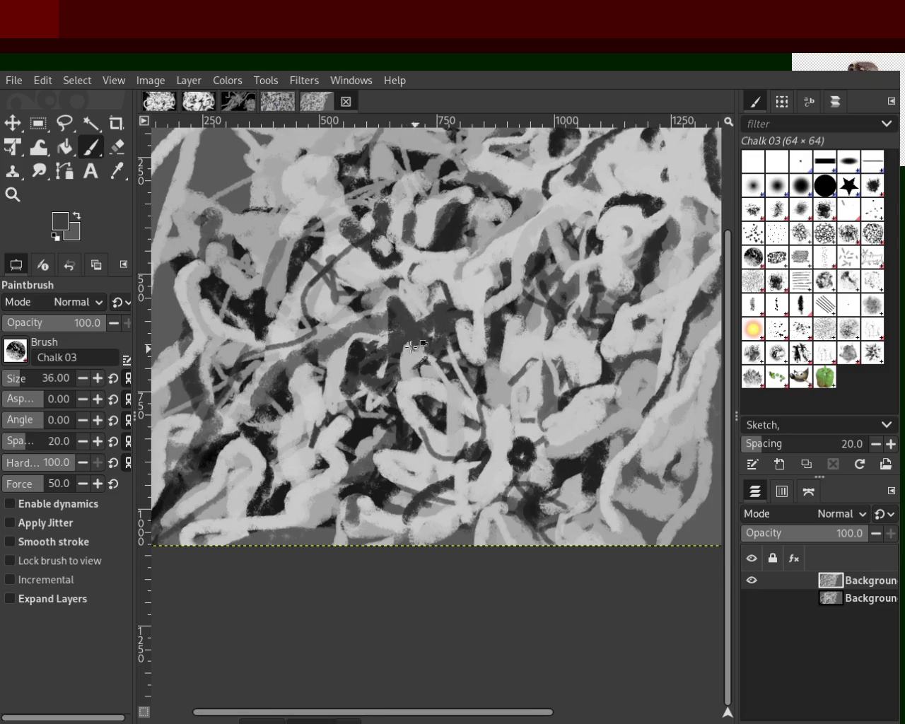
{"action": "left_click", "coordinate": [421, 311], "text": "ctrl"}
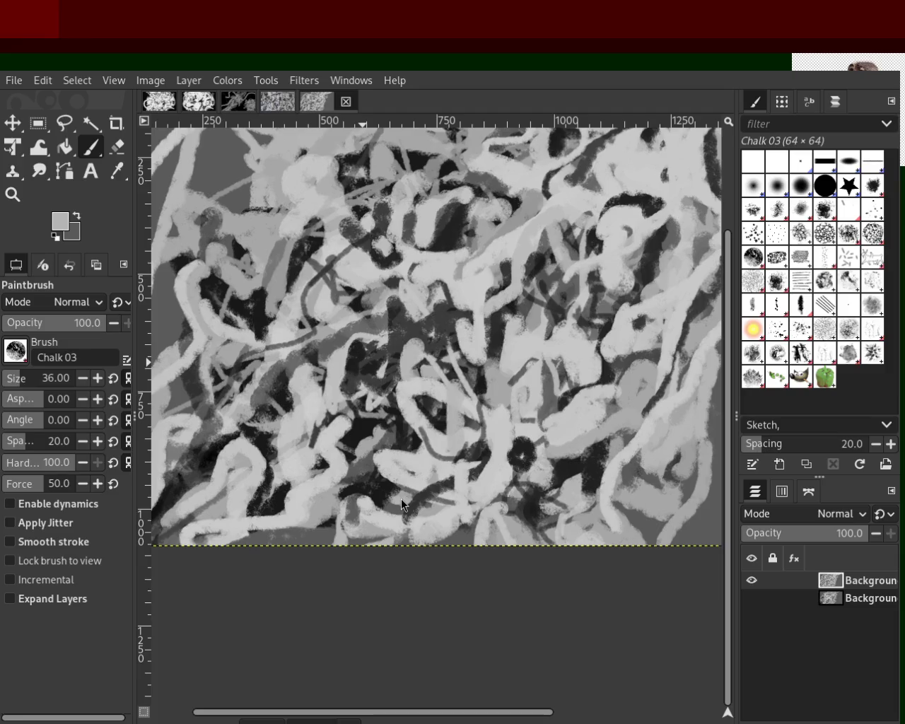
{"action": "left_click", "coordinate": [382, 460], "text": "ctrl"}
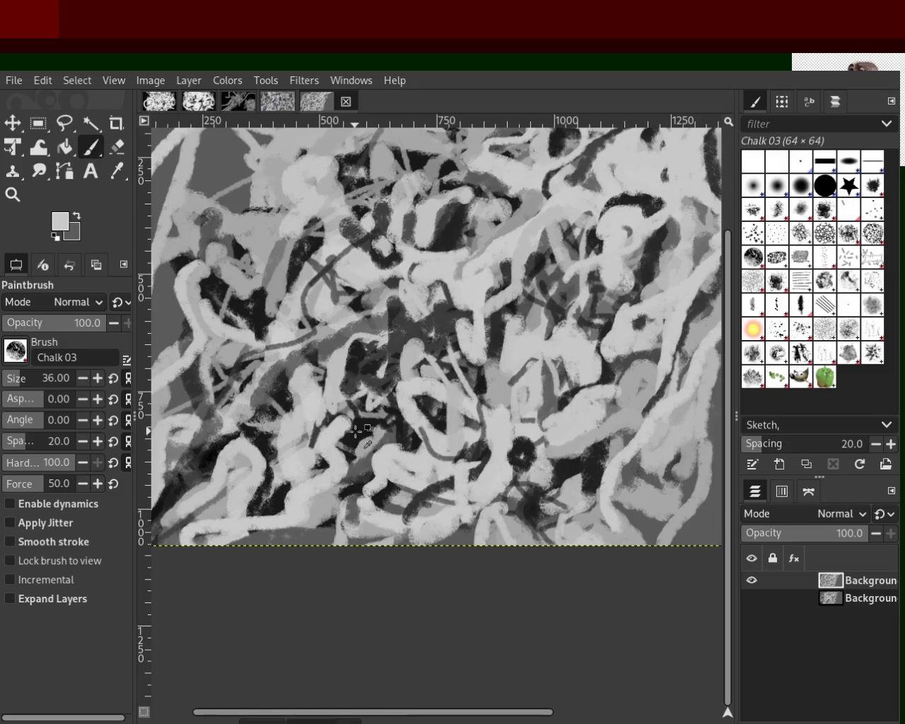
Sample a dark grey and paint an arc over the light blob at upper right.
{"action": "left_click", "coordinate": [374, 432], "text": "ctrl"}
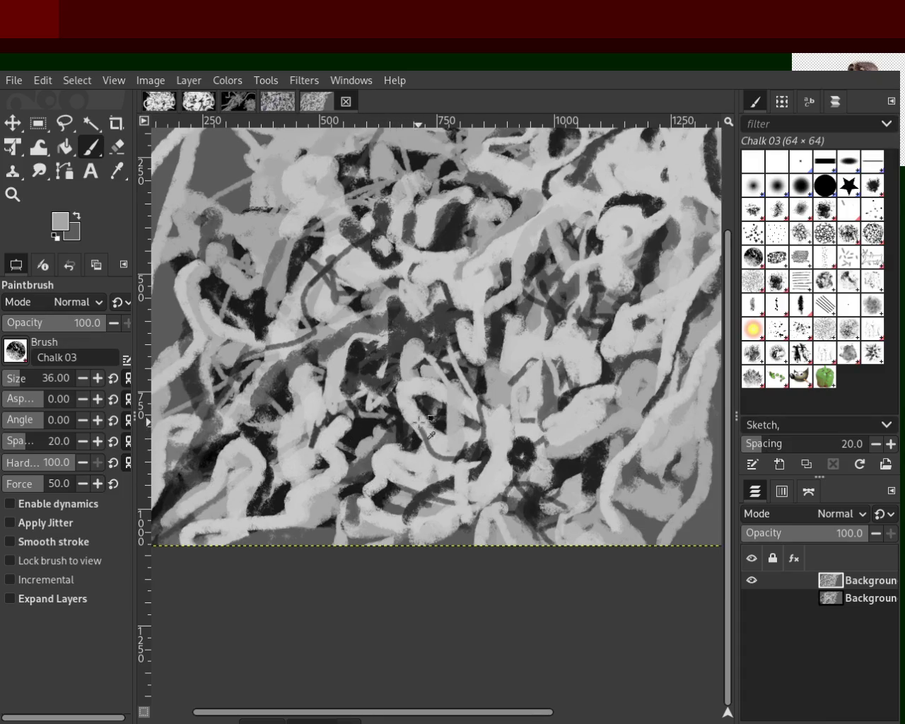
{"action": "left_click", "coordinate": [416, 379], "text": "ctrl"}
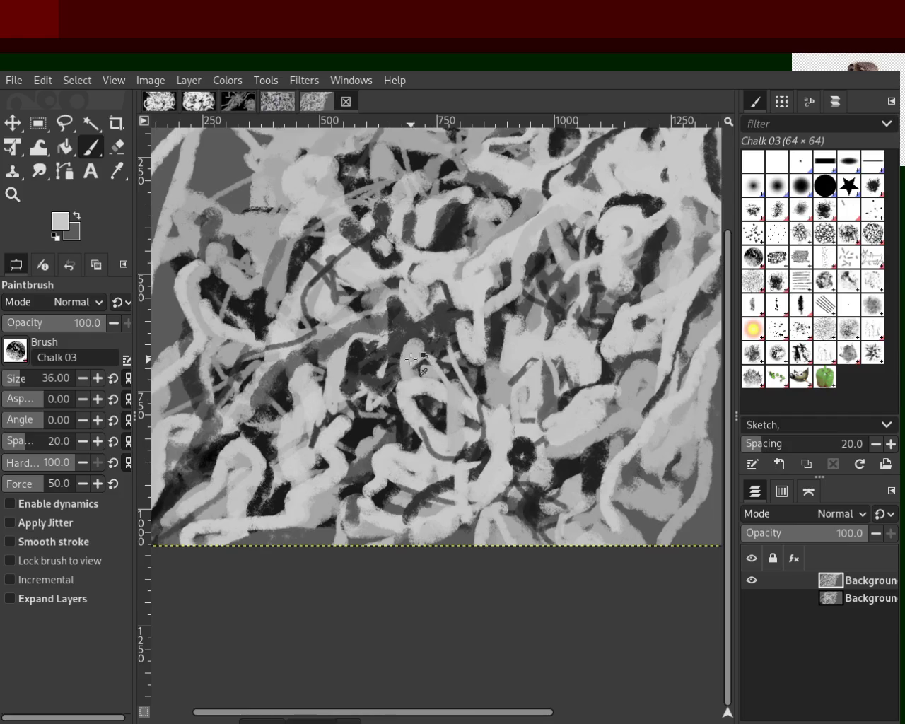
{"action": "left_click", "coordinate": [424, 330], "text": "ctrl"}
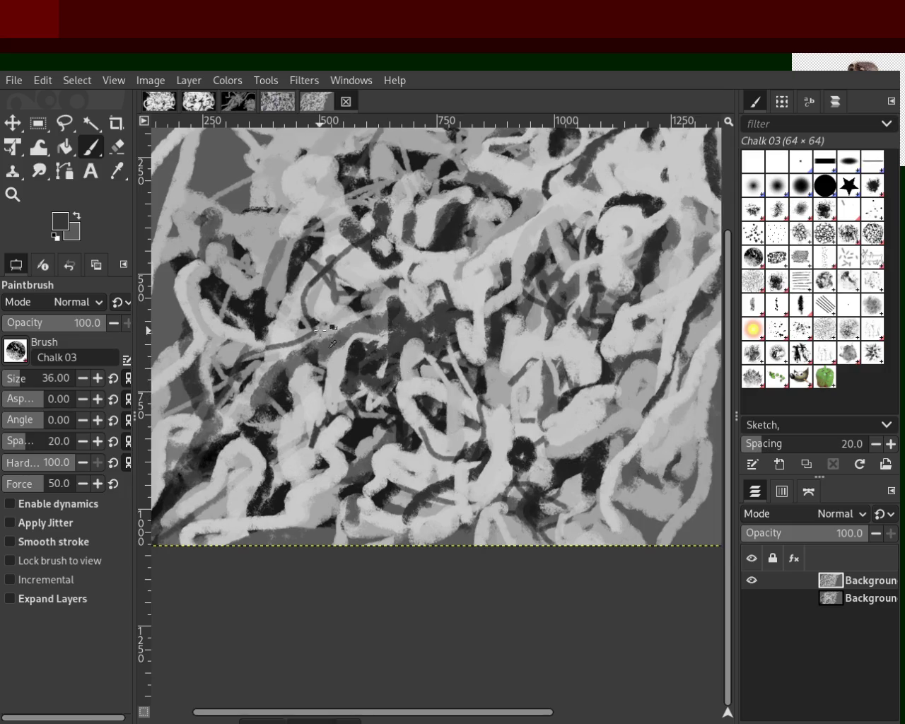
{"action": "mouse_move", "coordinate": [664, 212]}
{"action": "left_mouse_down"}
{"action": "mouse_move", "coordinate": [629, 225]}
{"action": "mouse_move", "coordinate": [615, 214]}
{"action": "mouse_move", "coordinate": [627, 263]}
{"action": "left_mouse_up"}
Lighten the dark patches across the upper-left strands with light grey chalk strokes.
{"action": "left_click", "coordinate": [632, 222], "text": "ctrl"}
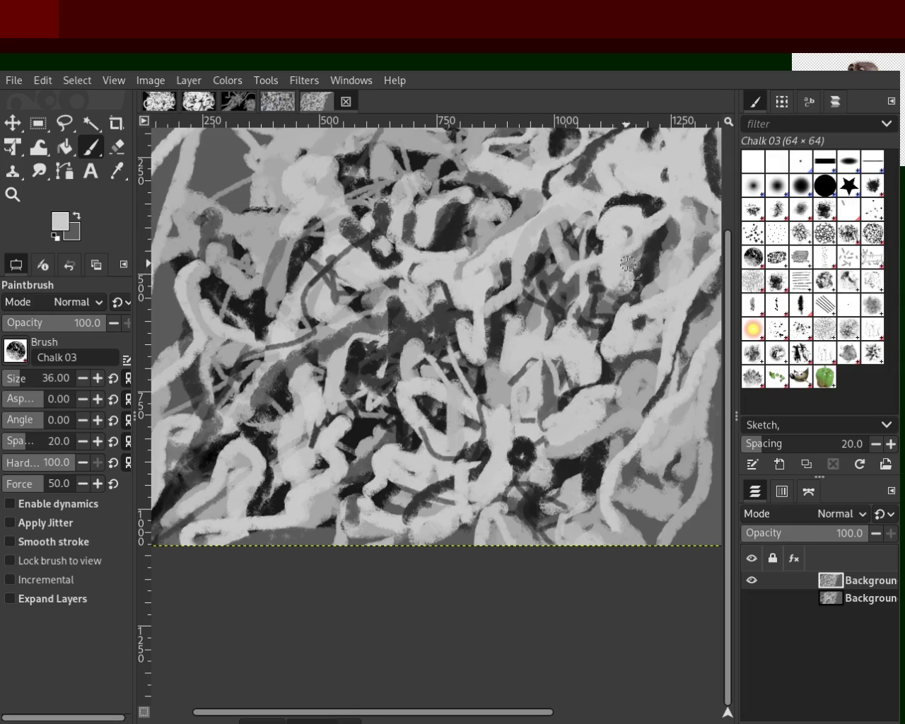
{"action": "left_click", "coordinate": [600, 242], "text": "ctrl"}
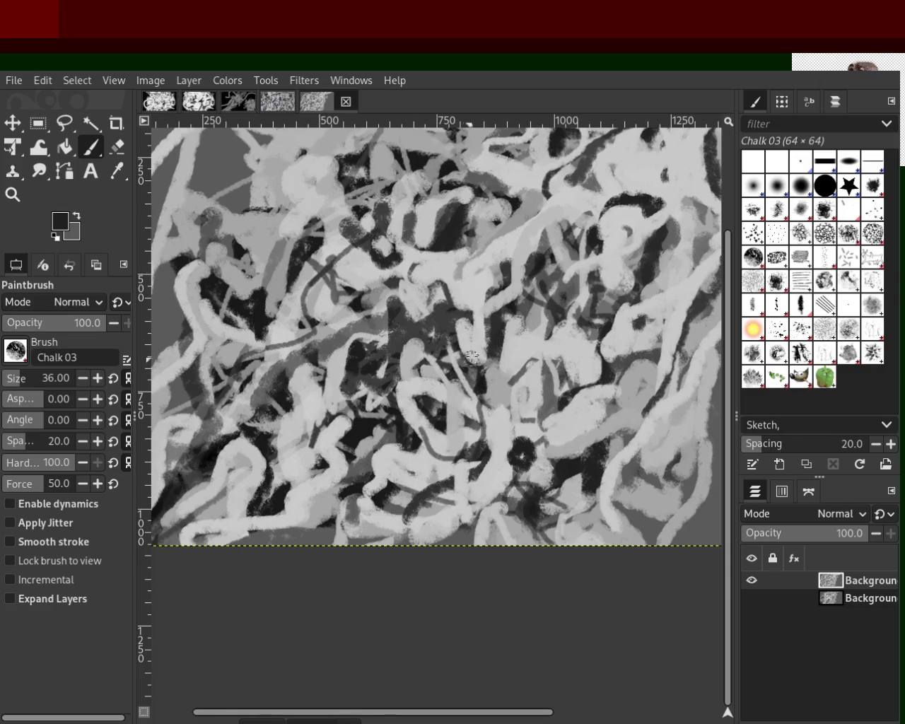
{"action": "left_click", "coordinate": [530, 241], "text": "ctrl"}
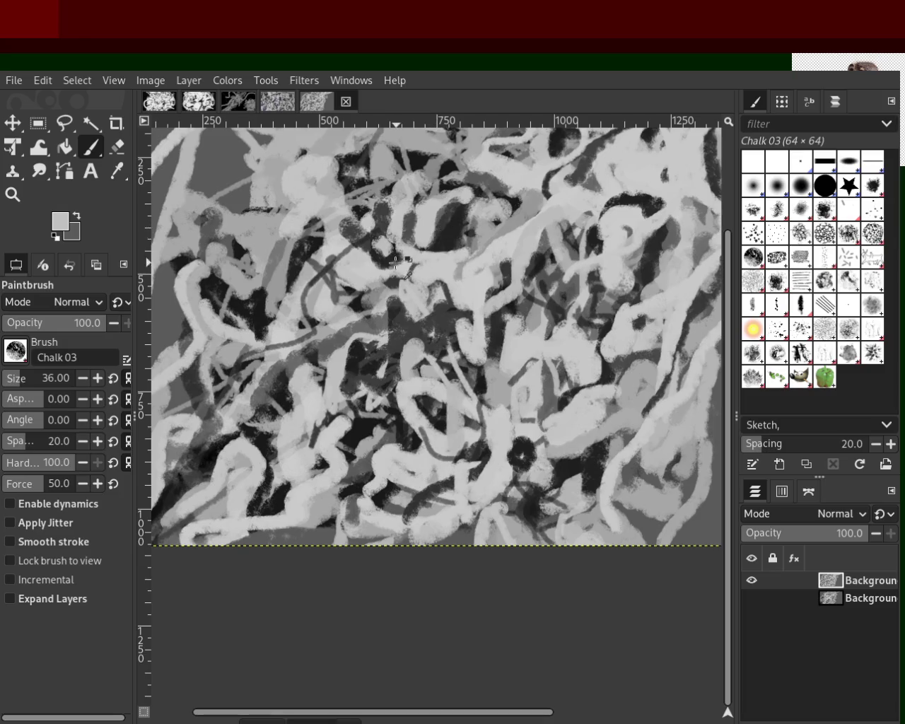
{"action": "mouse_move", "coordinate": [387, 246]}
{"action": "left_mouse_down"}
{"action": "mouse_move", "coordinate": [425, 210]}
{"action": "mouse_move", "coordinate": [337, 211]}
{"action": "left_mouse_up"}
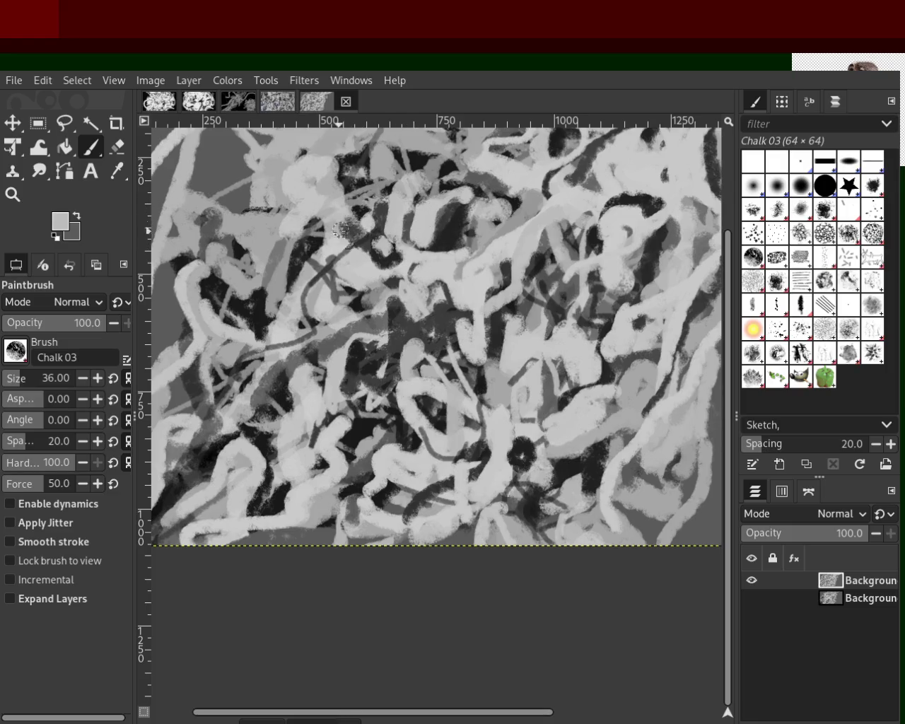
{"action": "left_click_drag", "start_coordinate": [275, 251], "coordinate": [242, 246]}
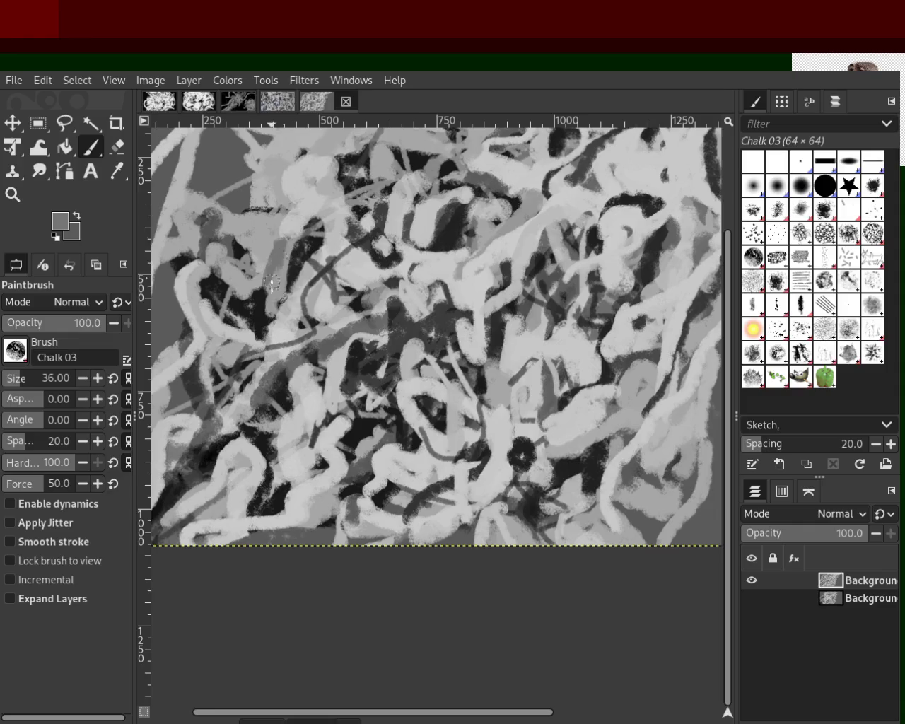
Sample black and paint a dark vertical stroke down the canvas.
{"action": "left_click", "coordinate": [243, 245], "text": "ctrl"}
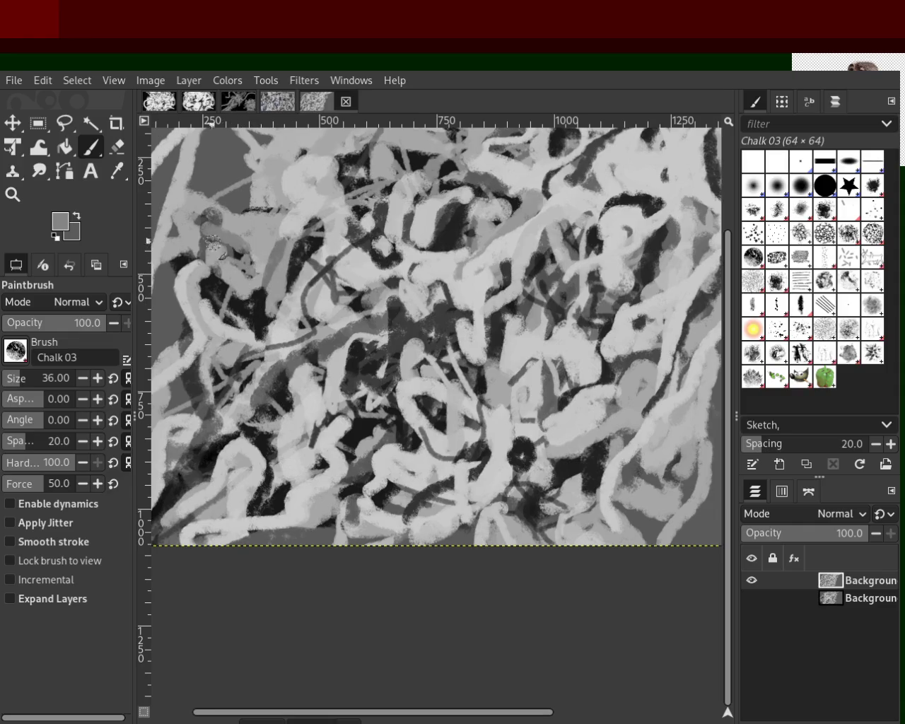
{"action": "left_click", "coordinate": [246, 254], "text": "ctrl"}
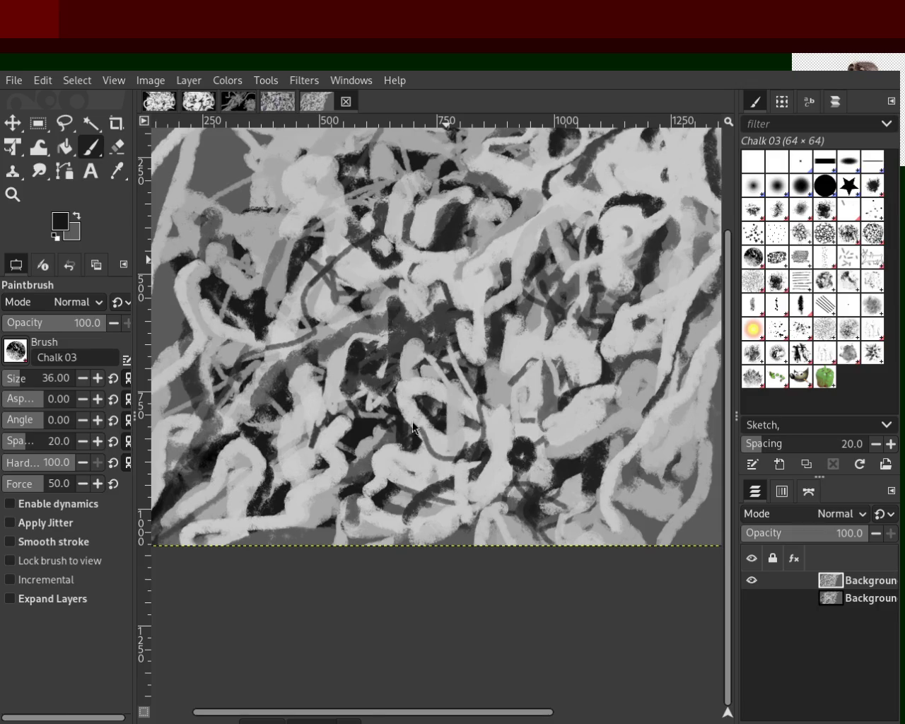
{"action": "mouse_move", "coordinate": [448, 233]}
{"action": "left_mouse_down"}
{"action": "mouse_move", "coordinate": [439, 334]}
{"action": "mouse_move", "coordinate": [414, 427]}
{"action": "left_mouse_up"}
Repaint the dark vertical stroke, then undo it so the painting is unchanged.
{"action": "key", "text": "ctrl+z"}
{"action": "left_click_drag", "start_coordinate": [457, 208], "coordinate": [414, 435]}
{"action": "key", "text": "ctrl+z"}
Sample light, near-black and mid greys around the lower canvas, ending on a dark grey.
{"action": "left_click", "coordinate": [384, 338], "text": "ctrl"}
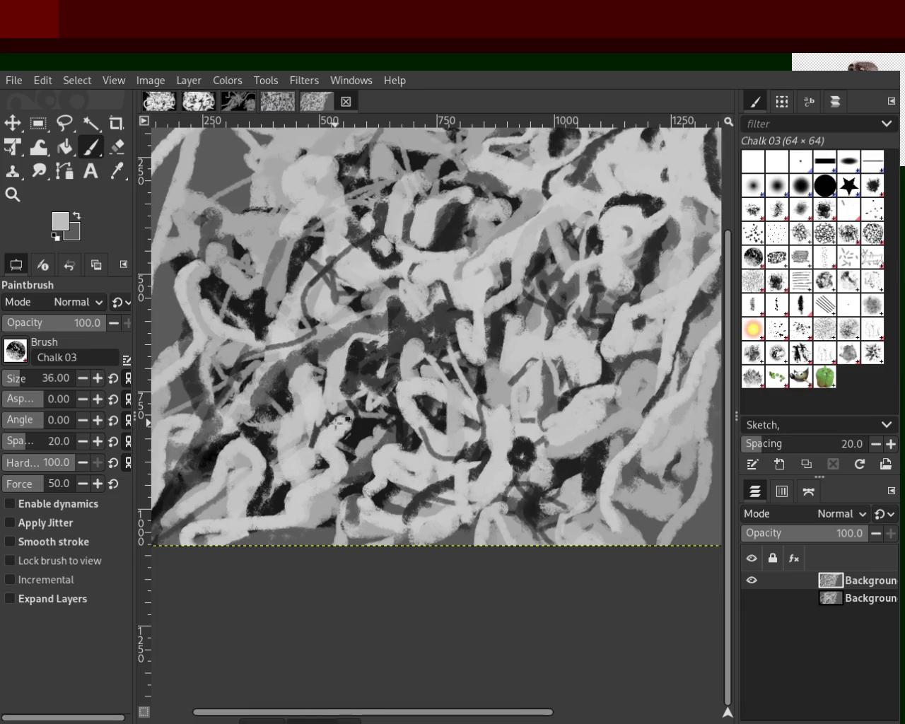
{"action": "left_click", "coordinate": [336, 423], "text": "ctrl"}
{"action": "left_click", "coordinate": [294, 424], "text": "ctrl"}
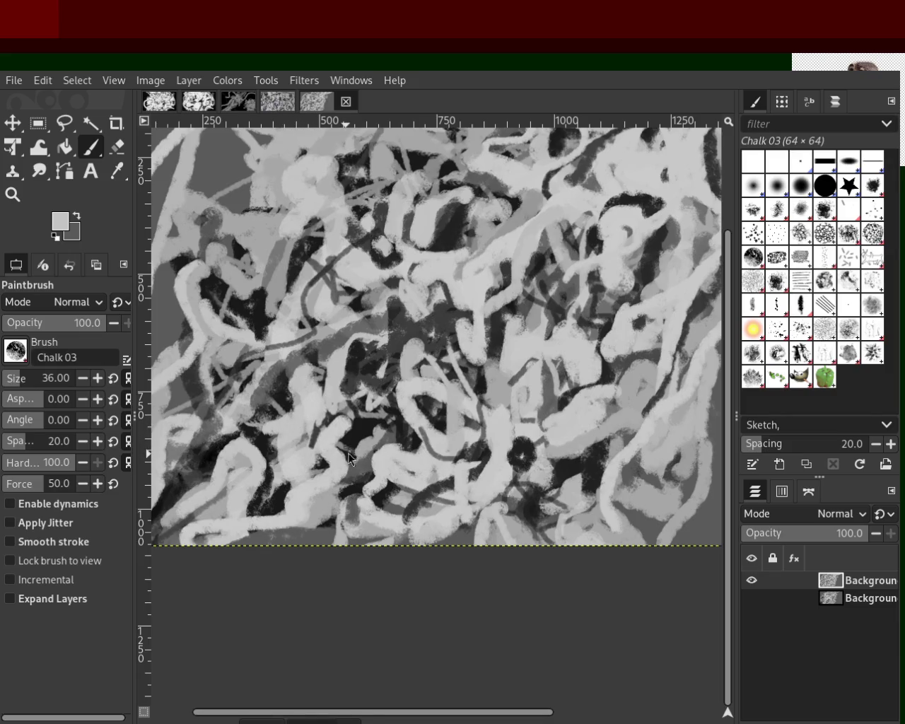
{"action": "left_click", "coordinate": [565, 474], "text": "ctrl"}
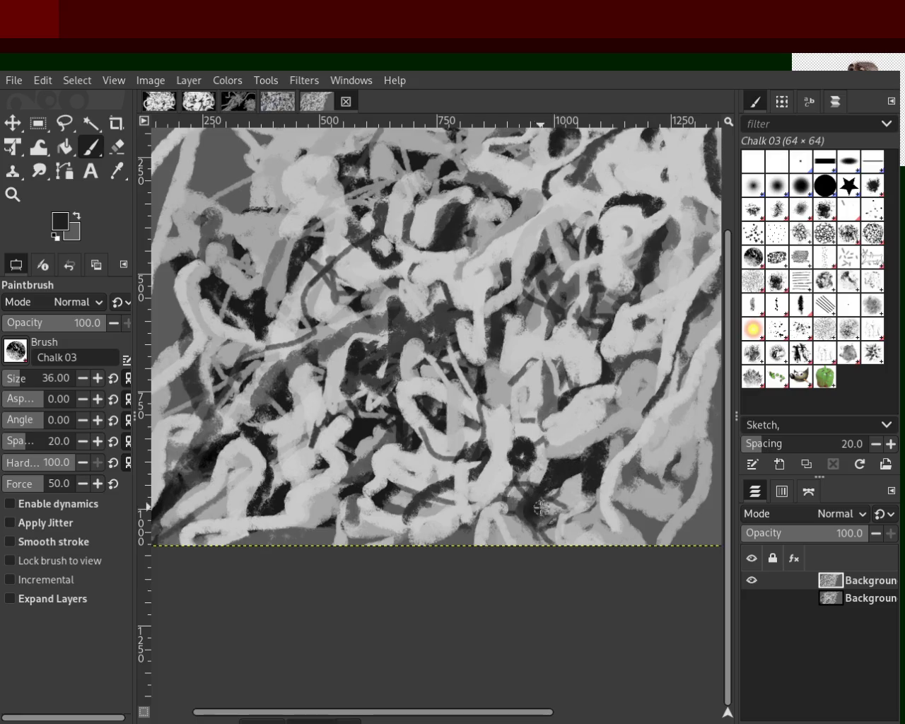
{"action": "left_click", "coordinate": [583, 477], "text": "ctrl"}
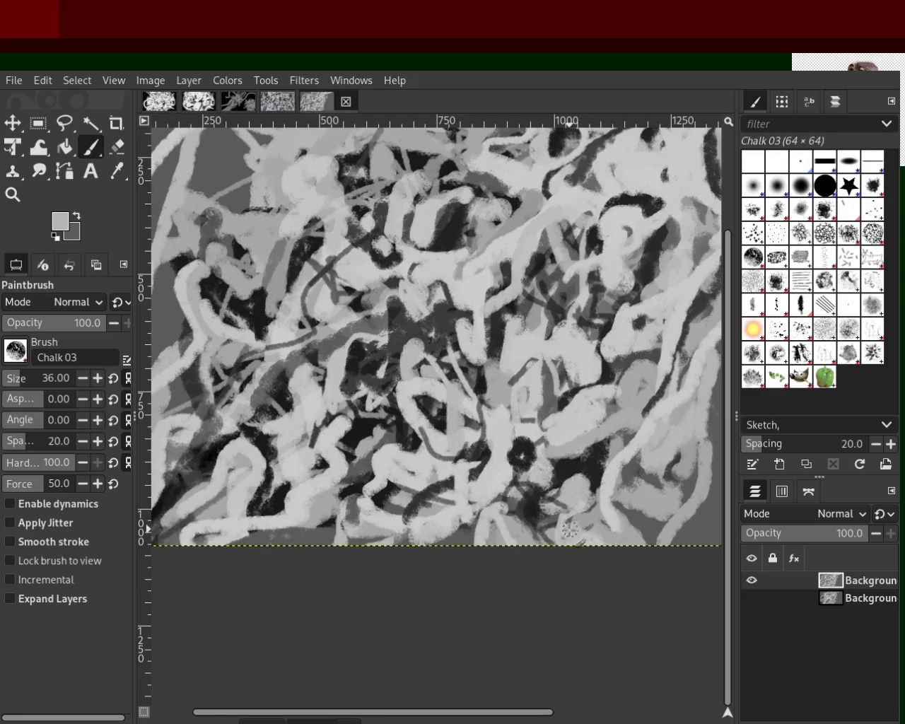
{"action": "left_click", "coordinate": [556, 494], "text": "ctrl"}
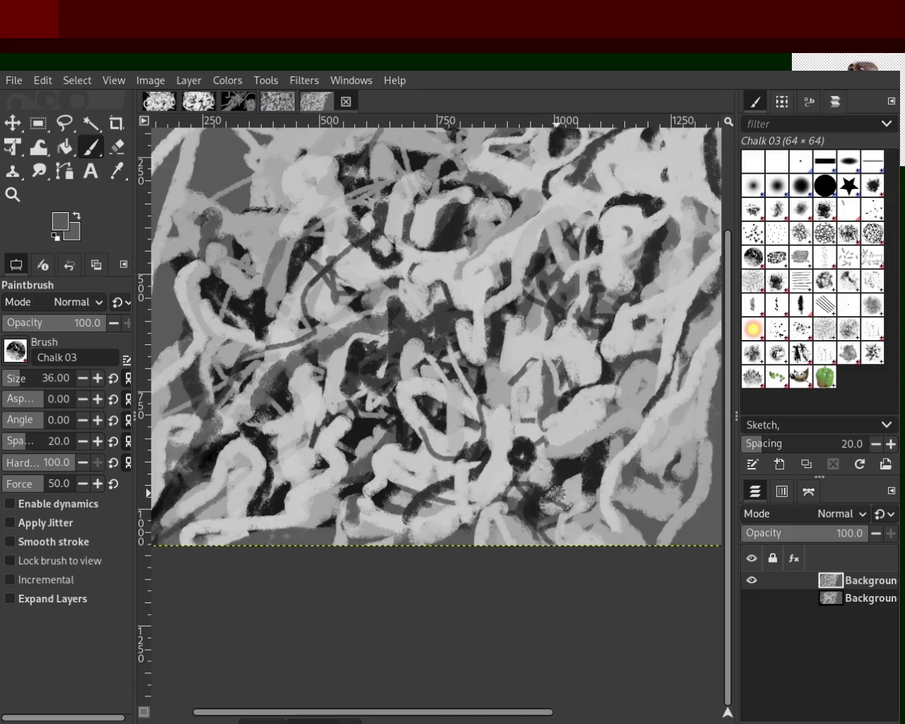
{"action": "left_click", "coordinate": [553, 502], "text": "ctrl"}
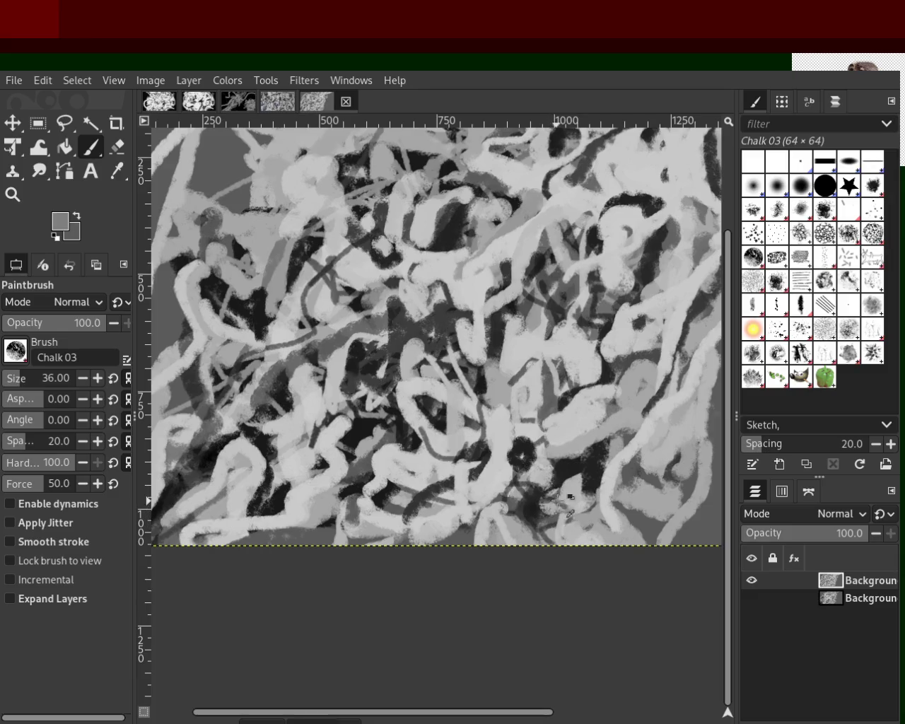
{"action": "left_click", "coordinate": [559, 498], "text": "ctrl"}
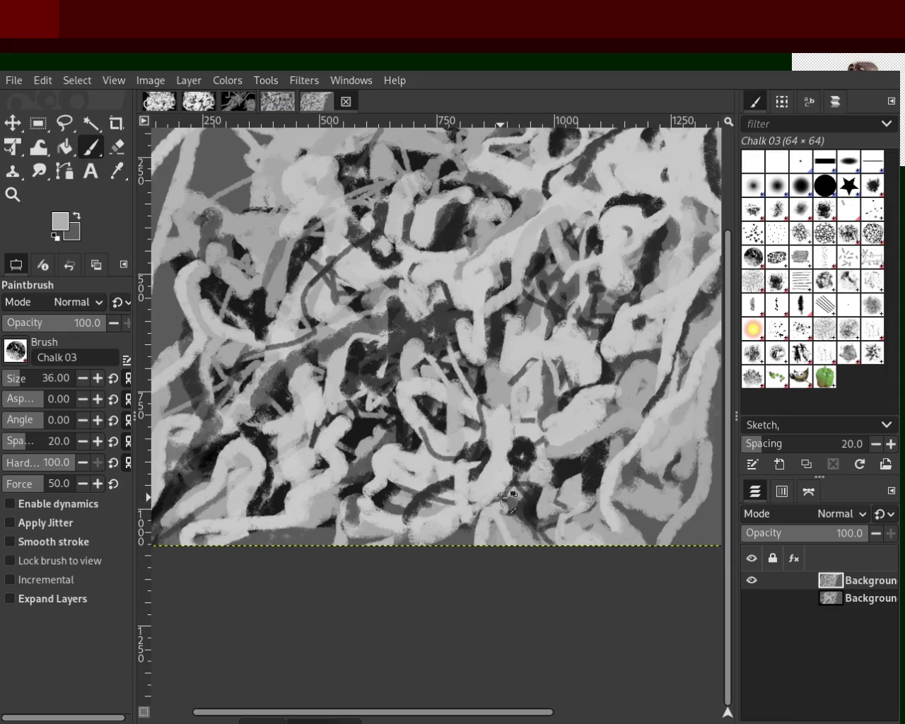
{"action": "left_click", "coordinate": [501, 498], "text": "ctrl"}
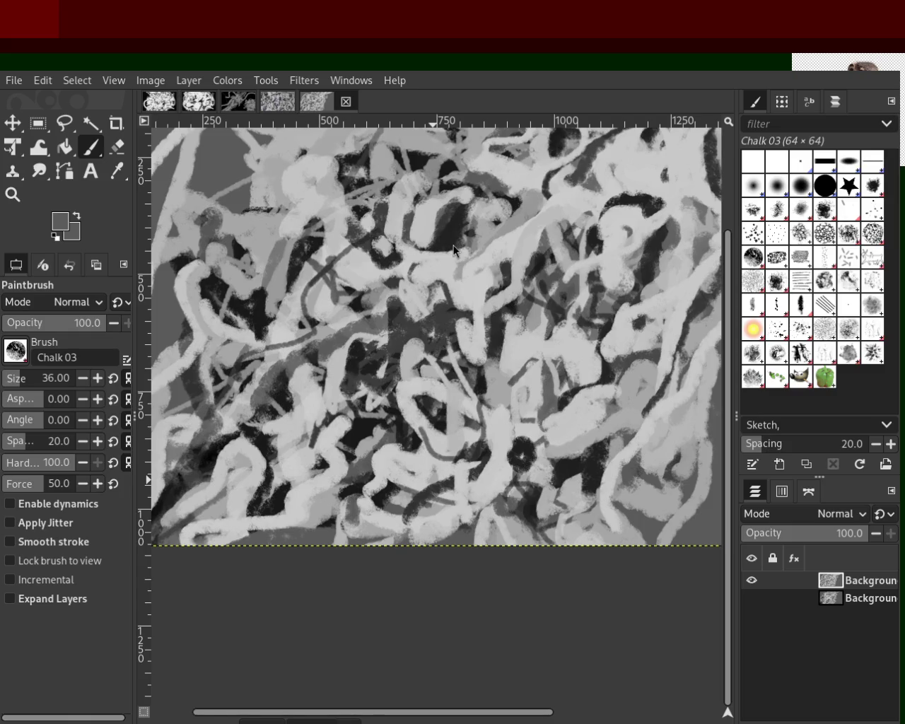
Sample a range of light greys, mid-greys and near-blacks from spots across the canvas.
{"action": "left_click", "coordinate": [257, 338], "text": "ctrl"}
{"action": "left_click", "coordinate": [515, 237], "text": "ctrl"}
{"action": "left_click", "coordinate": [501, 235], "text": "ctrl"}
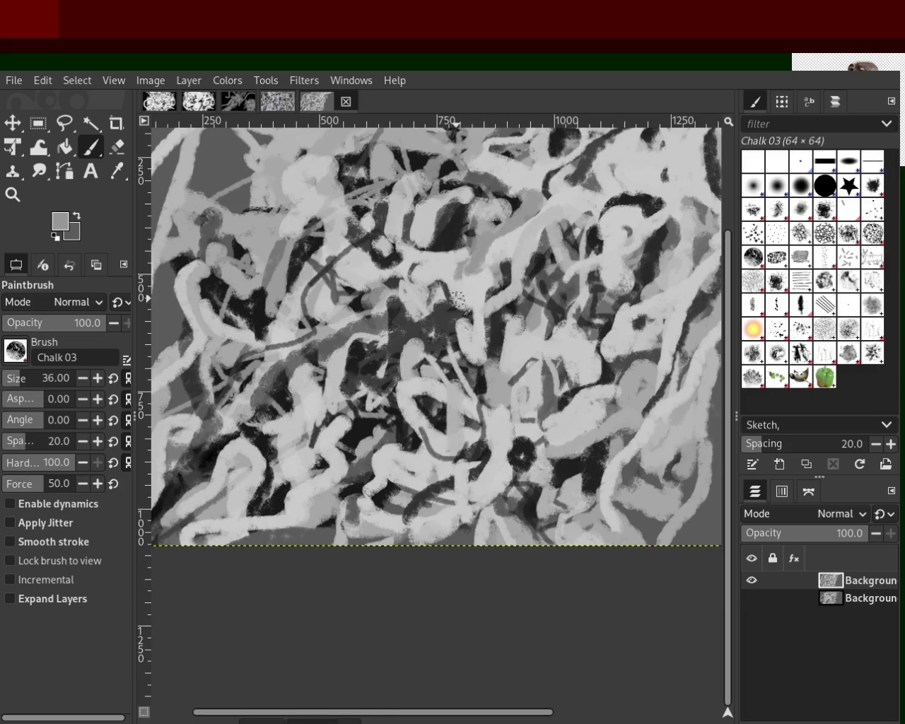
{"action": "left_click", "coordinate": [360, 351], "text": "ctrl"}
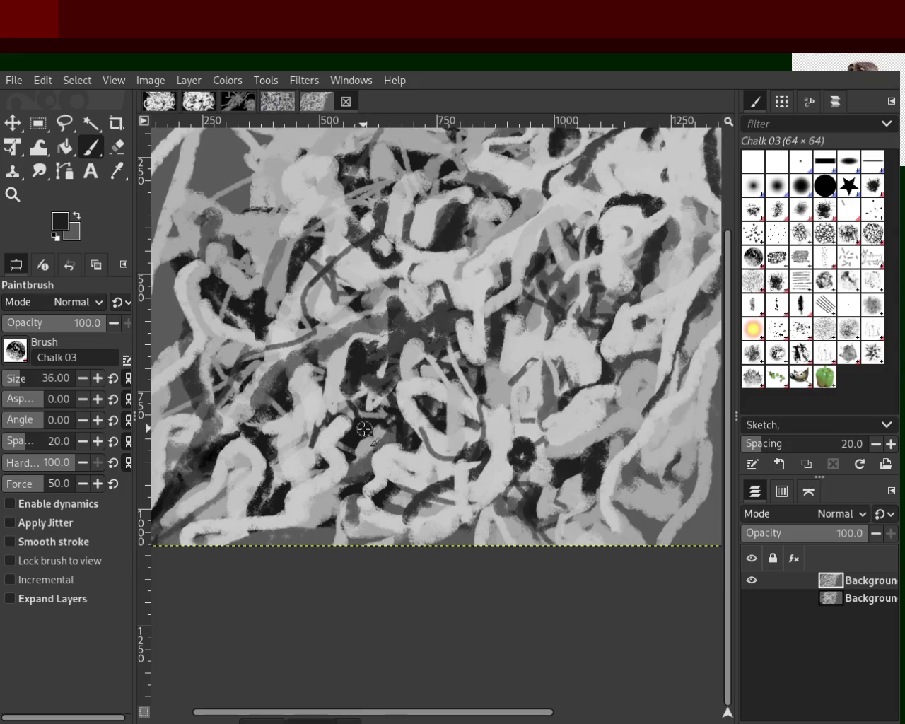
{"action": "left_click", "coordinate": [435, 419], "text": "ctrl"}
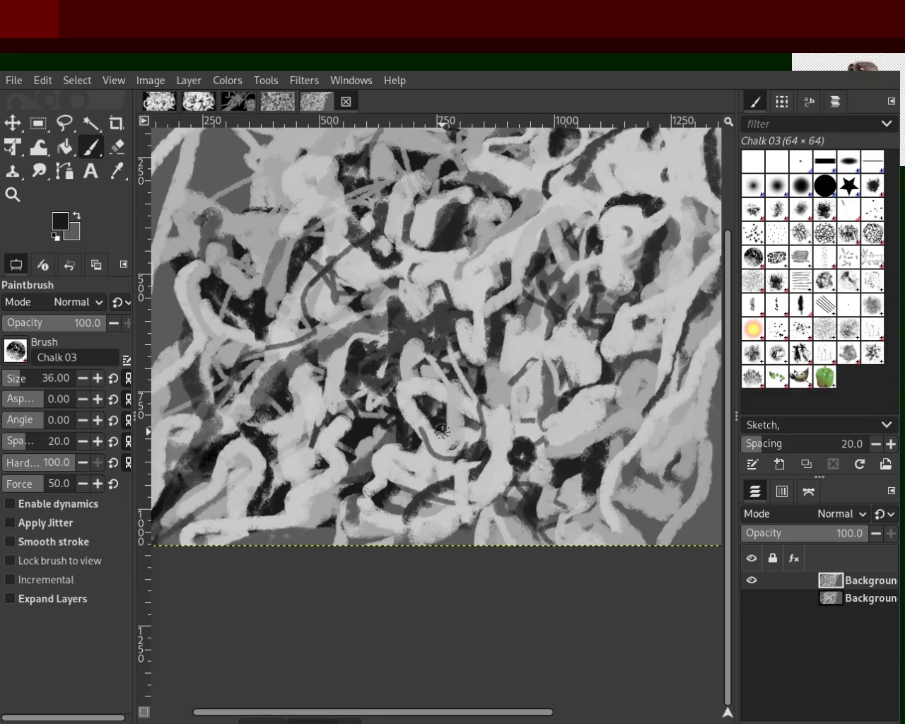
{"action": "left_click", "coordinate": [299, 487], "text": "ctrl"}
{"action": "left_click", "coordinate": [281, 486], "text": "ctrl"}
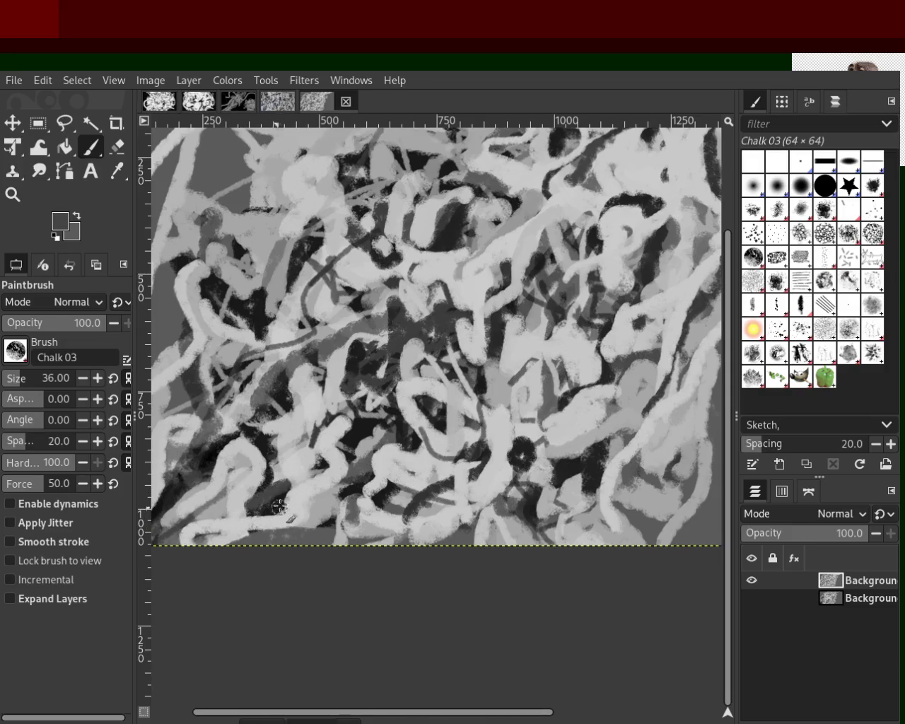
{"action": "left_click", "coordinate": [291, 499], "text": "ctrl"}
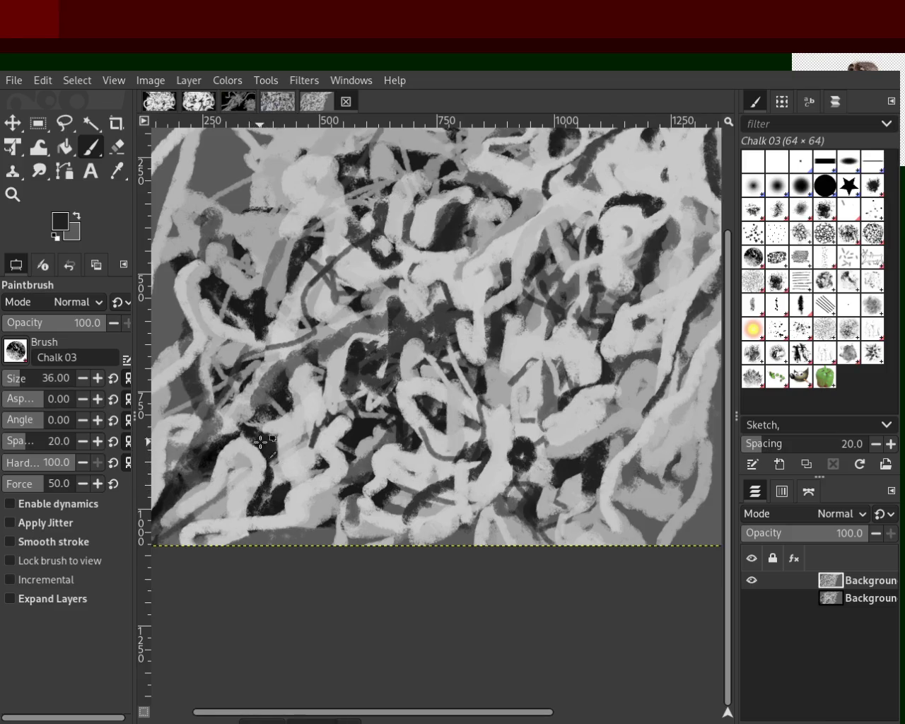
{"action": "left_click", "coordinate": [228, 442], "text": "ctrl"}
{"action": "left_click", "coordinate": [217, 467], "text": "ctrl"}
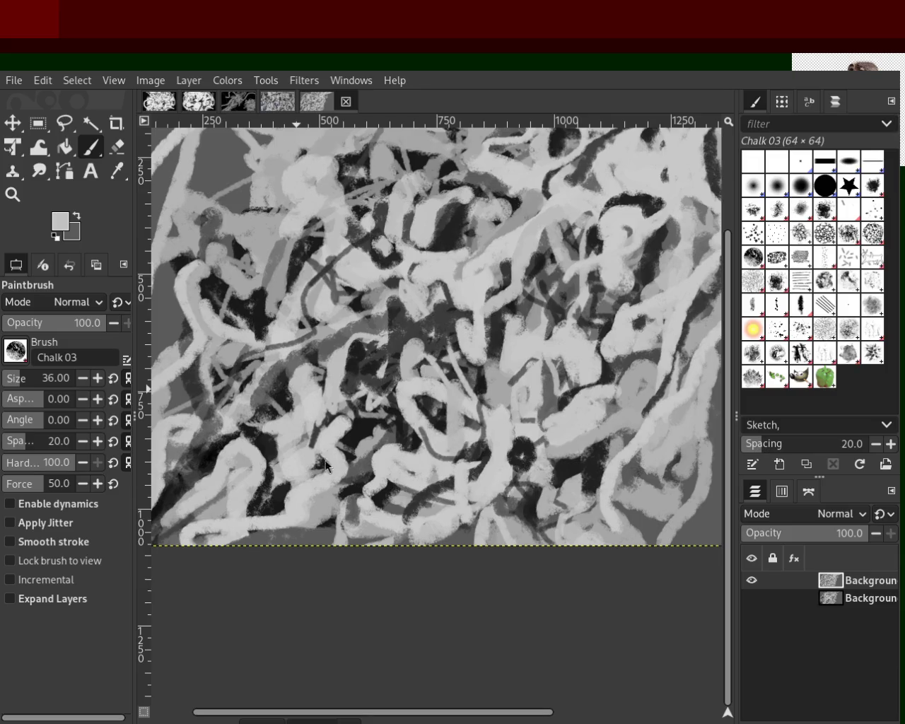
Sample dark greys, then settle on a light grey from the left strands.
{"action": "left_click", "coordinate": [370, 368], "text": "ctrl"}
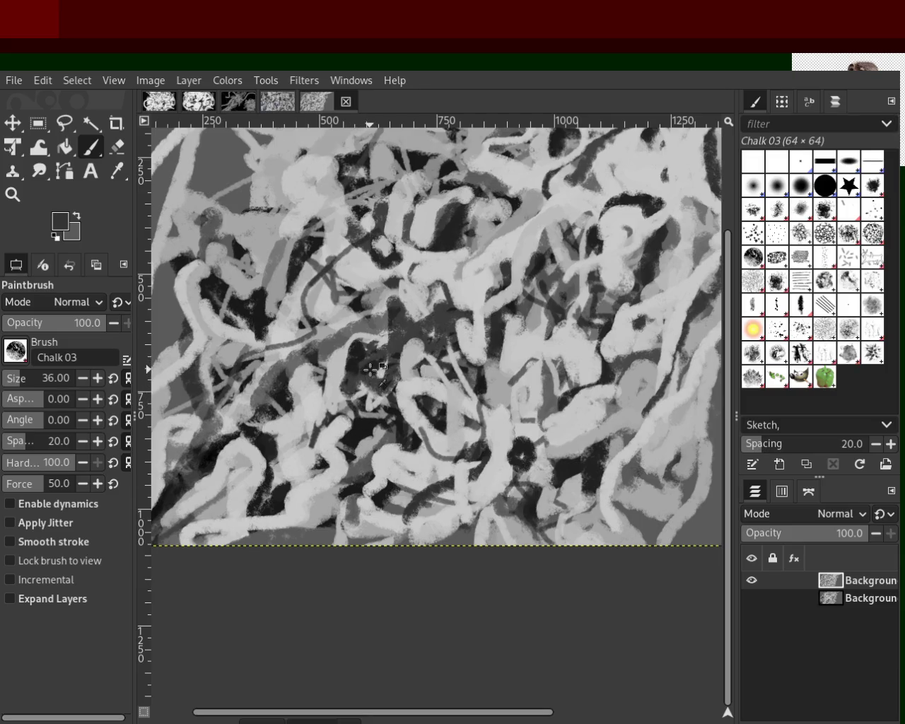
{"action": "left_click", "coordinate": [370, 369], "text": "ctrl"}
{"action": "left_click", "coordinate": [252, 319], "text": "ctrl"}
{"action": "left_click", "coordinate": [244, 346], "text": "ctrl"}
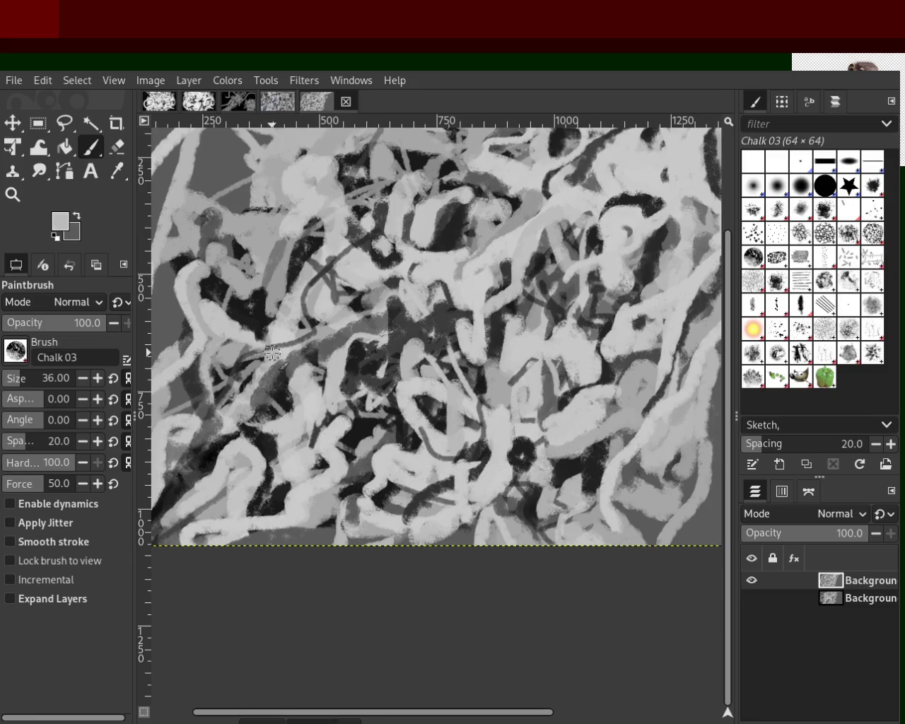
Pick near-black and paint a dark stroke across the lower-middle strands.
{"action": "left_click", "coordinate": [424, 346], "text": "ctrl"}
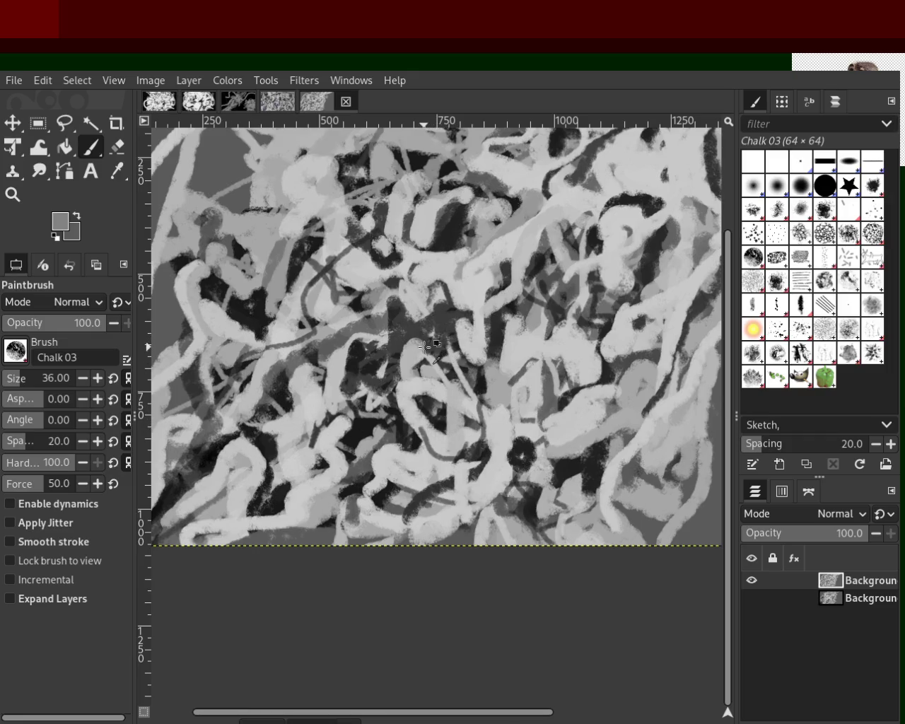
{"action": "left_click", "coordinate": [425, 351], "text": "ctrl"}
{"action": "left_click", "coordinate": [382, 364], "text": "ctrl"}
{"action": "left_click_drag", "start_coordinate": [437, 347], "coordinate": [396, 357]}
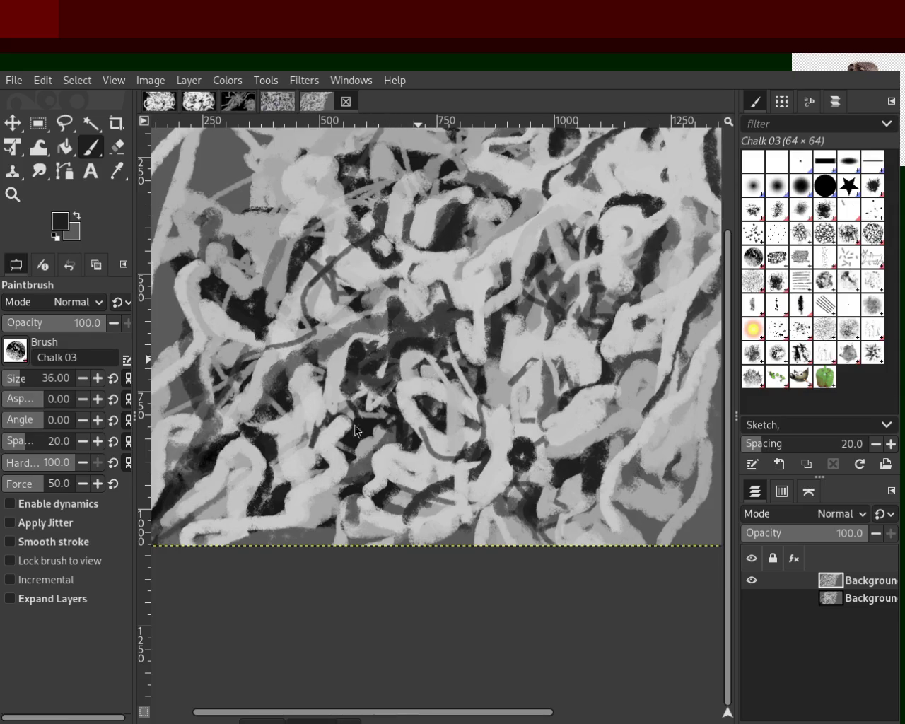
Sample light grey and a dark tone, ending on light grey from a light strand.
{"action": "left_click", "coordinate": [453, 259], "text": "ctrl"}
{"action": "left_click", "coordinate": [484, 338], "text": "ctrl"}
{"action": "left_click", "coordinate": [415, 358], "text": "ctrl"}
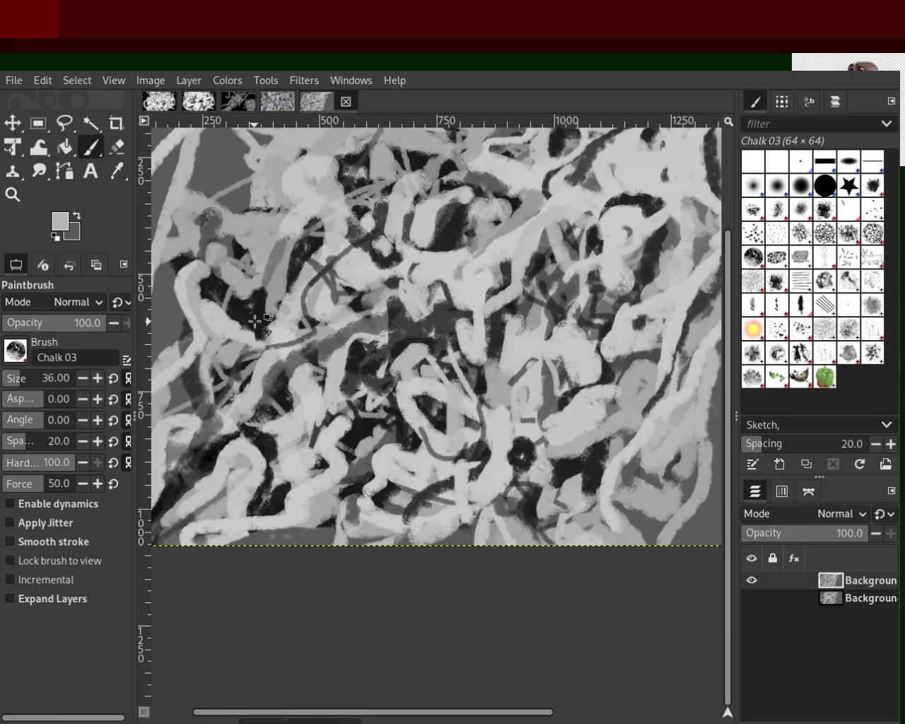
Sample alternating black, dark grey and light grey tones from strokes across the painting.
{"action": "left_click", "coordinate": [267, 318], "text": "ctrl"}
{"action": "left_click", "coordinate": [222, 329], "text": "ctrl"}
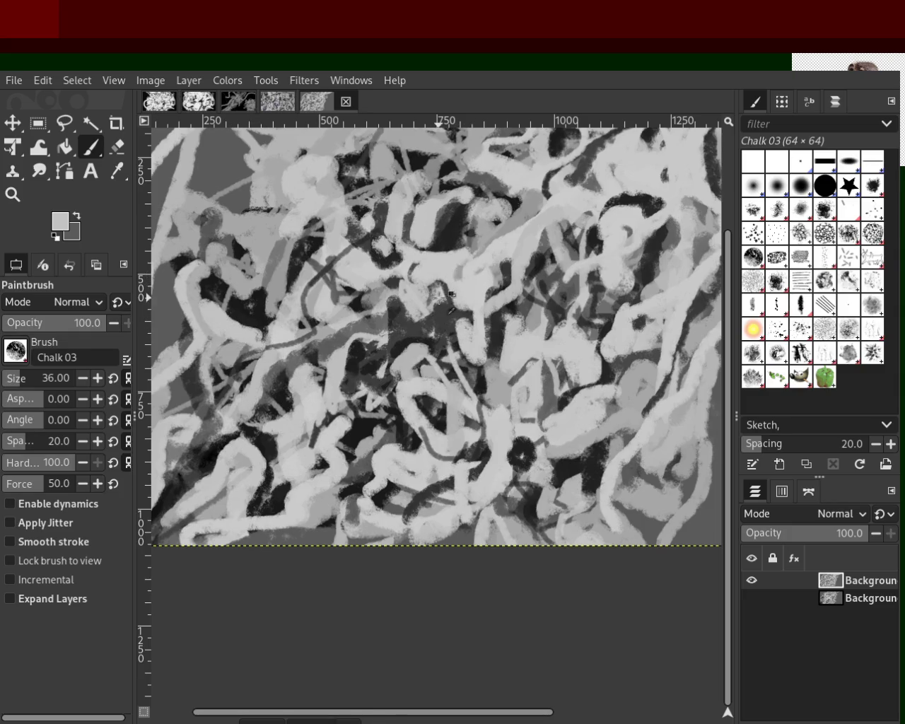
{"action": "left_click", "coordinate": [445, 311], "text": "ctrl"}
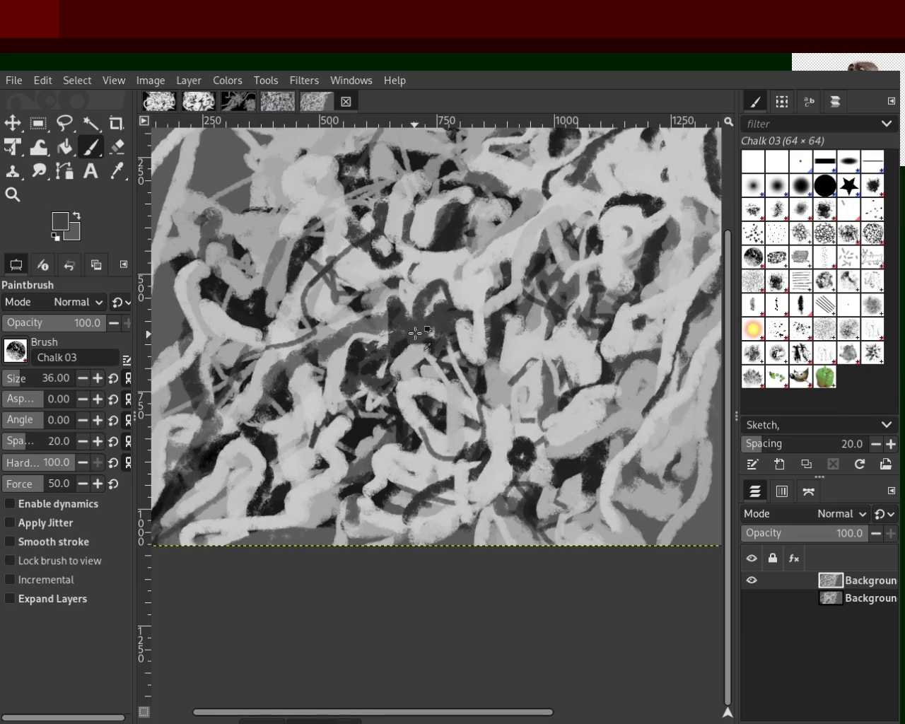
{"action": "left_click", "coordinate": [384, 312], "text": "ctrl"}
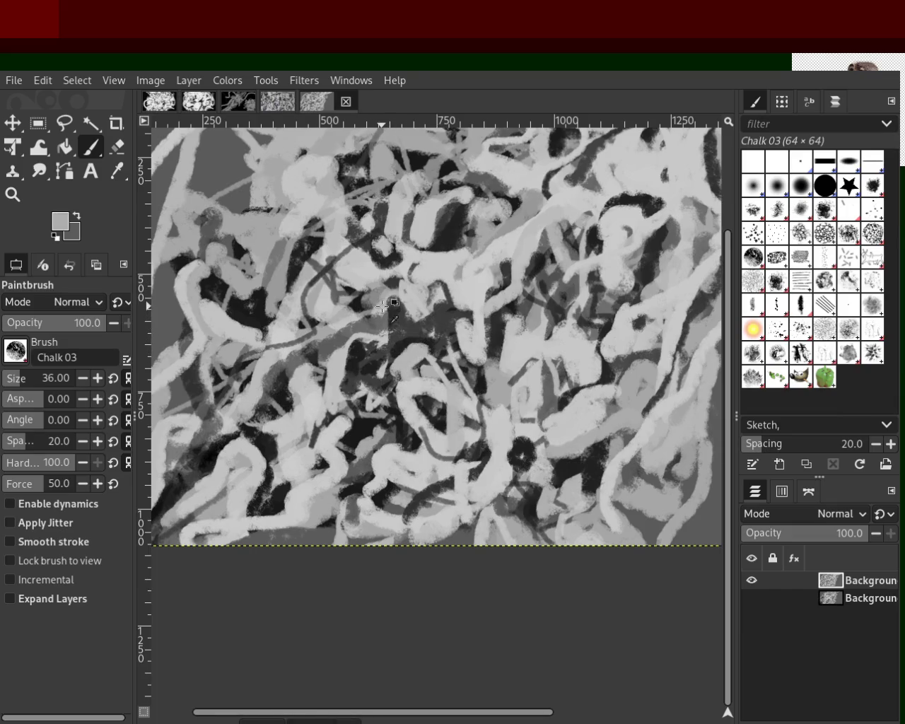
{"action": "left_click", "coordinate": [271, 332], "text": "ctrl"}
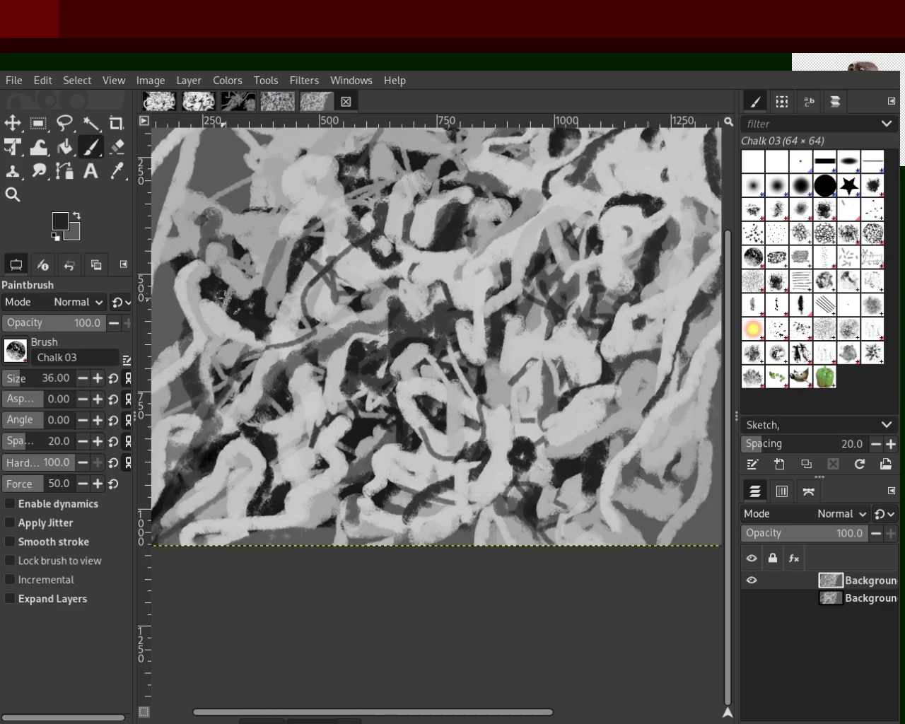
{"action": "left_click", "coordinate": [470, 257], "text": "ctrl"}
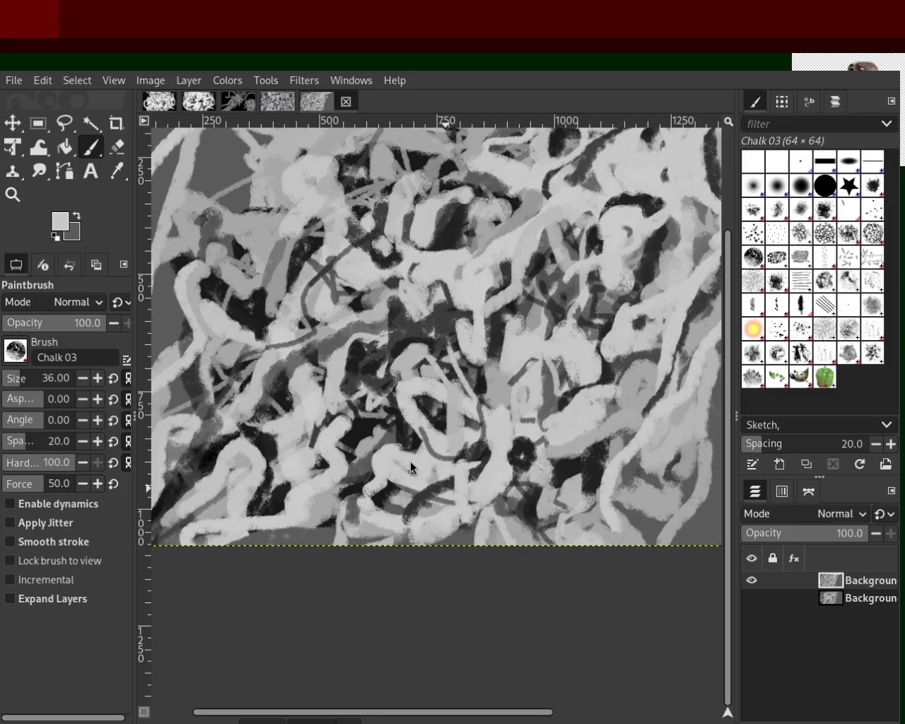
Paint near-black chalk over the upper-right dark patch, then pick light grey there.
{"action": "left_click", "coordinate": [632, 205], "text": "ctrl"}
{"action": "mouse_move", "coordinate": [619, 222]}
{"action": "left_mouse_down"}
{"action": "mouse_move", "coordinate": [632, 206]}
{"action": "mouse_move", "coordinate": [653, 209]}
{"action": "mouse_move", "coordinate": [597, 286]}
{"action": "left_mouse_up"}
{"action": "left_click", "coordinate": [635, 235], "text": "ctrl"}
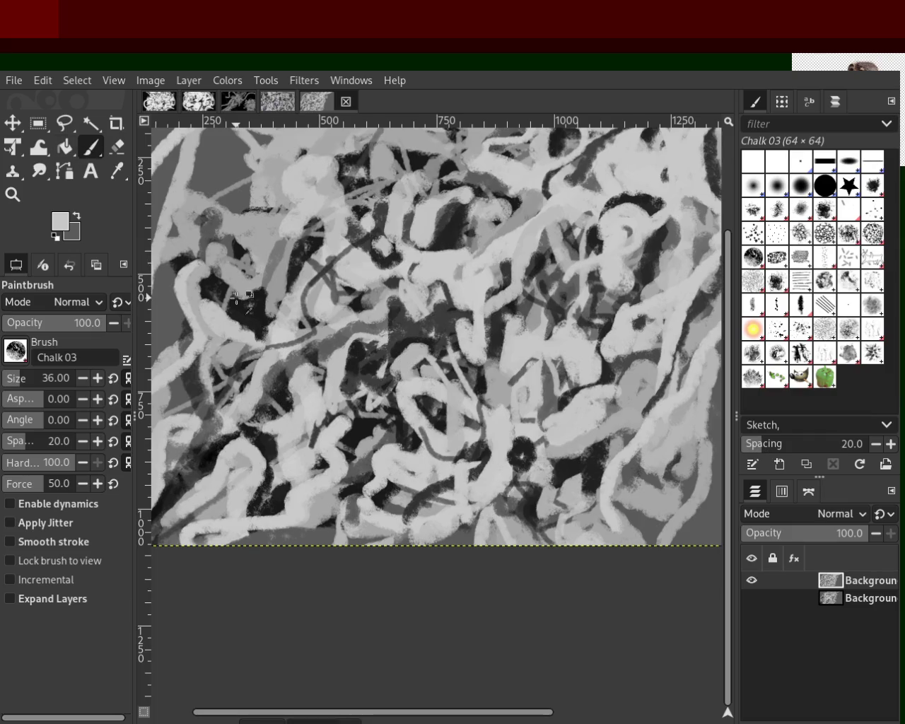
Paint a long black strand down the left side, plus a short light grey stroke.
{"action": "left_click", "coordinate": [240, 296], "text": "ctrl"}
{"action": "left_click_drag", "start_coordinate": [259, 317], "coordinate": [240, 501]}
{"action": "key", "text": "ctrl+z"}
{"action": "left_click_drag", "start_coordinate": [258, 311], "coordinate": [185, 526]}
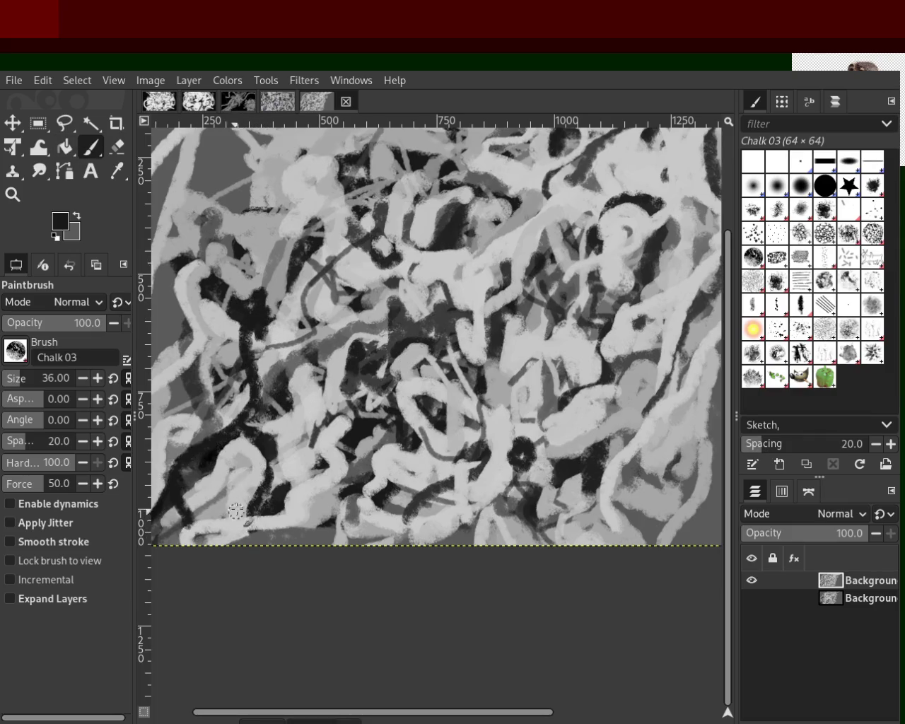
{"action": "left_click", "coordinate": [269, 348], "text": "ctrl"}
{"action": "left_click_drag", "start_coordinate": [277, 364], "coordinate": [259, 408]}
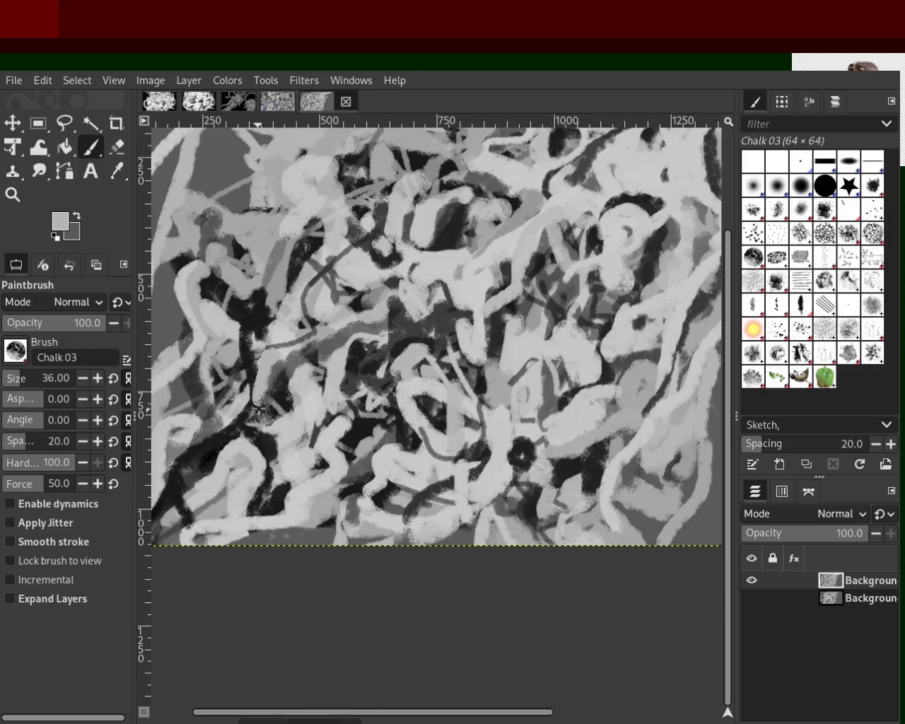
Sample a dark tone and add a short dark stroke near the centre.
{"action": "left_click", "coordinate": [438, 342], "text": "ctrl"}
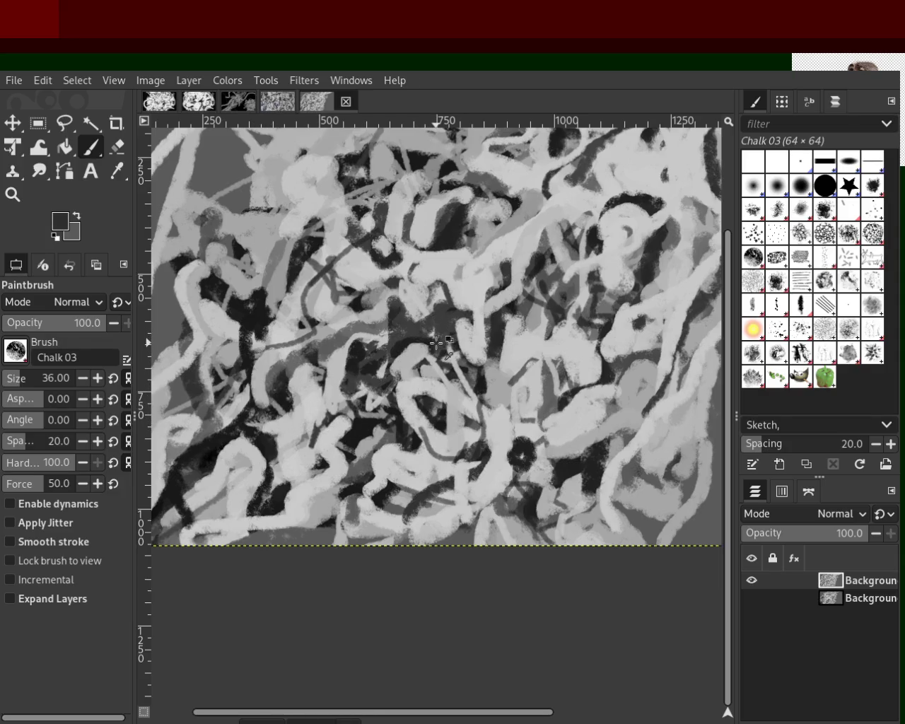
{"action": "left_click", "coordinate": [392, 349], "text": "ctrl"}
{"action": "left_click_drag", "start_coordinate": [393, 349], "coordinate": [445, 350]}
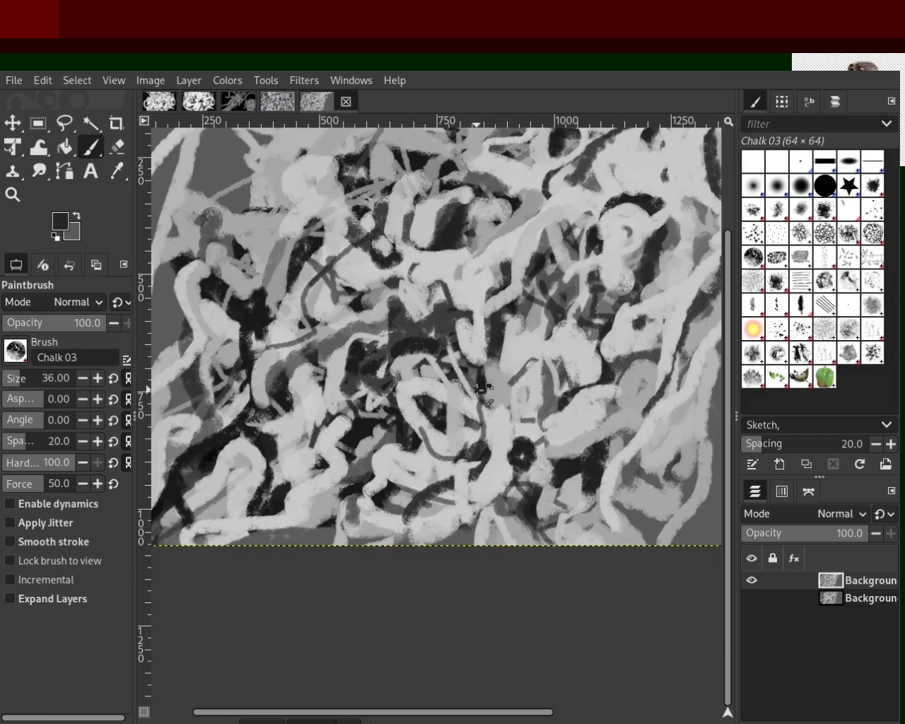
Try several dark curved strands through the lower centre, undoing each one.
{"action": "left_click_drag", "start_coordinate": [481, 388], "coordinate": [410, 523]}
{"action": "key", "text": "ctrl+z"}
{"action": "left_click_drag", "start_coordinate": [481, 381], "coordinate": [442, 544]}
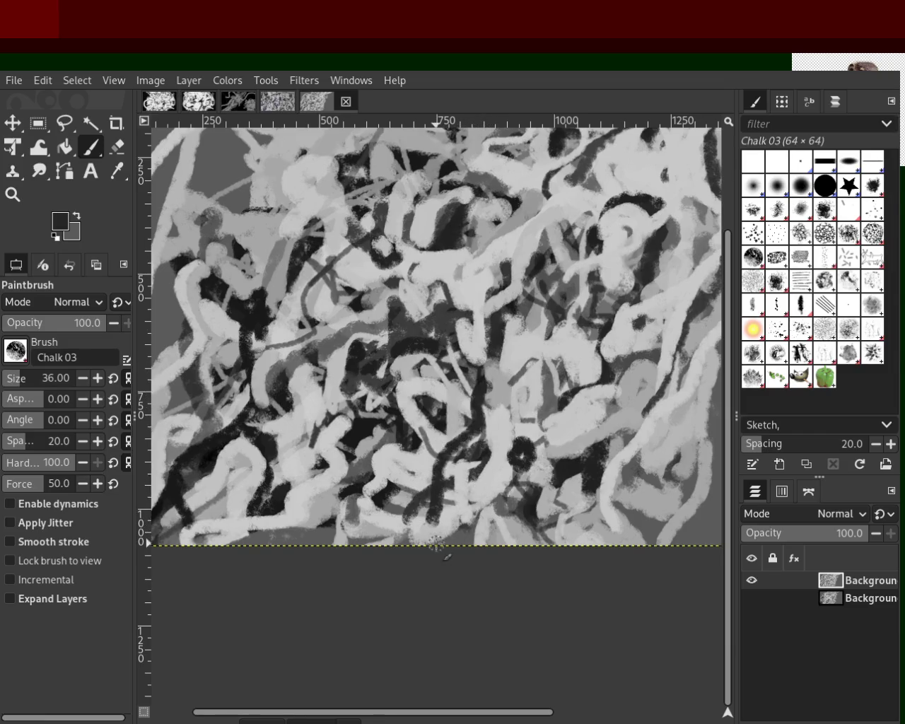
{"action": "key", "text": "ctrl+z"}
{"action": "left_click_drag", "start_coordinate": [472, 371], "coordinate": [498, 537]}
{"action": "key", "text": "ctrl+z"}
{"action": "left_click_drag", "start_coordinate": [475, 399], "coordinate": [485, 481]}
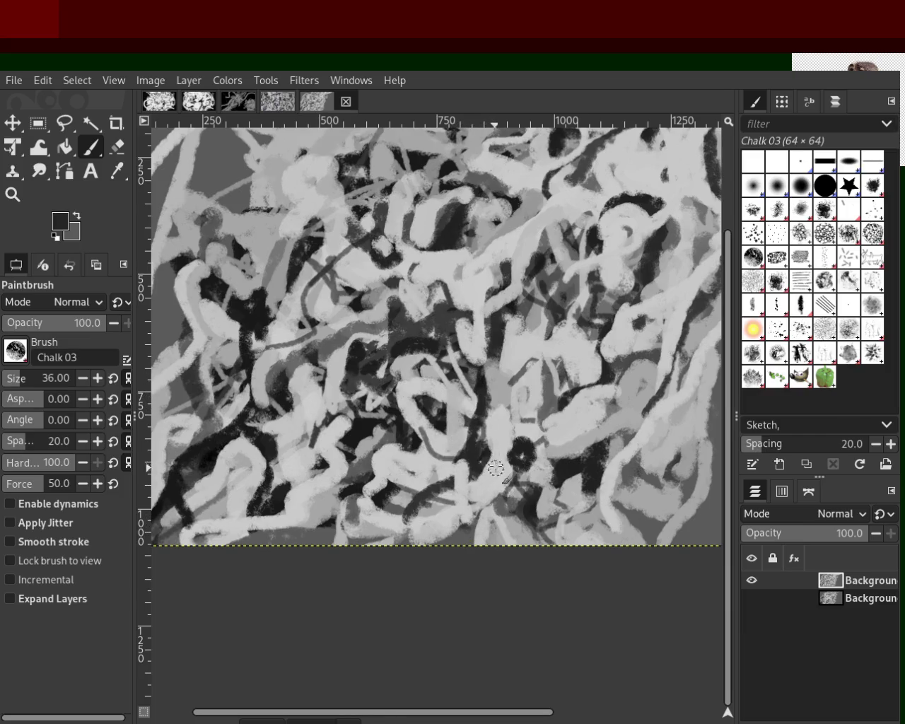
{"action": "key", "text": "ctrl+z"}
Add dark paint around the central black blob, then sample light grey.
{"action": "left_click", "coordinate": [495, 466], "text": "ctrl"}
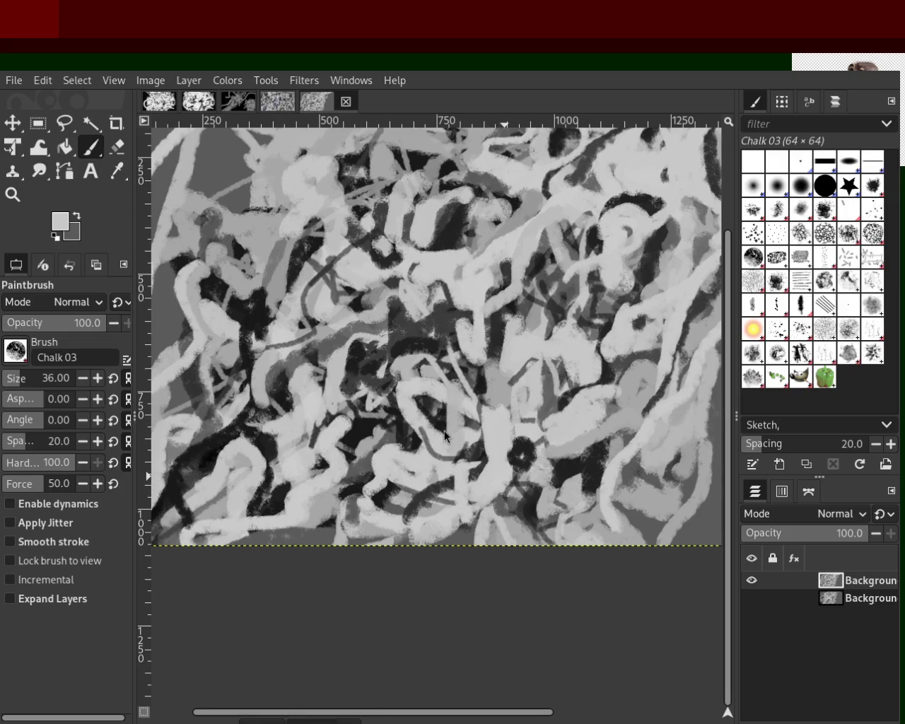
{"action": "left_click", "coordinate": [527, 456], "text": "ctrl"}
{"action": "left_click_drag", "start_coordinate": [526, 437], "coordinate": [511, 470]}
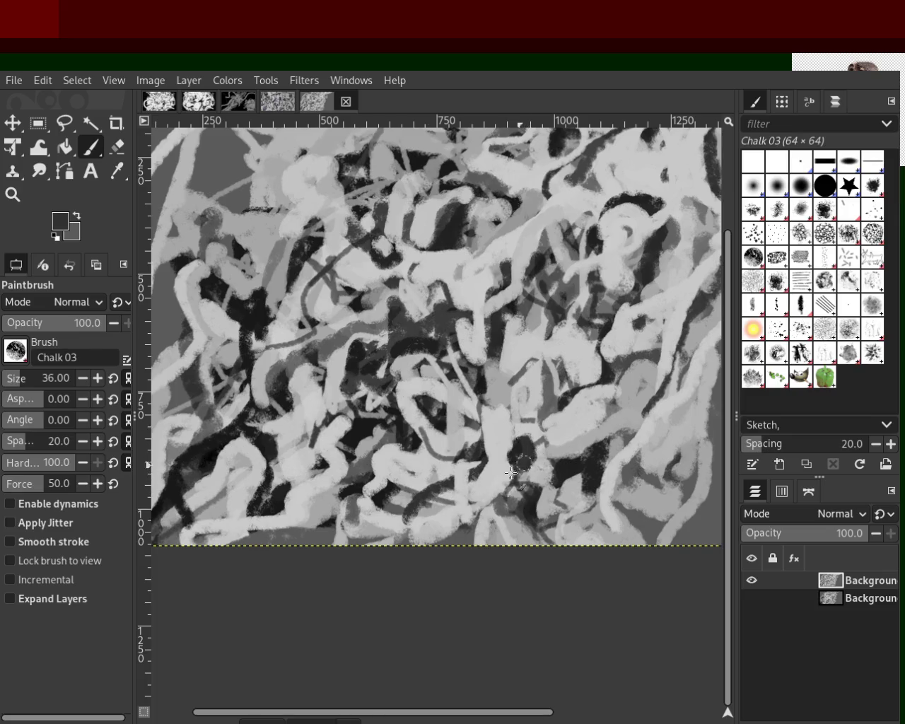
{"action": "left_click", "coordinate": [480, 452], "text": "ctrl"}
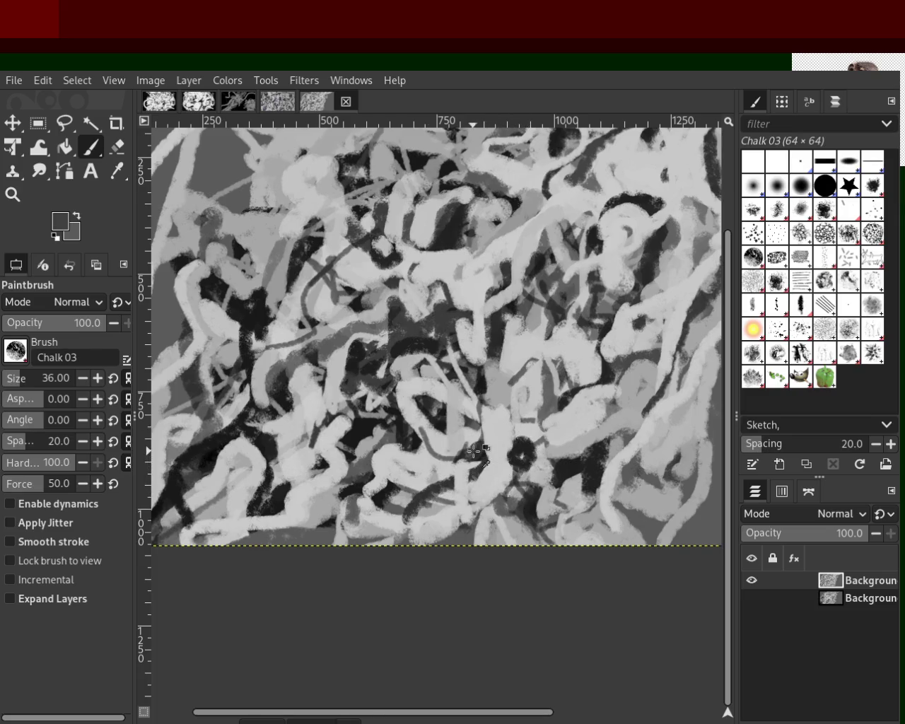
{"action": "left_click", "coordinate": [422, 480], "text": "ctrl"}
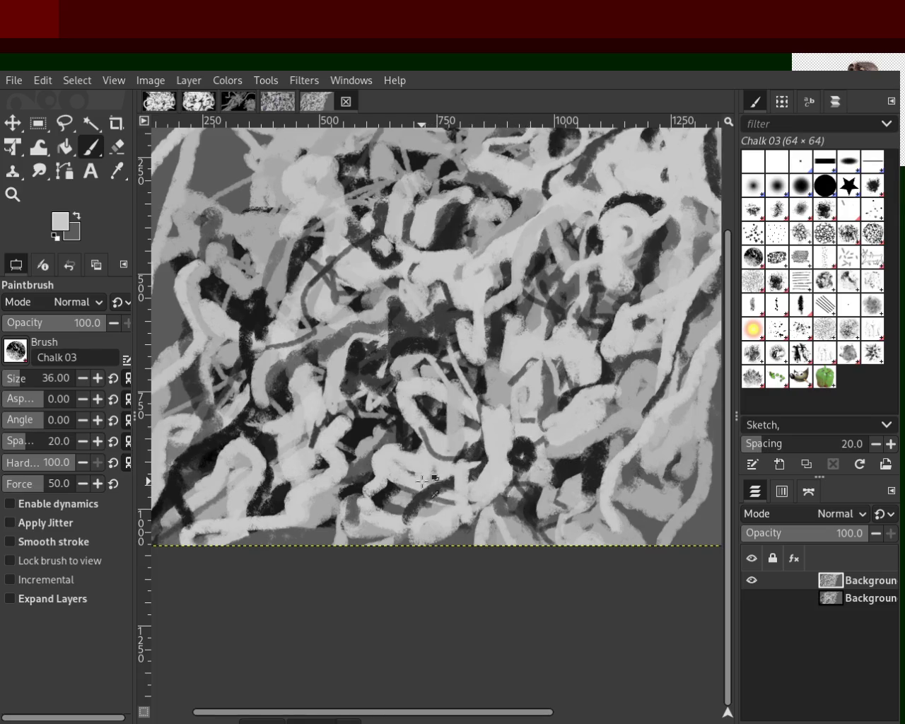
{"action": "left_click", "coordinate": [263, 429], "text": "ctrl"}
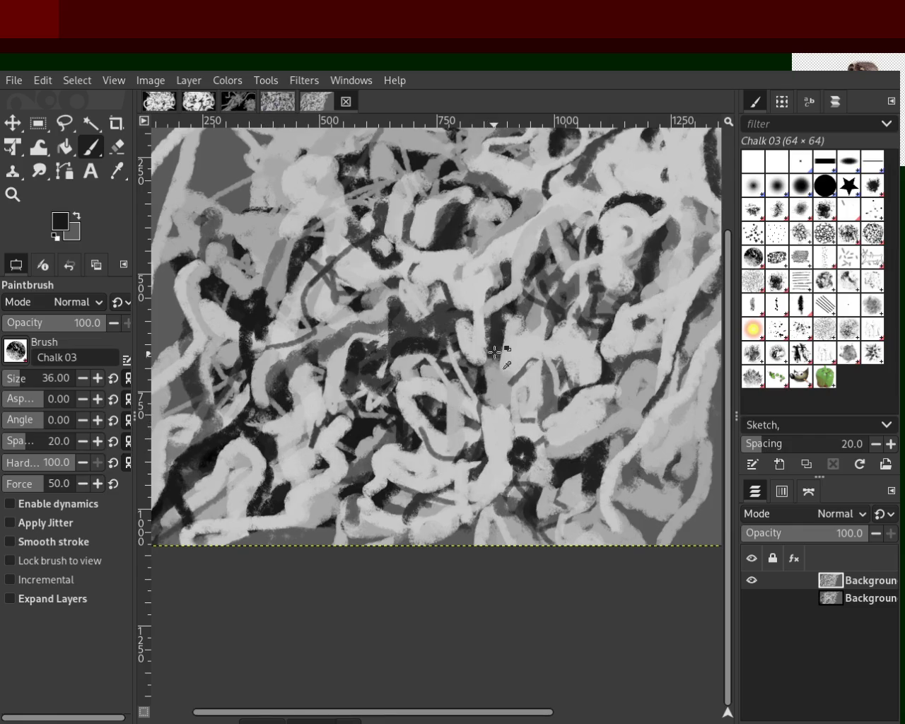
{"action": "left_click", "coordinate": [512, 330], "text": "ctrl"}
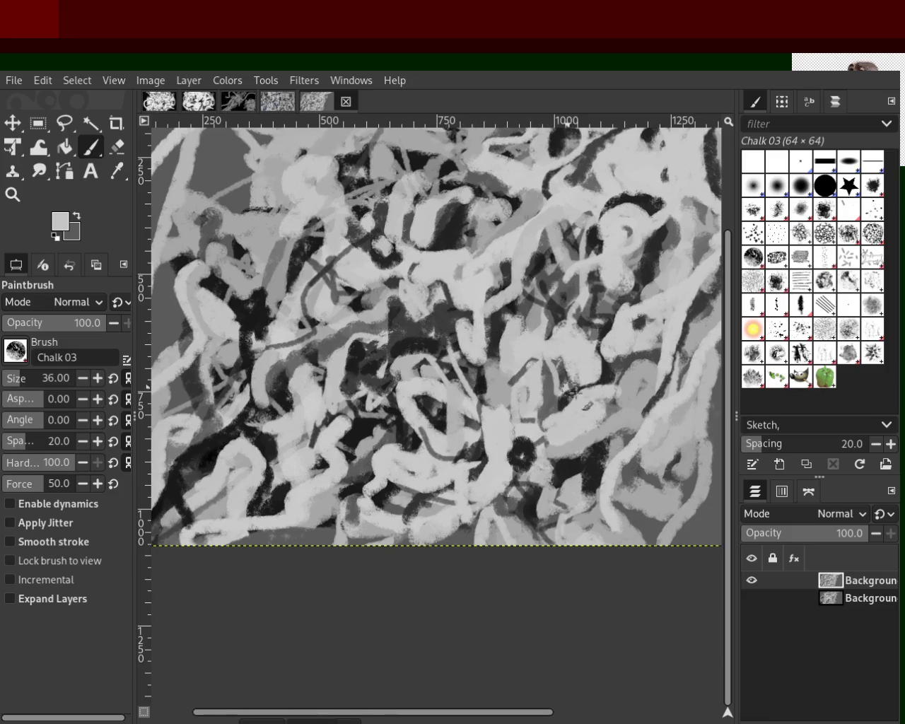
Add dark grey, then light grey chalk to the lower-middle strands.
{"action": "left_click", "coordinate": [565, 406], "text": "ctrl"}
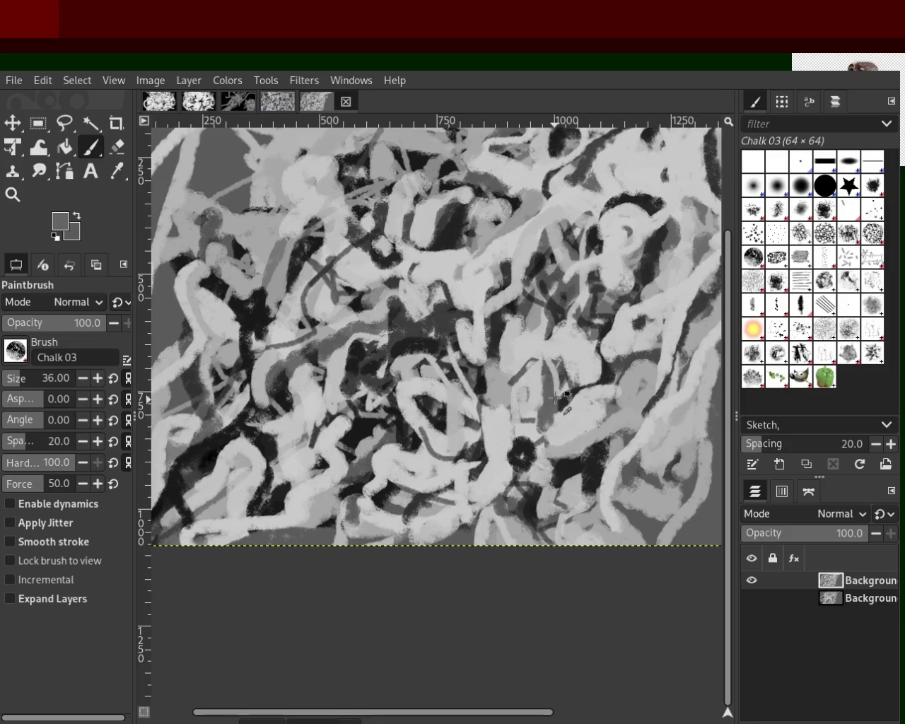
{"action": "left_click", "coordinate": [523, 433], "text": "ctrl"}
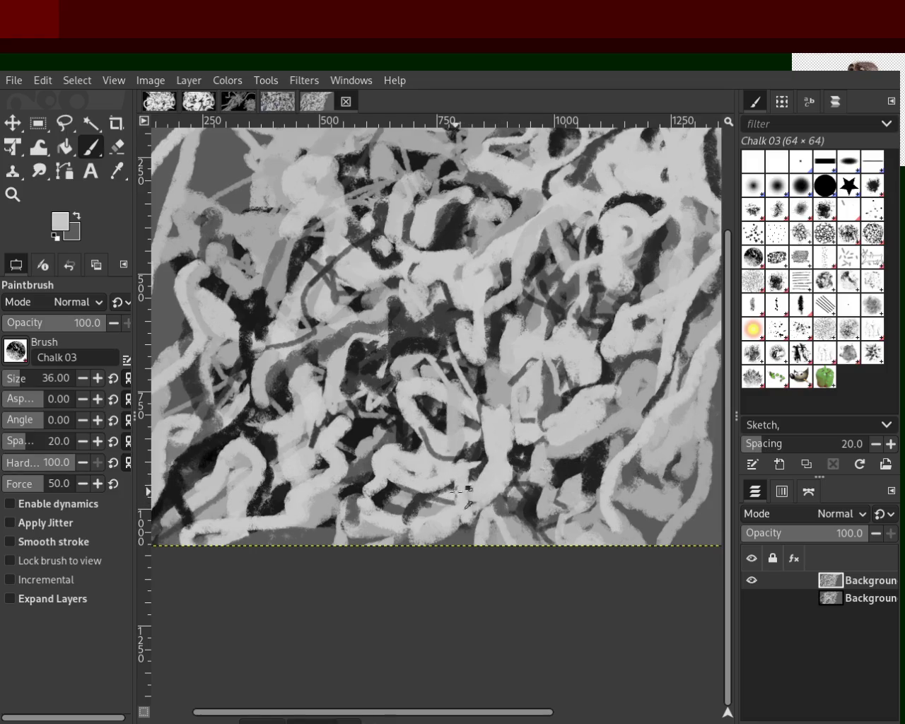
{"action": "left_click", "coordinate": [416, 495], "text": "ctrl"}
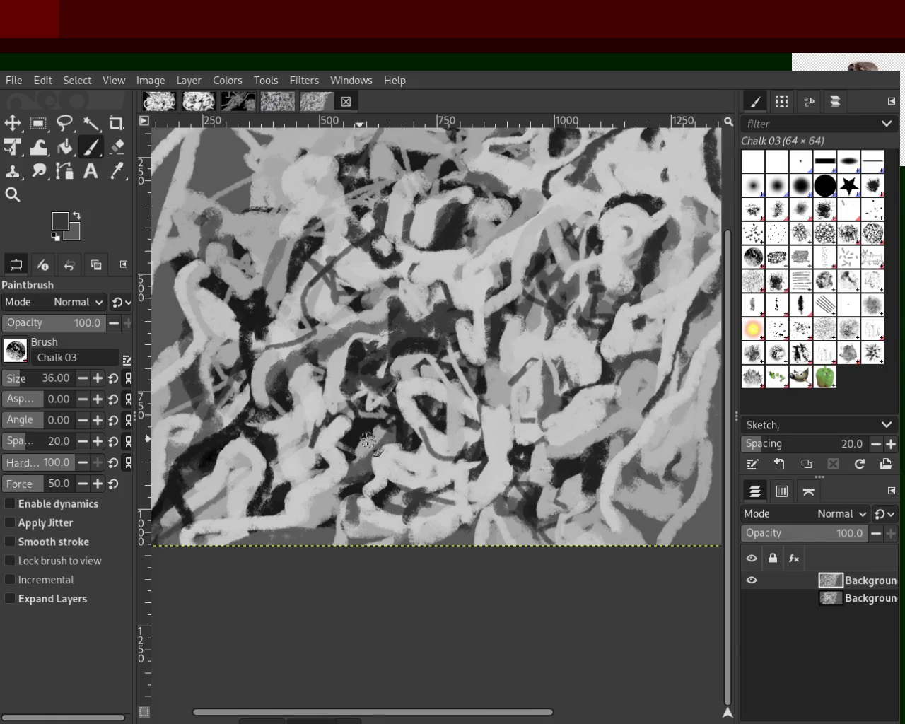
{"action": "left_click_drag", "start_coordinate": [417, 494], "coordinate": [398, 524]}
{"action": "left_click", "coordinate": [398, 523], "text": "ctrl"}
{"action": "left_click_drag", "start_coordinate": [405, 519], "coordinate": [407, 507]}
Paint a light grey stroke along the bottom edge, then discard it.
{"action": "left_click", "coordinate": [431, 508], "text": "ctrl"}
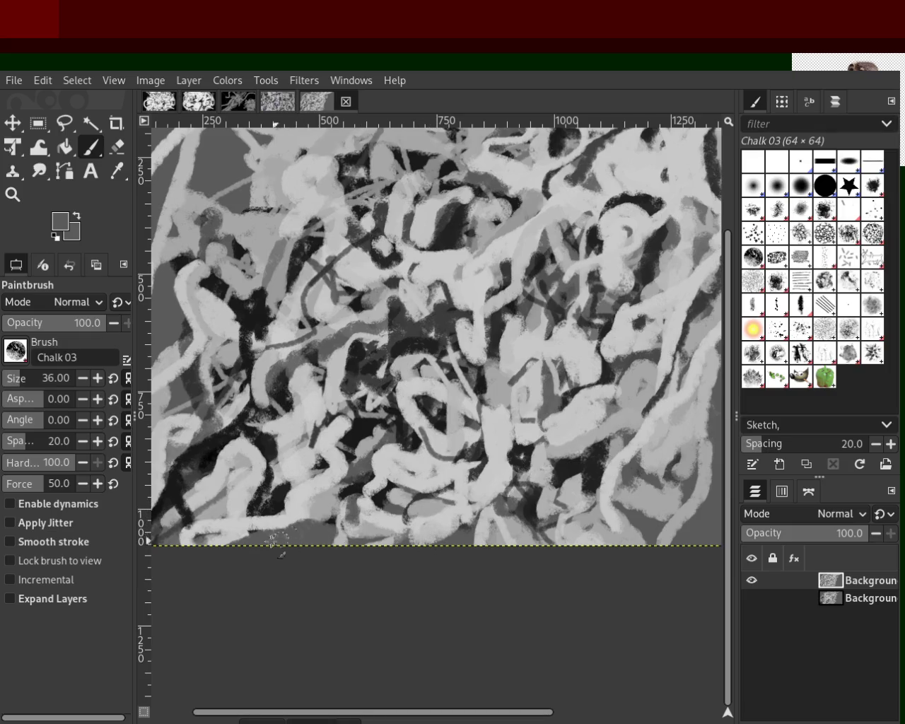
{"action": "left_click_drag", "start_coordinate": [344, 531], "coordinate": [154, 531]}
{"action": "key", "text": "ctrl+z"}
{"action": "key", "text": "ctrl+y"}
{"action": "key", "text": "ctrl+z"}
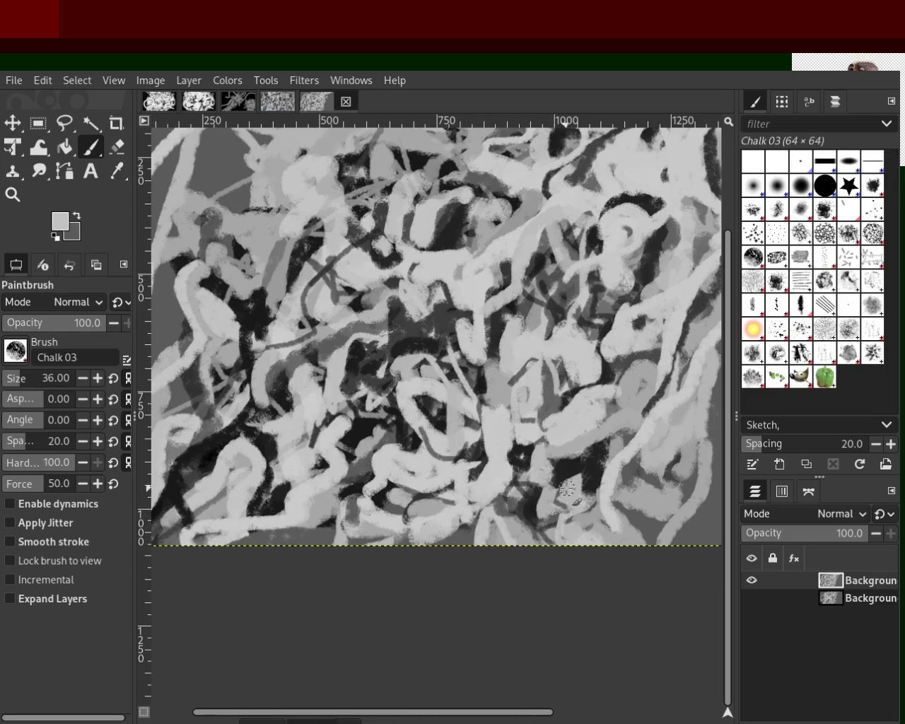
{"action": "left_click", "coordinate": [12, 196]}
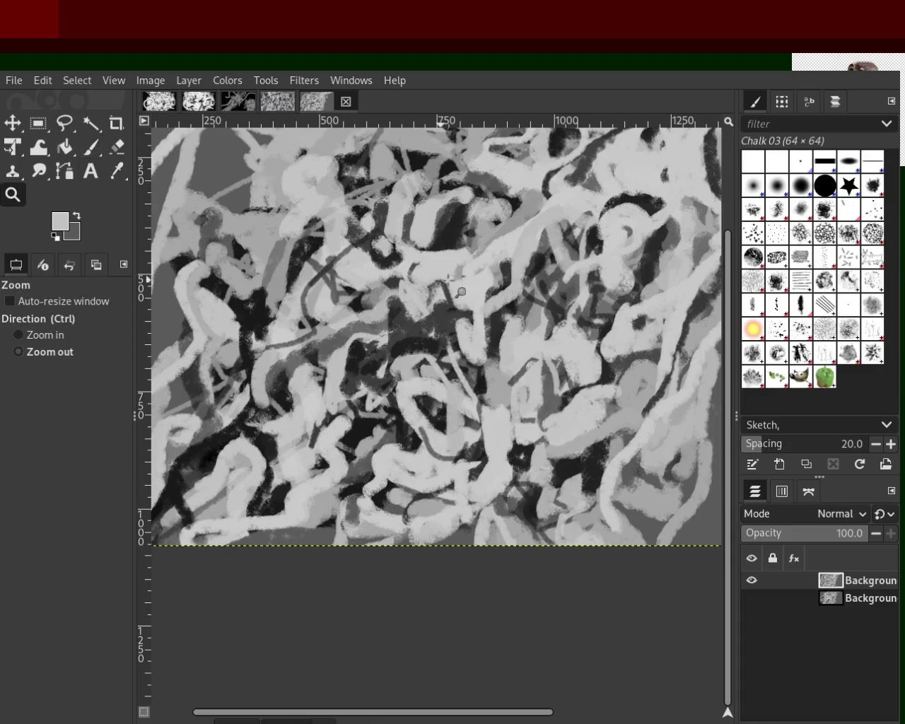
Zoom out to the whole painting, then magnify its upper portion.
{"action": "left_click", "coordinate": [452, 285], "text": "ctrl"}
{"action": "left_click", "coordinate": [452, 286]}
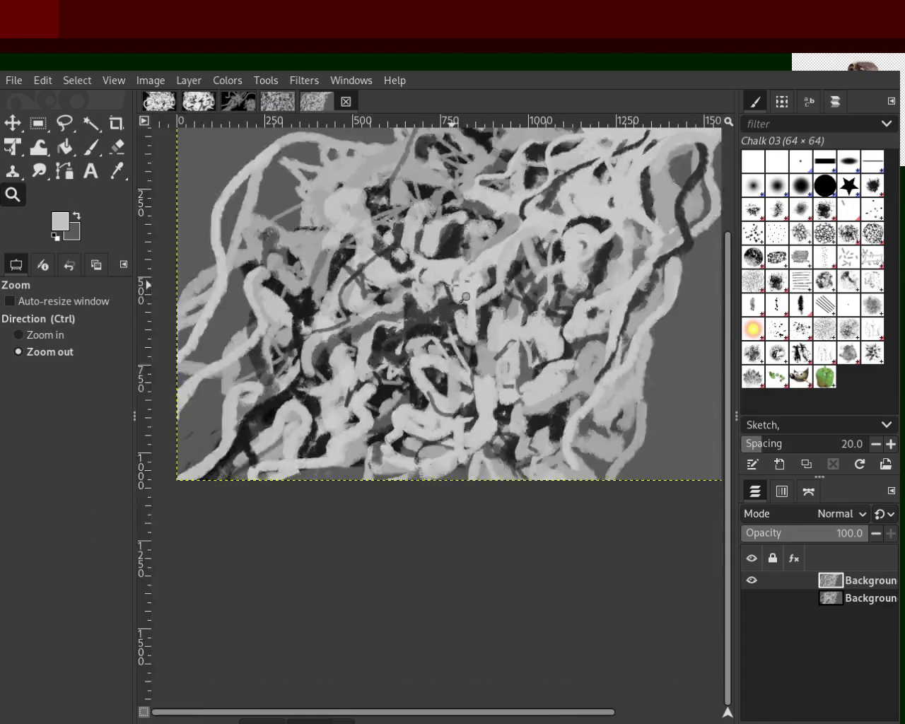
{"action": "left_click", "coordinate": [474, 276]}
{"action": "left_click", "coordinate": [517, 205]}
{"action": "left_click", "coordinate": [558, 219], "text": "ctrl"}
{"action": "left_click", "coordinate": [418, 255], "text": "ctrl"}
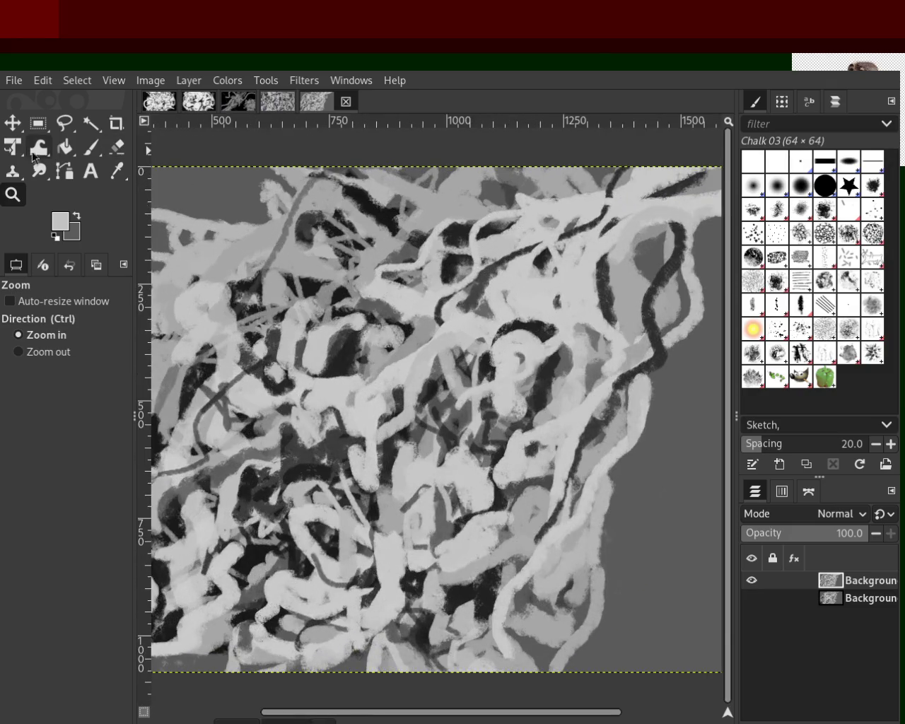
{"action": "left_click", "coordinate": [92, 149]}
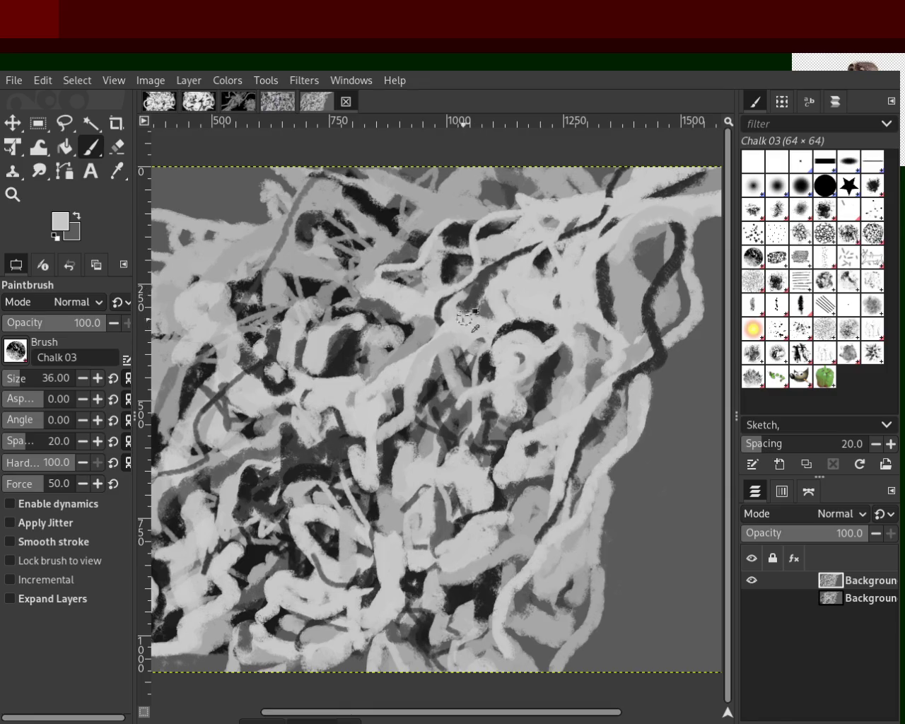
Thicken the right-side dark strand and the dark arc with black chalk, then sample light grey.
{"action": "left_click", "coordinate": [456, 240], "text": "ctrl"}
{"action": "left_click_drag", "start_coordinate": [614, 267], "coordinate": [612, 318]}
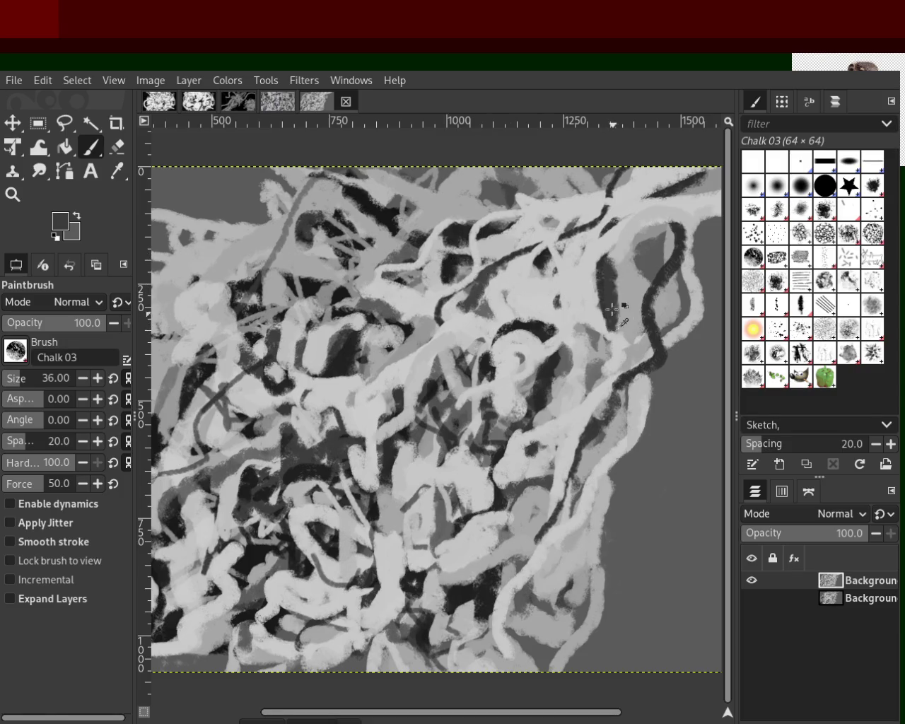
{"action": "left_click", "coordinate": [515, 340], "text": "ctrl"}
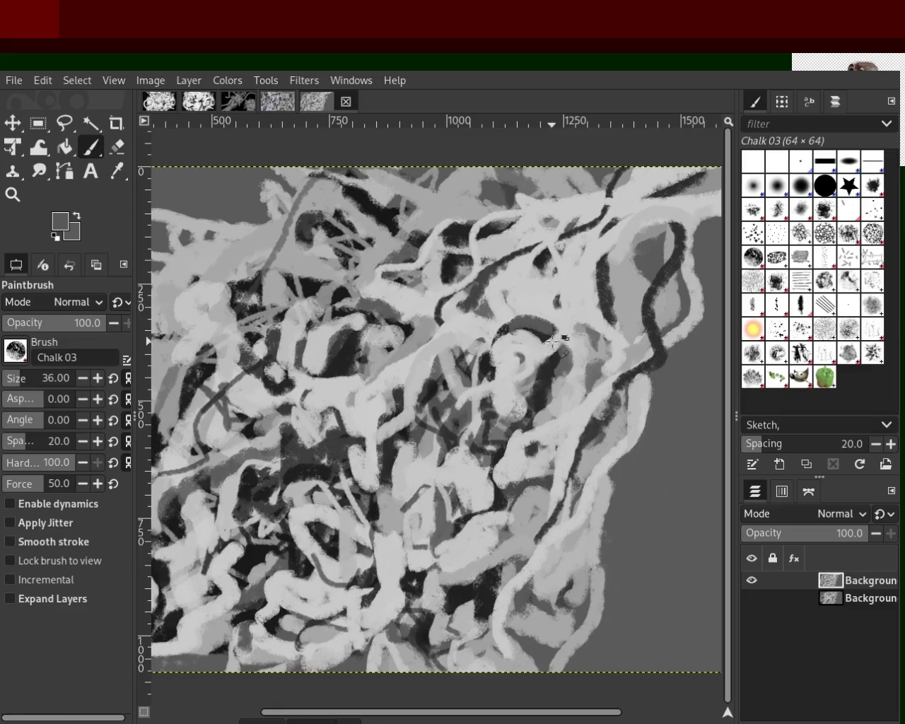
{"action": "left_click", "coordinate": [544, 327], "text": "ctrl"}
{"action": "mouse_move", "coordinate": [516, 332]}
{"action": "left_mouse_down"}
{"action": "mouse_move", "coordinate": [555, 332]}
{"action": "mouse_move", "coordinate": [540, 347]}
{"action": "left_mouse_up"}
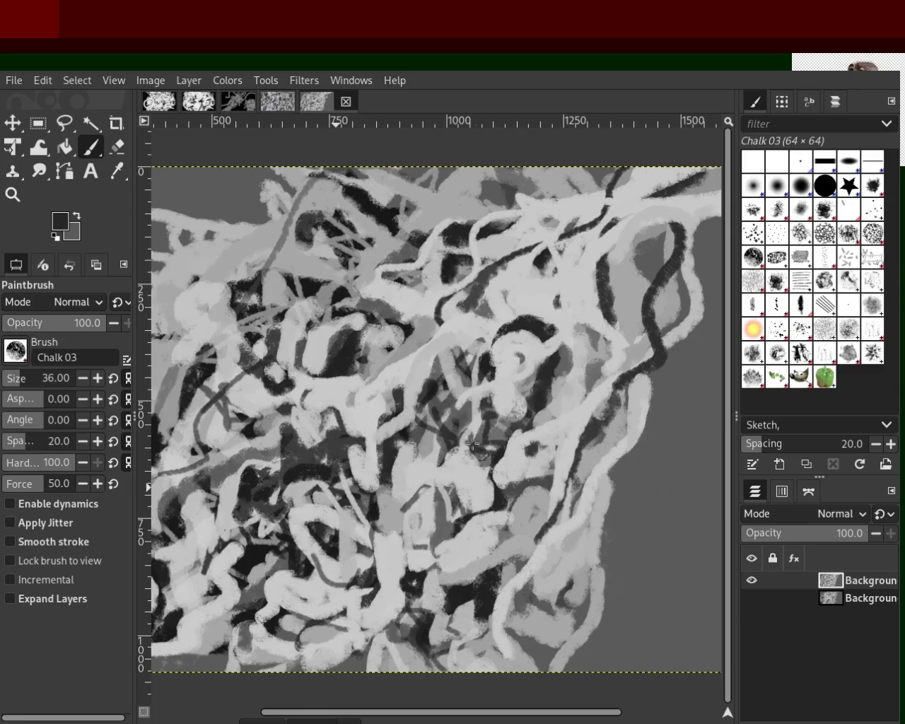
{"action": "left_click", "coordinate": [511, 281], "text": "ctrl"}
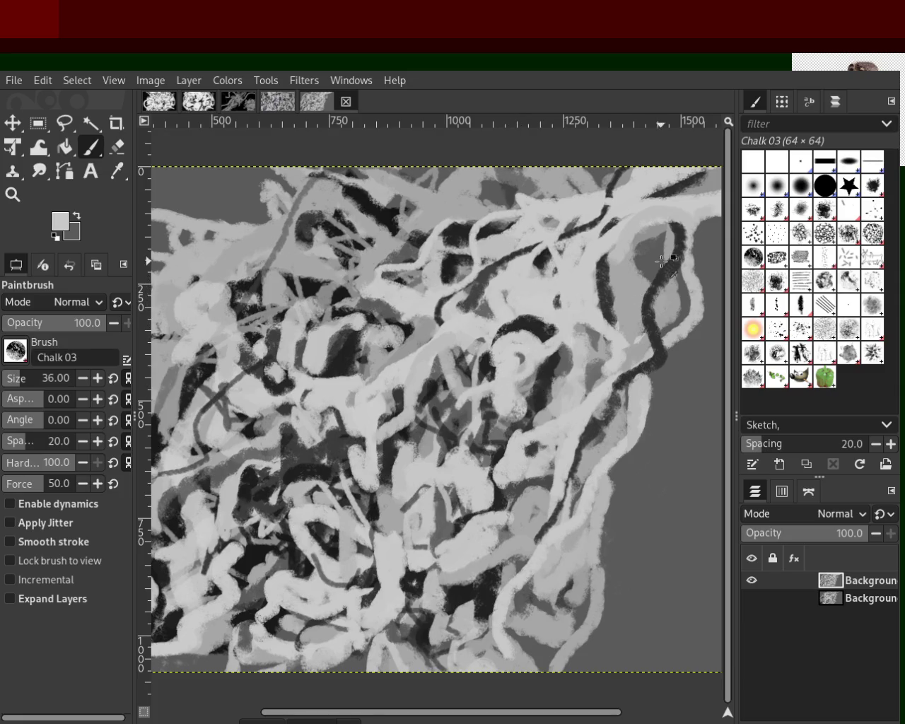
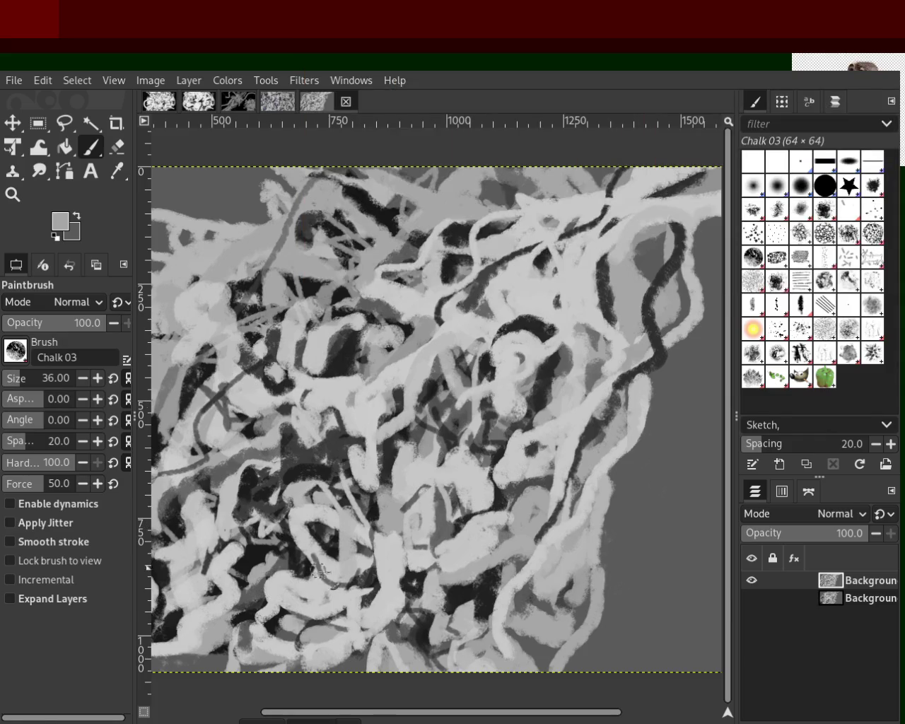
Sample near-black and light grey, zoom into the middle, and try a light chalk stroke there, then undo it.
{"action": "left_click", "coordinate": [650, 361], "text": "ctrl"}
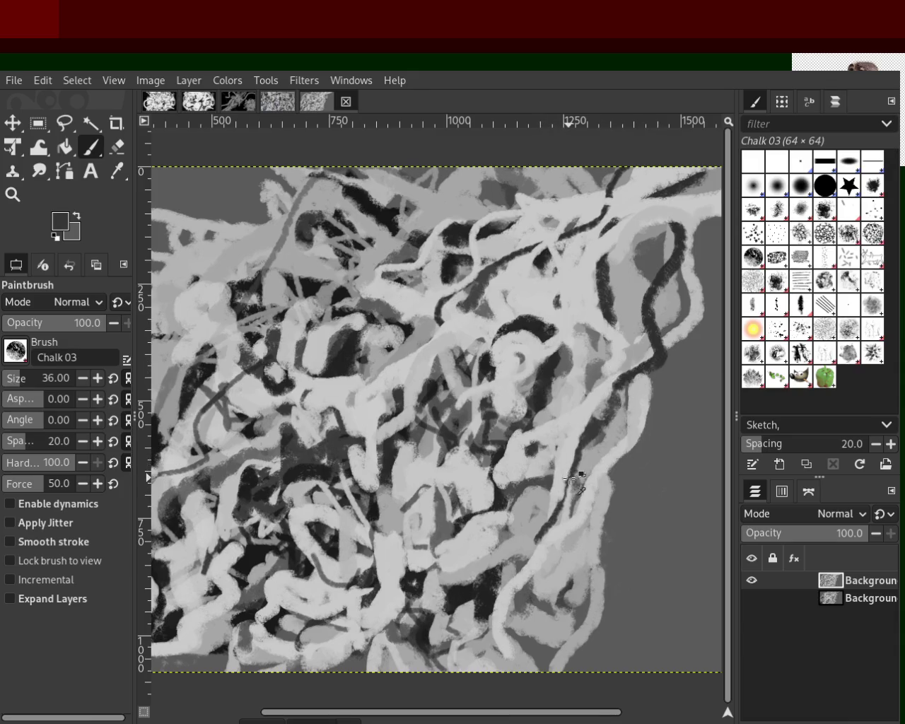
{"action": "left_click", "coordinate": [591, 461], "text": "ctrl"}
{"action": "left_click", "coordinate": [316, 488], "text": "ctrl"}
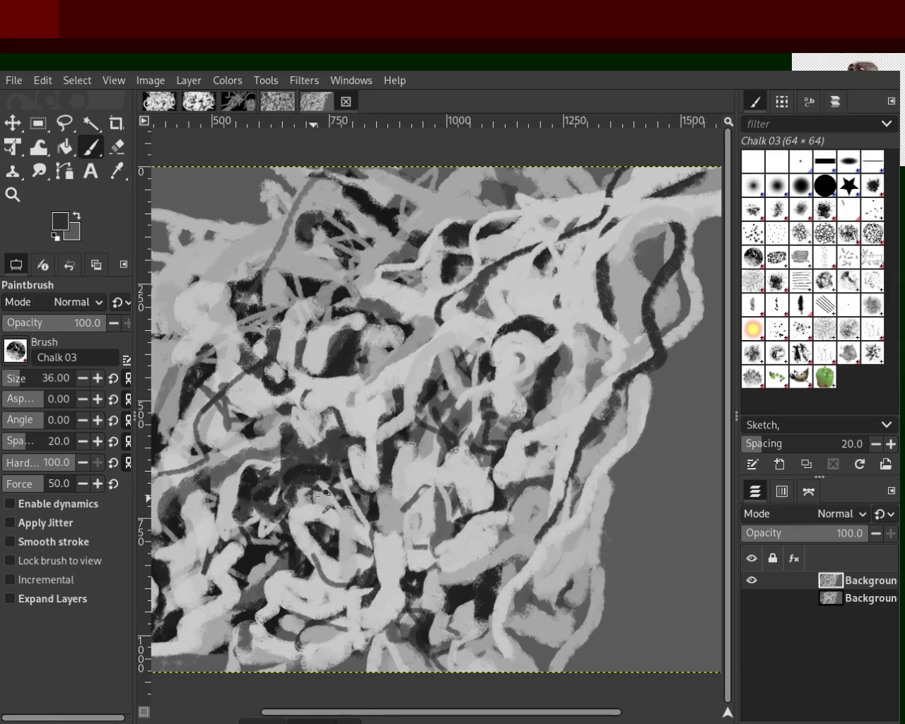
{"action": "key", "text": "z"}
{"action": "left_click", "coordinate": [379, 532]}
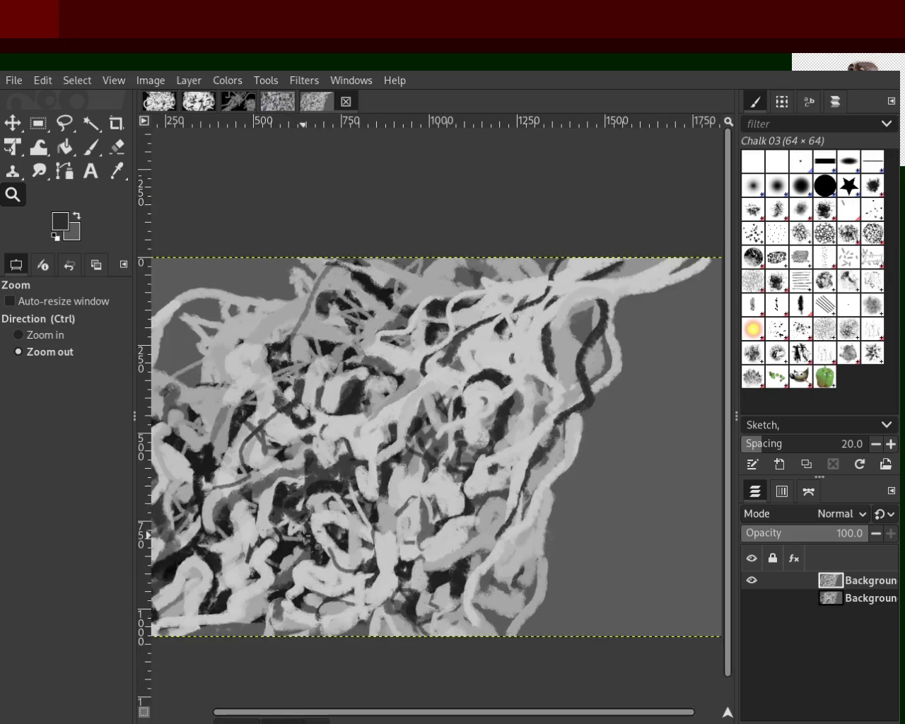
{"action": "left_click", "coordinate": [379, 532], "text": "ctrl"}
{"action": "key", "text": "p"}
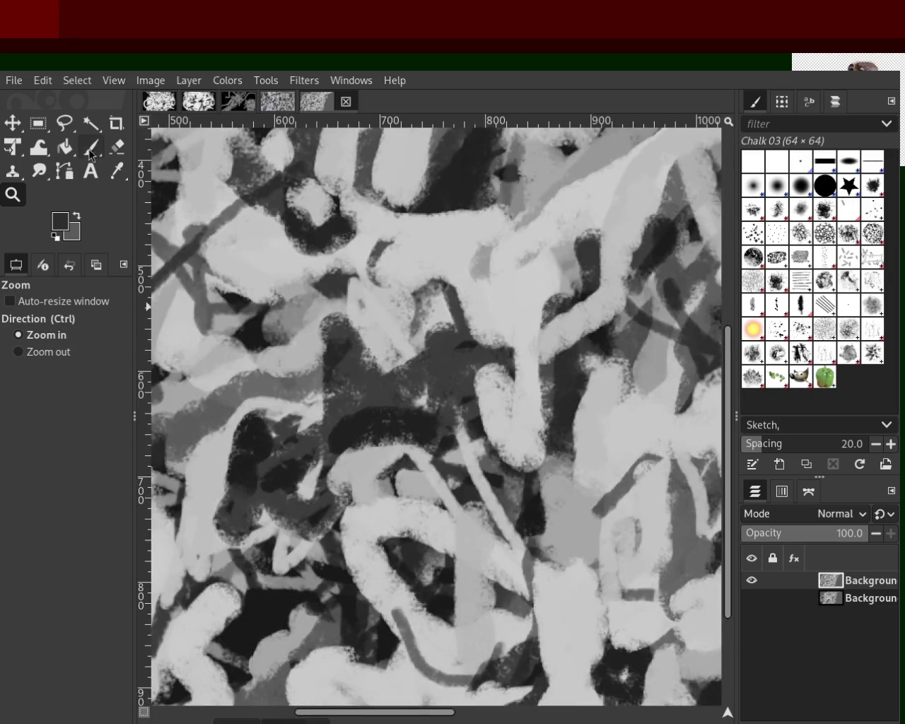
{"action": "left_click", "coordinate": [385, 461], "text": "ctrl"}
{"action": "left_click_drag", "start_coordinate": [396, 441], "coordinate": [392, 471]}
{"action": "key", "text": "ctrl+z"}
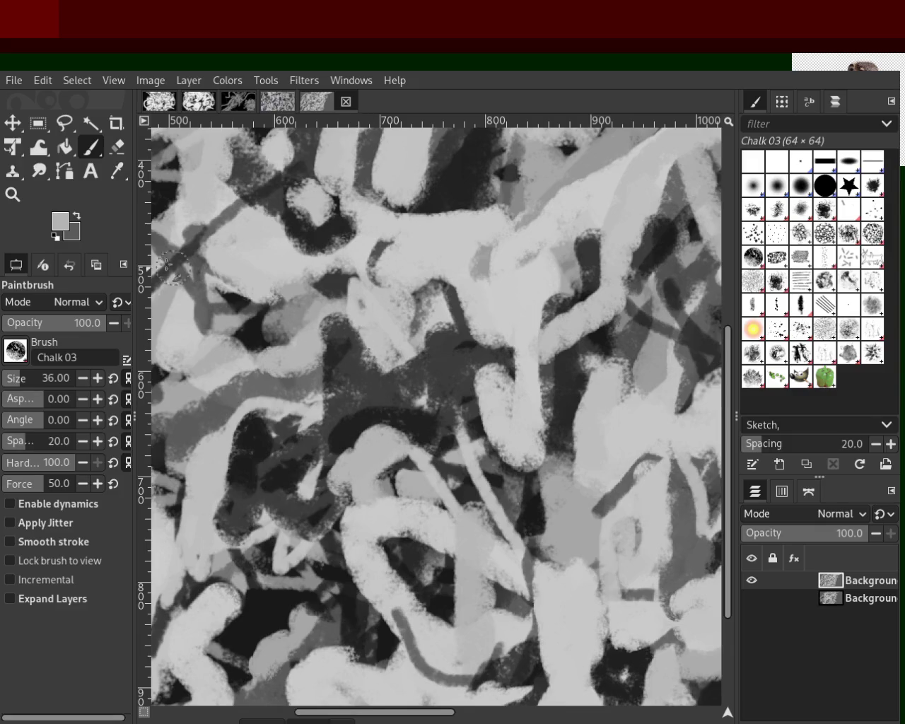
Frame the upper strokes near the top and pick a dark tone from the canvas.
{"action": "left_click", "coordinate": [13, 201]}
{"action": "left_click", "coordinate": [360, 360], "text": "ctrl"}
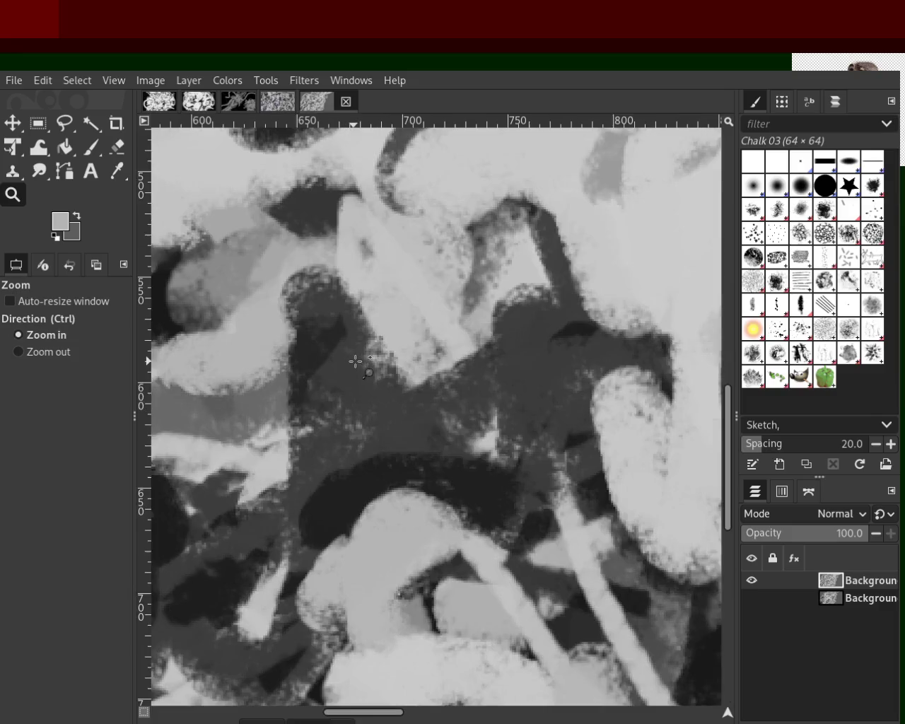
{"action": "left_click", "coordinate": [404, 361], "text": "ctrl"}
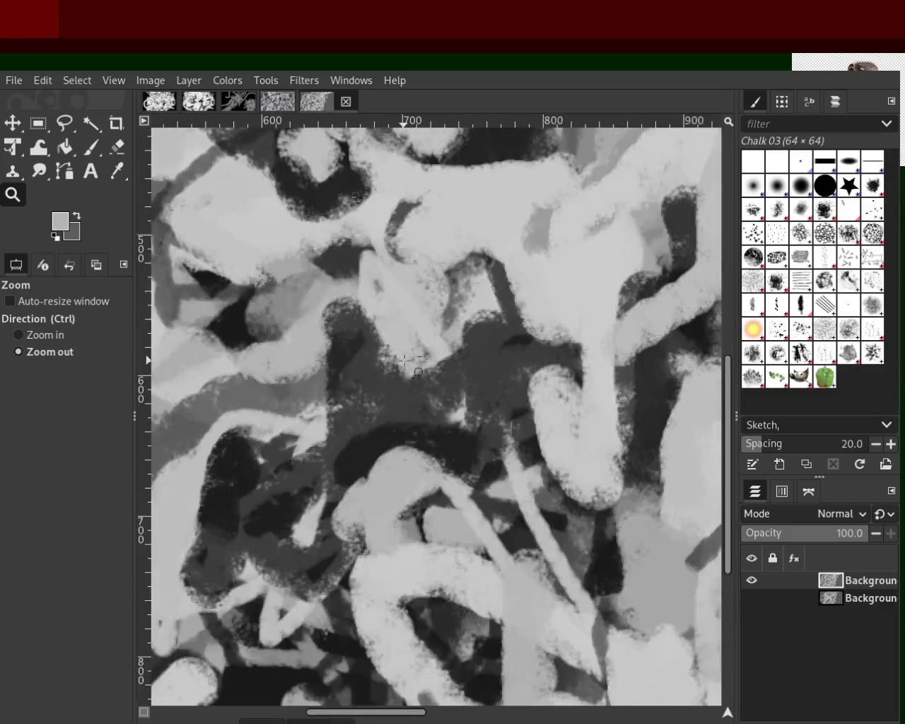
{"action": "left_click", "coordinate": [424, 346], "text": "ctrl"}
{"action": "left_click", "coordinate": [449, 322], "text": "ctrl"}
{"action": "left_click", "coordinate": [450, 324], "text": "ctrl"}
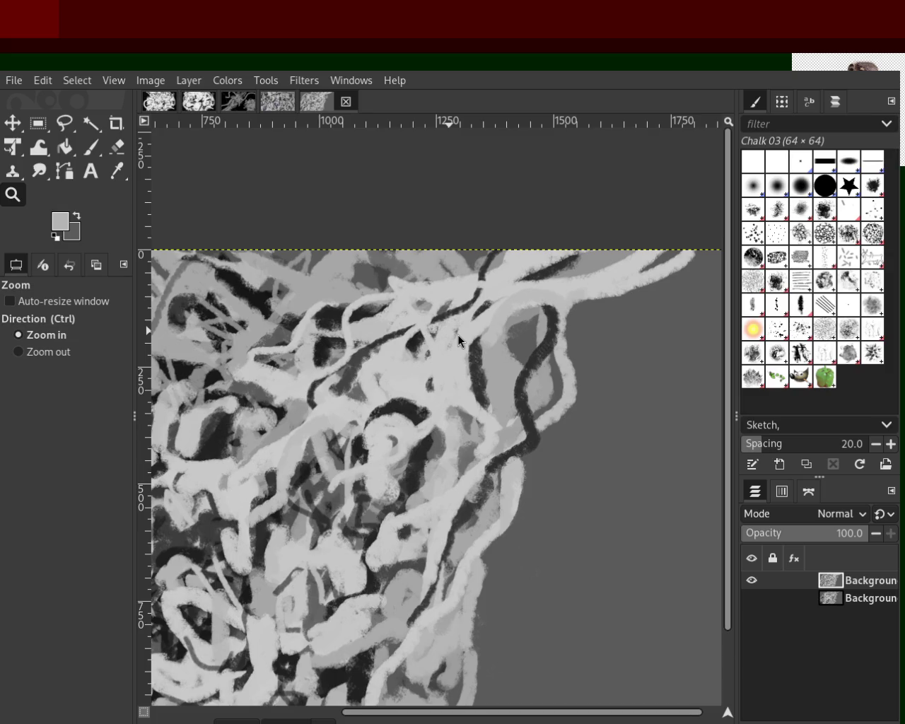
{"action": "key", "text": "ctrl"}
{"action": "left_click", "coordinate": [506, 289], "text": "ctrl"}
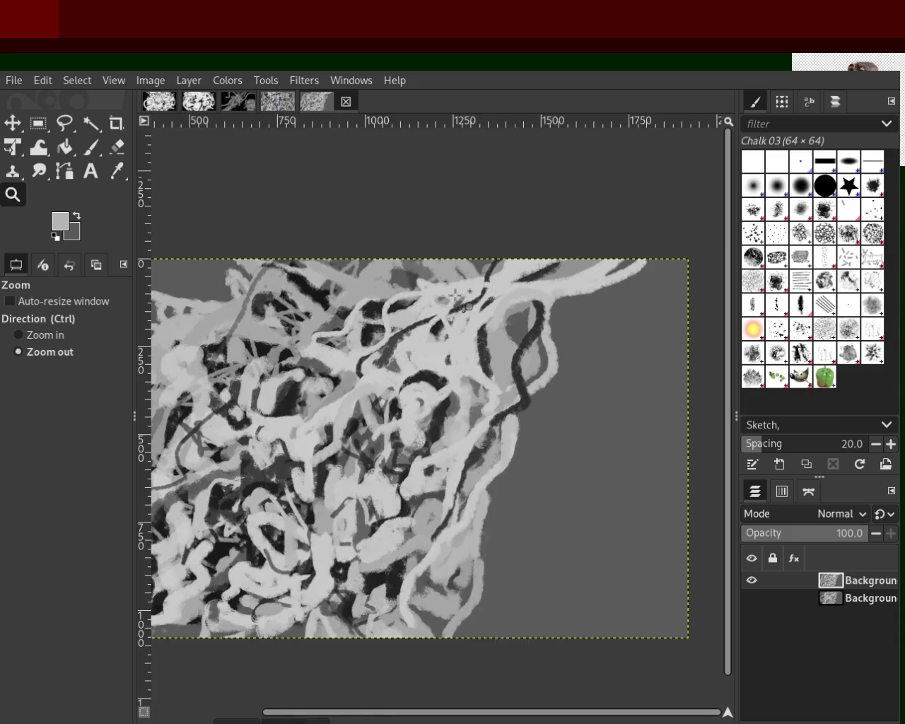
{"action": "left_click", "coordinate": [500, 292], "text": "ctrl"}
{"action": "left_click", "coordinate": [499, 291]}
{"action": "left_click", "coordinate": [500, 291]}
{"action": "key", "text": "p"}
{"action": "left_click", "coordinate": [463, 249], "text": "ctrl"}
Try several dark chalk diagonals running down-left from the top edge, undoing each.
{"action": "left_click_drag", "start_coordinate": [502, 230], "coordinate": [307, 424]}
{"action": "key", "text": "ctrl+z"}
{"action": "left_click_drag", "start_coordinate": [498, 230], "coordinate": [229, 463]}
{"action": "key", "text": "ctrl+z"}
{"action": "key", "text": "ctrl+y"}
{"action": "key", "text": "ctrl+z"}
{"action": "left_click_drag", "start_coordinate": [509, 224], "coordinate": [255, 504]}
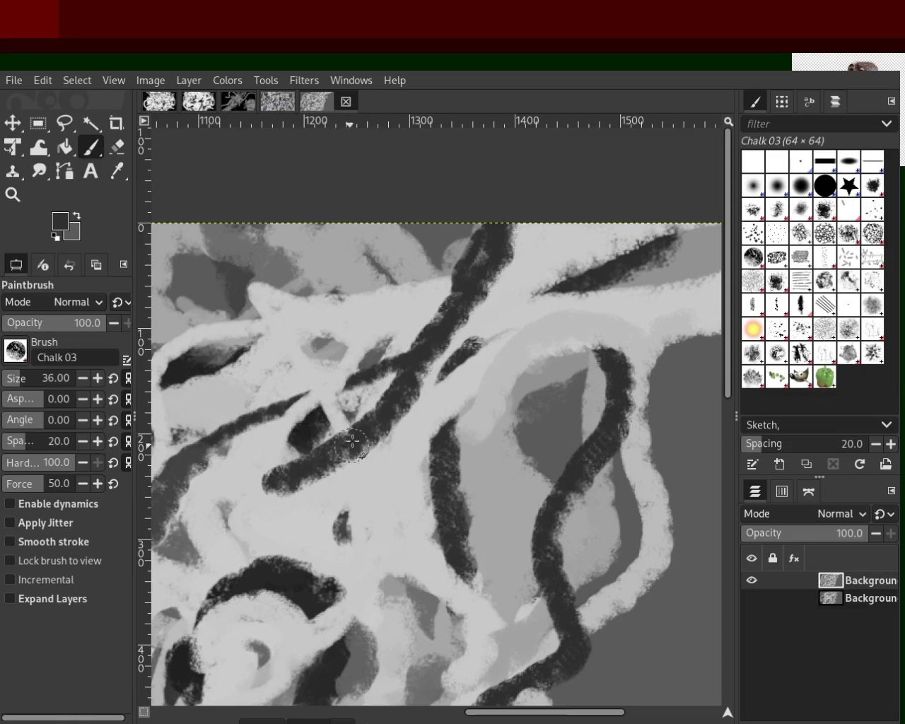
{"action": "key", "text": "ctrl+z"}
{"action": "left_click_drag", "start_coordinate": [498, 225], "coordinate": [289, 386]}
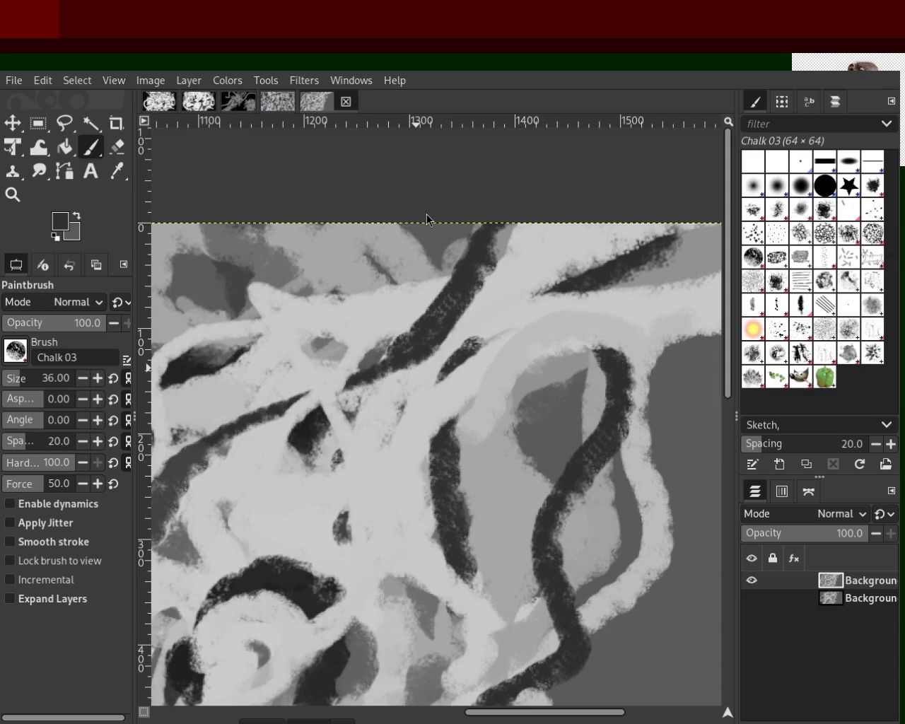
{"action": "key", "text": "ctrl+z"}
Paint light grey chalk across the dark diagonal near the top.
{"action": "left_click_drag", "start_coordinate": [489, 267], "coordinate": [330, 368]}
{"action": "key", "text": "ctrl+z"}
{"action": "left_click", "coordinate": [469, 290], "text": "ctrl"}
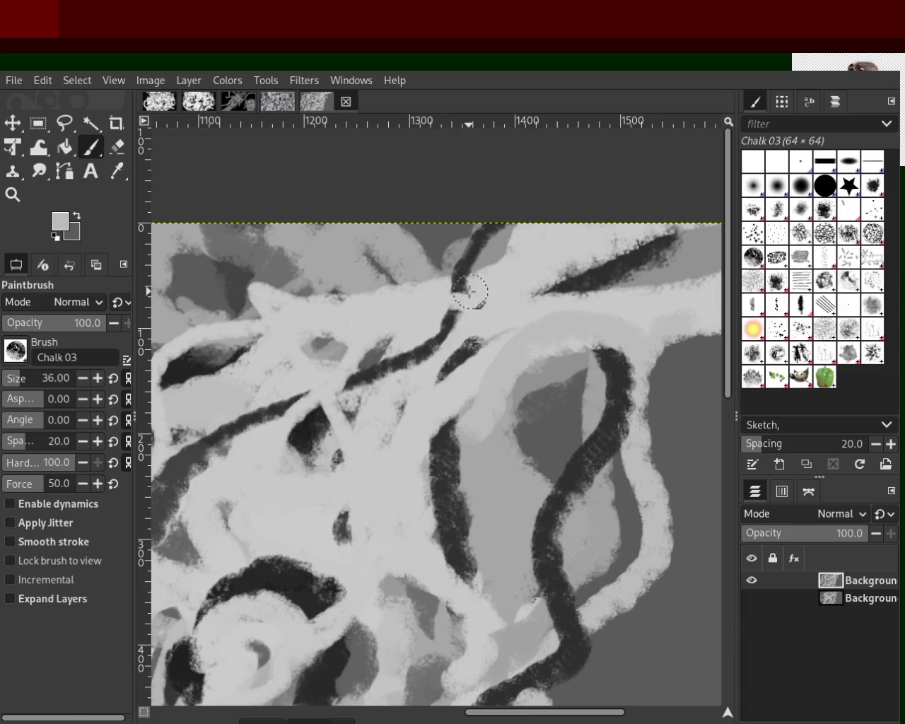
{"action": "left_click_drag", "start_coordinate": [469, 289], "coordinate": [418, 370]}
{"action": "key", "text": "ctrl+z"}
{"action": "left_click_drag", "start_coordinate": [478, 284], "coordinate": [433, 367]}
Scribble a thick near-black chalk triangle in the lower left after several trial strokes.
{"action": "left_click", "coordinate": [338, 429], "text": "ctrl"}
{"action": "left_click_drag", "start_coordinate": [314, 404], "coordinate": [305, 487]}
{"action": "key", "text": "ctrl+z"}
{"action": "left_click_drag", "start_coordinate": [315, 403], "coordinate": [306, 489]}
{"action": "key", "text": "ctrl+z"}
{"action": "left_click_drag", "start_coordinate": [314, 424], "coordinate": [289, 569]}
{"action": "key", "text": "ctrl+z"}
{"action": "left_click_drag", "start_coordinate": [311, 424], "coordinate": [238, 547]}
{"action": "key", "text": "ctrl+z"}
{"action": "left_click_drag", "start_coordinate": [325, 572], "coordinate": [283, 544]}
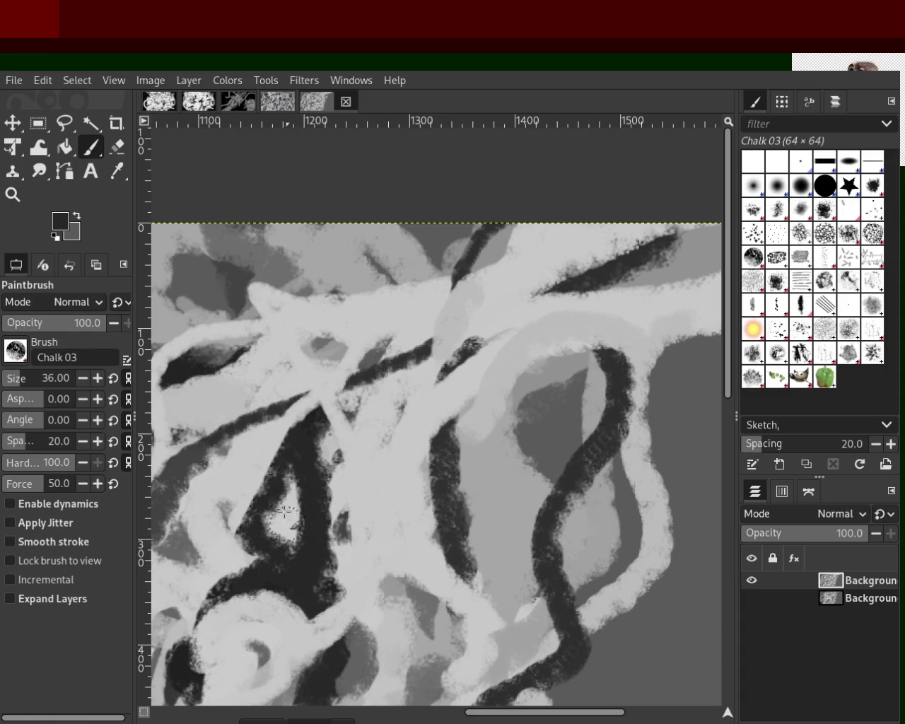
Try light grey chalk strokes over the dark triangle, undoing each attempt.
{"action": "left_click", "coordinate": [360, 476], "text": "ctrl"}
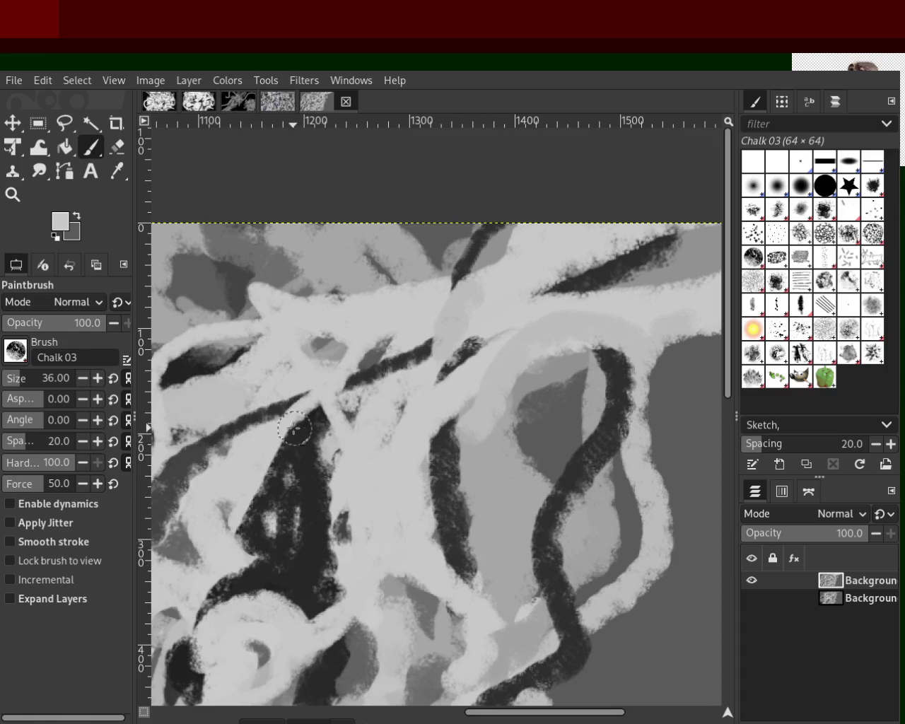
{"action": "mouse_move", "coordinate": [318, 428]}
{"action": "left_mouse_down"}
{"action": "mouse_move", "coordinate": [348, 611]}
{"action": "mouse_move", "coordinate": [191, 600]}
{"action": "mouse_move", "coordinate": [348, 611]}
{"action": "left_mouse_up"}
{"action": "key", "text": "ctrl+z"}
{"action": "left_click_drag", "start_coordinate": [321, 517], "coordinate": [323, 587]}
{"action": "key", "text": "ctrl+z"}
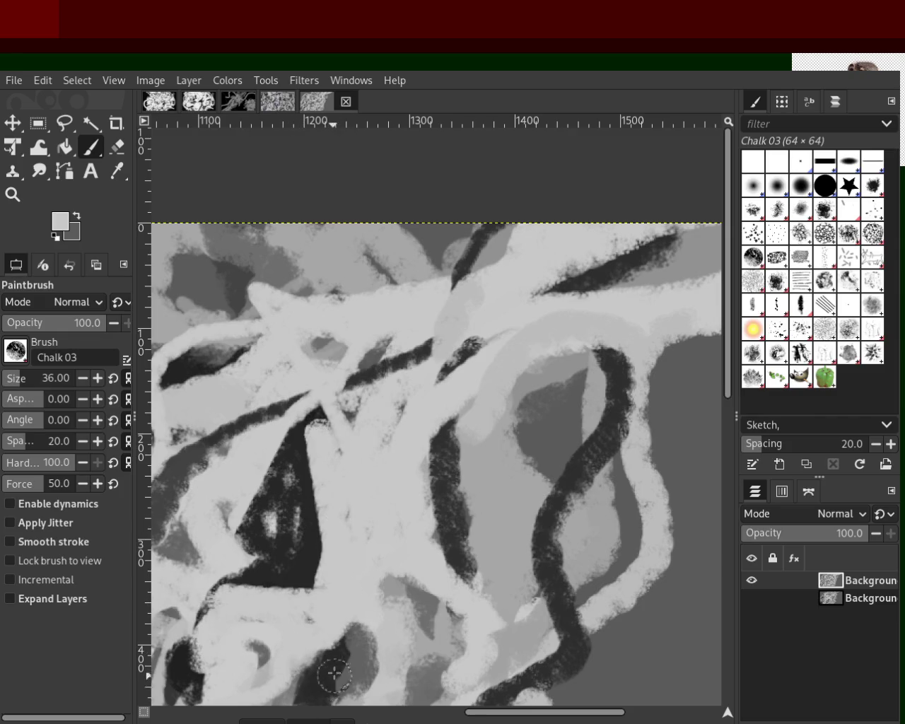
{"action": "left_click_drag", "start_coordinate": [273, 435], "coordinate": [202, 525]}
{"action": "key", "text": "ctrl+z"}
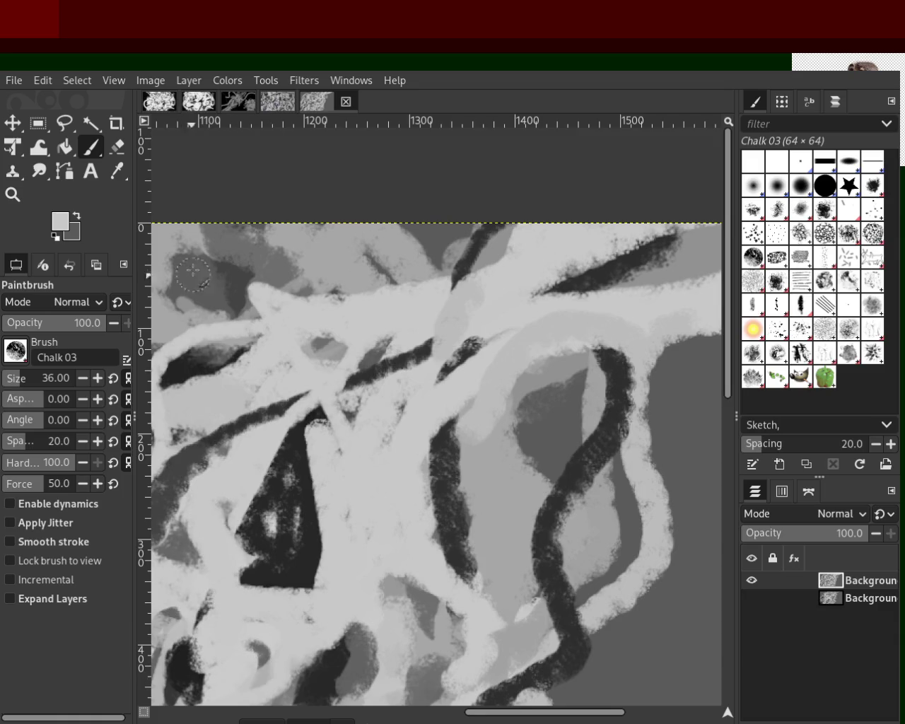
Cover the top of the dark triangle with a light chalk stroke.
{"action": "left_click", "coordinate": [12, 194]}
{"action": "left_click", "coordinate": [456, 354], "text": "ctrl"}
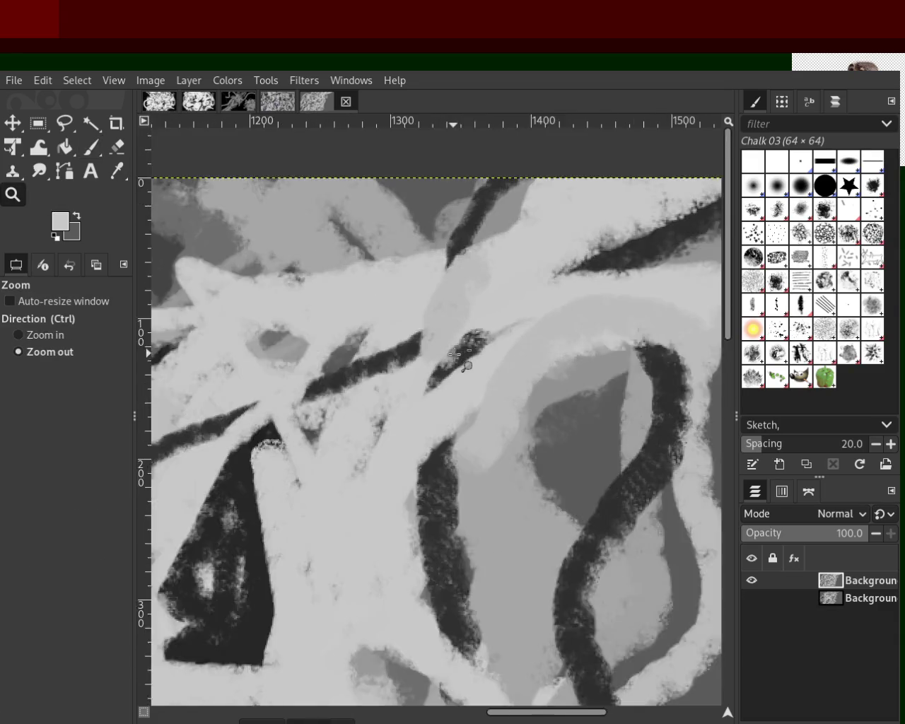
{"action": "left_click", "coordinate": [456, 354], "text": "ctrl"}
{"action": "left_click", "coordinate": [456, 354], "text": "ctrl"}
{"action": "left_click", "coordinate": [456, 353]}
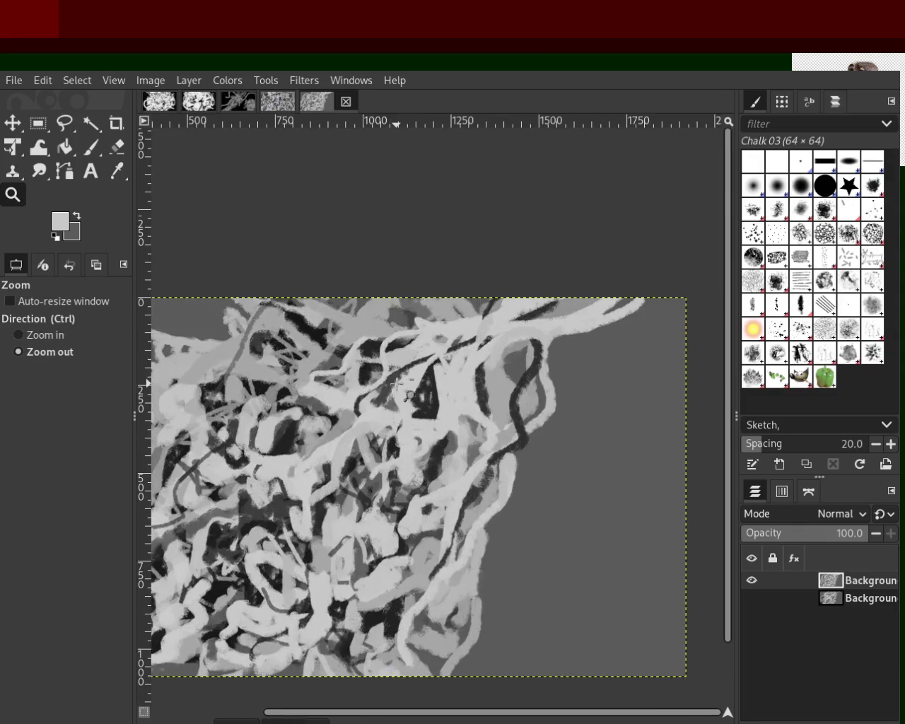
{"action": "left_click", "coordinate": [417, 378], "text": "ctrl"}
{"action": "left_click", "coordinate": [417, 378], "text": "ctrl"}
{"action": "left_click", "coordinate": [417, 378]}
{"action": "left_click", "coordinate": [417, 378]}
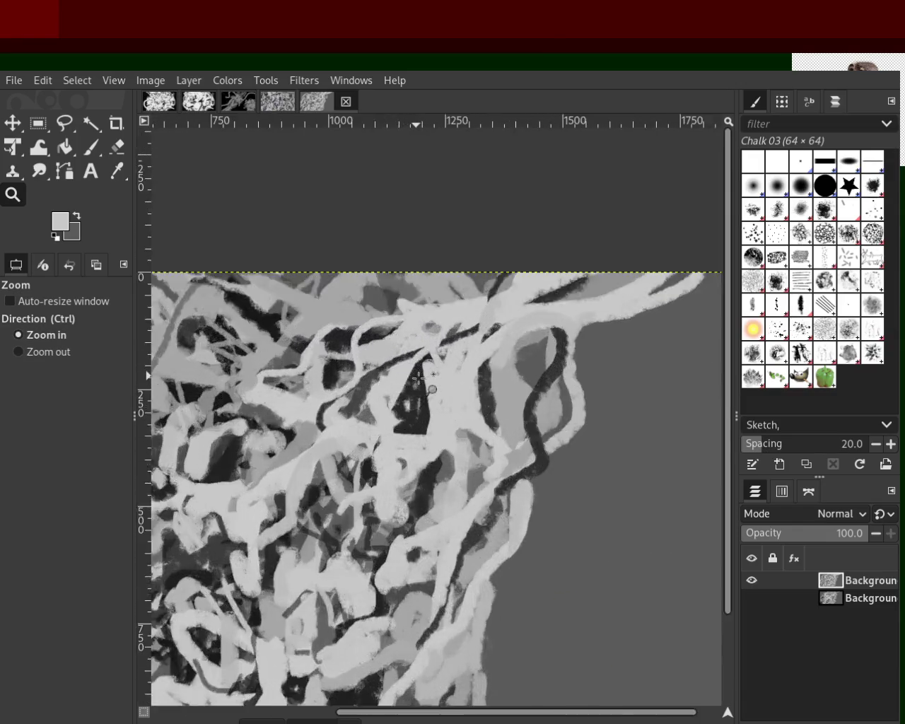
{"action": "left_click", "coordinate": [90, 147]}
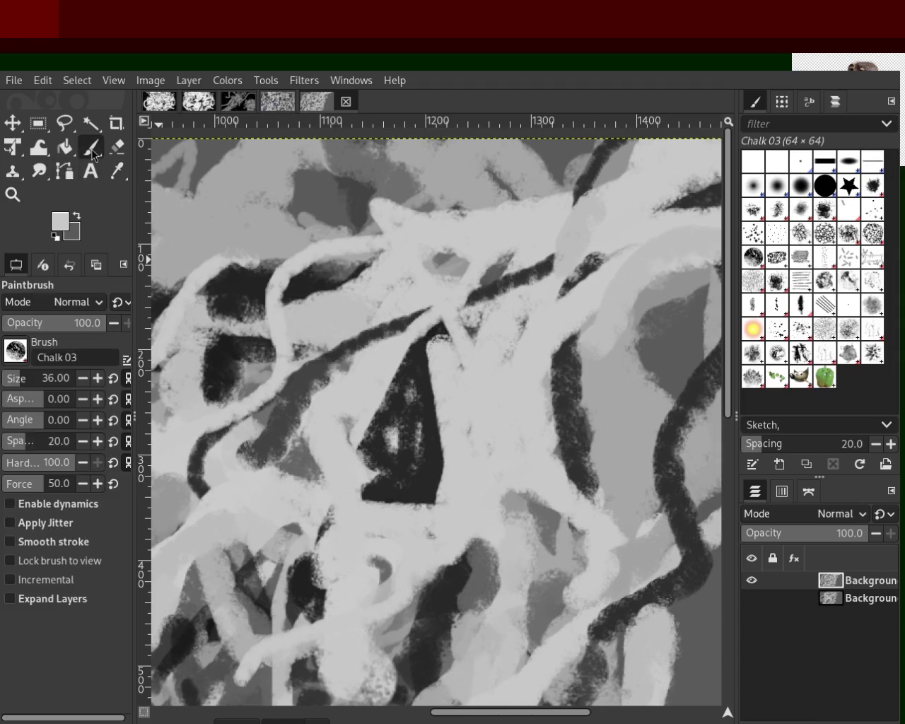
{"action": "mouse_move", "coordinate": [442, 336]}
{"action": "left_mouse_down"}
{"action": "mouse_move", "coordinate": [378, 339]}
{"action": "mouse_move", "coordinate": [418, 494]}
{"action": "left_mouse_up"}
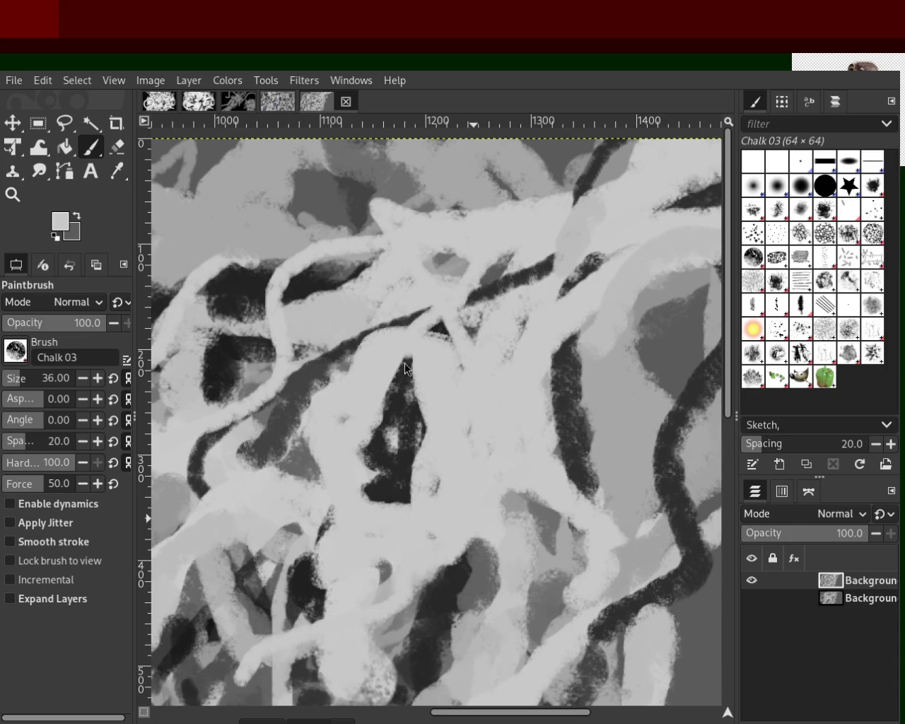
Paint a dark vertical chalk stroke at left and soften another dark stroke's edge with light grey.
{"action": "left_click", "coordinate": [319, 271], "text": "ctrl"}
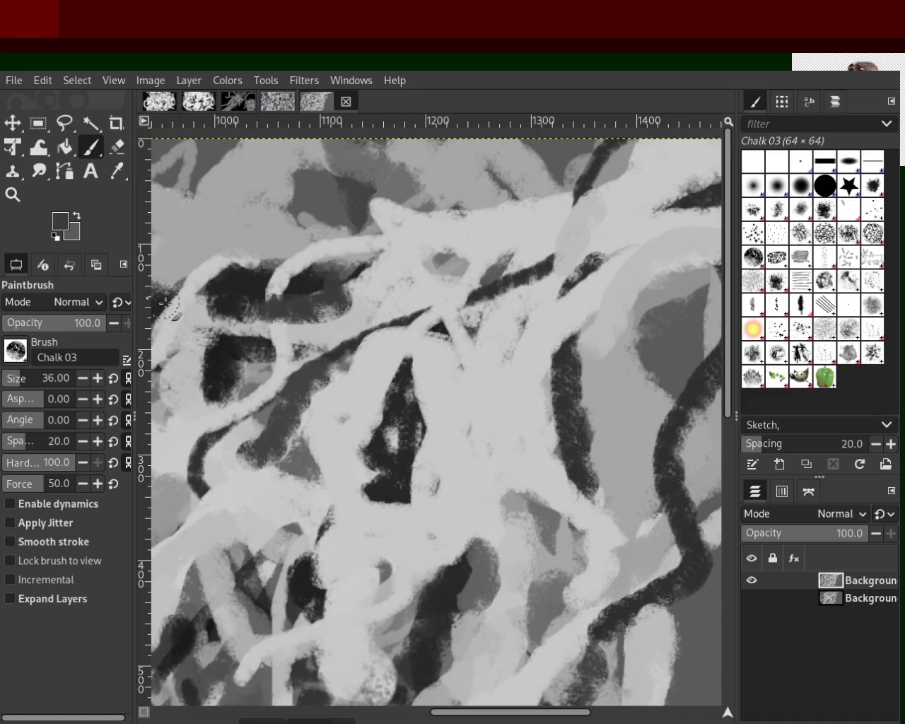
{"action": "left_click", "coordinate": [208, 276], "text": "ctrl"}
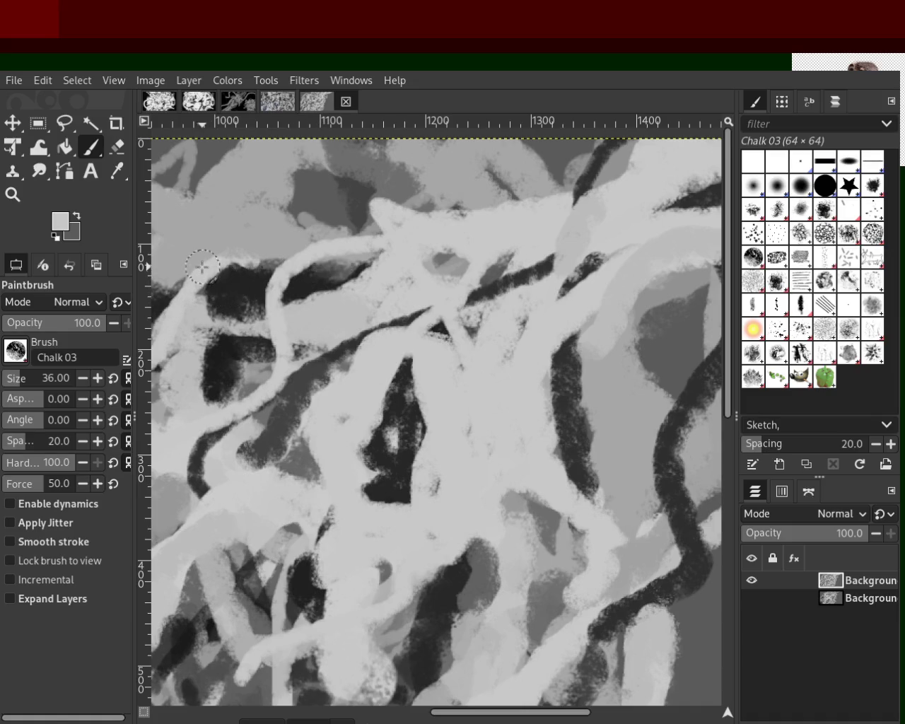
{"action": "left_click_drag", "start_coordinate": [208, 272], "coordinate": [210, 474]}
{"action": "key", "text": "ctrl+z"}
{"action": "left_click", "coordinate": [221, 293], "text": "ctrl"}
{"action": "left_click_drag", "start_coordinate": [221, 289], "coordinate": [222, 498]}
{"action": "key", "text": "ctrl+z"}
{"action": "left_click_drag", "start_coordinate": [228, 273], "coordinate": [212, 484]}
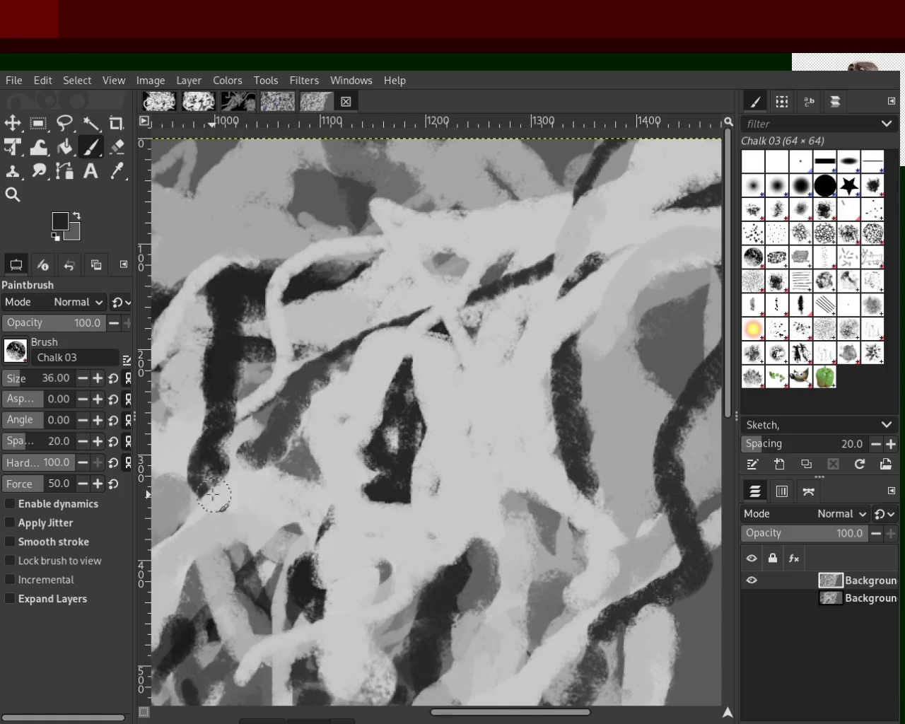
{"action": "left_click", "coordinate": [424, 359], "text": "ctrl"}
{"action": "left_click_drag", "start_coordinate": [535, 340], "coordinate": [549, 495]}
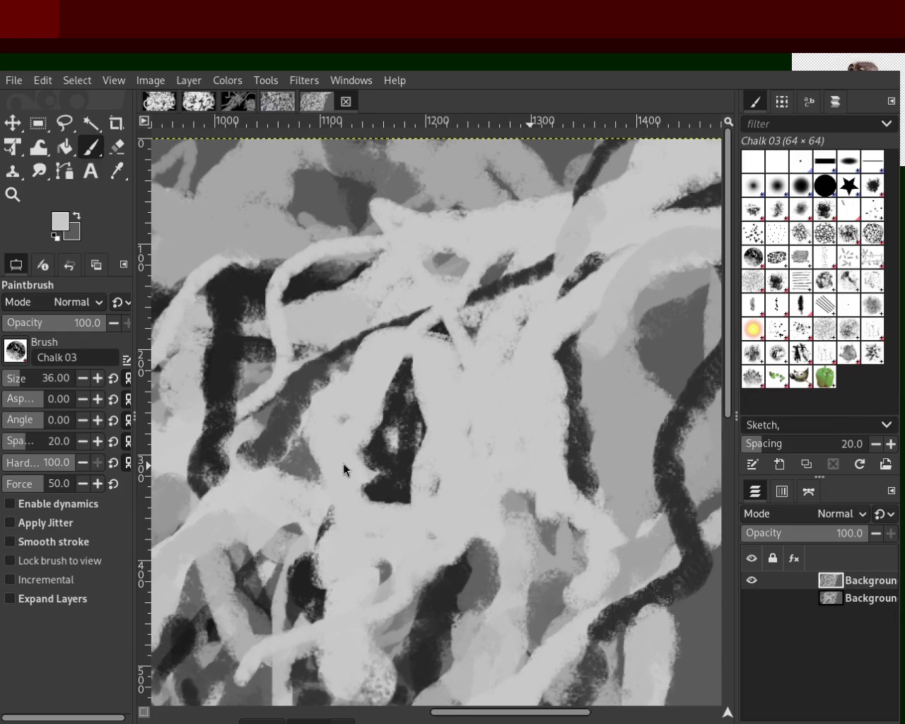
Zoom out to check the whole canvas, then zoom back in on the tangle.
{"action": "left_click", "coordinate": [13, 194]}
{"action": "left_click", "coordinate": [521, 389]}
{"action": "left_click", "coordinate": [521, 389]}
{"action": "left_click", "coordinate": [520, 389]}
{"action": "left_click", "coordinate": [521, 389]}
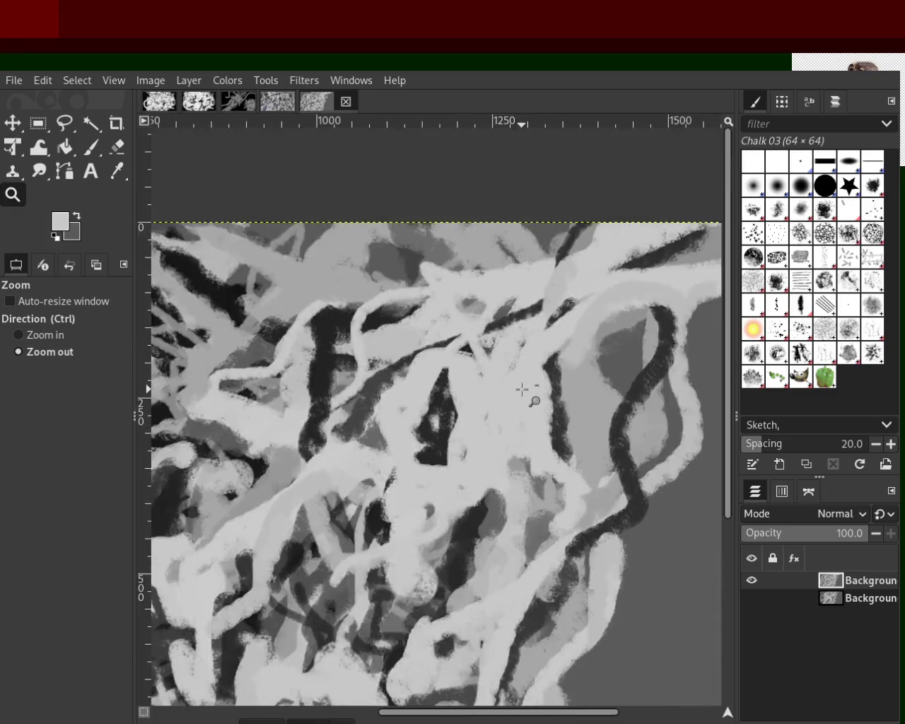
{"action": "double_click", "coordinate": [520, 388]}
{"action": "left_click", "coordinate": [521, 389]}
{"action": "left_click", "coordinate": [482, 501], "text": "ctrl"}
{"action": "left_click", "coordinate": [598, 435]}
{"action": "left_click", "coordinate": [599, 422]}
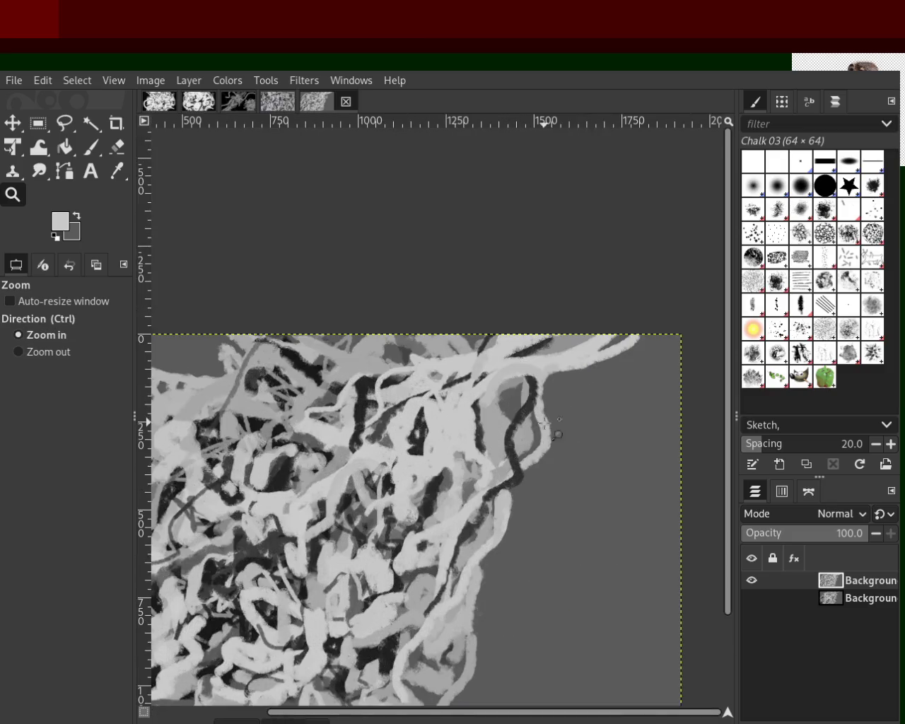
{"action": "left_click", "coordinate": [511, 429]}
Paint a dark chalk stroke winding from the upper right down toward the middle.
{"action": "left_click", "coordinate": [91, 146]}
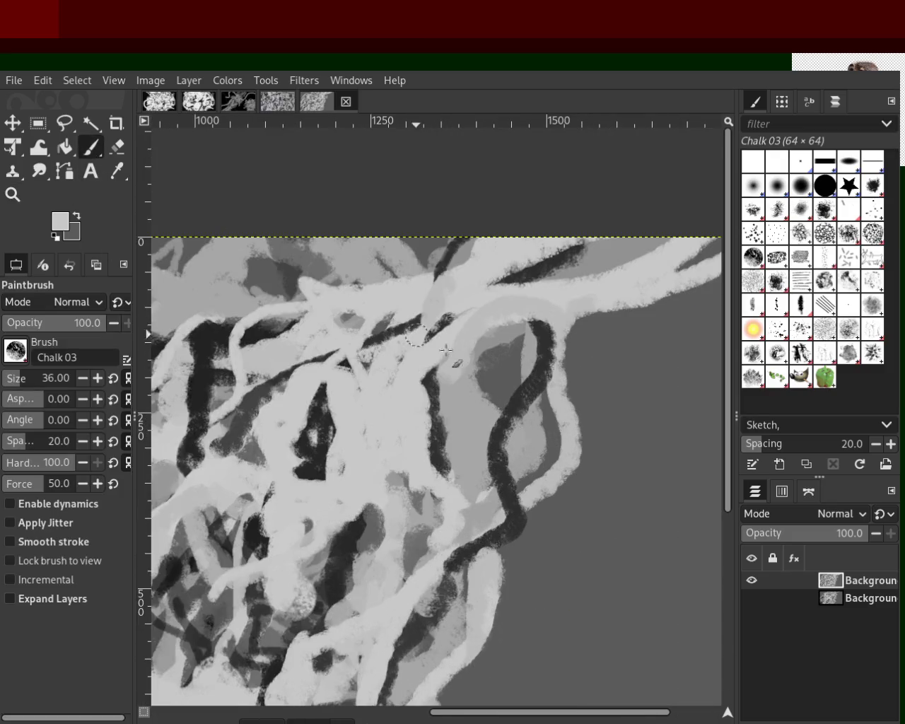
{"action": "left_click", "coordinate": [546, 329], "text": "ctrl"}
{"action": "left_click_drag", "start_coordinate": [549, 337], "coordinate": [419, 369]}
{"action": "key", "text": "ctrl+z"}
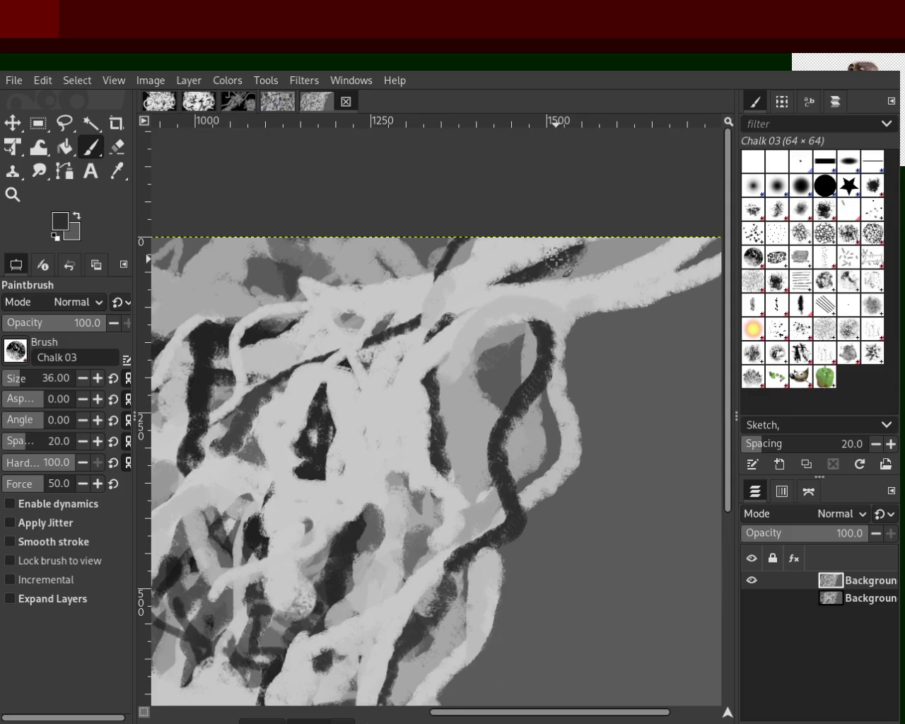
{"action": "left_click_drag", "start_coordinate": [566, 262], "coordinate": [292, 435]}
{"action": "key", "text": "ctrl+z"}
{"action": "left_click_drag", "start_coordinate": [581, 248], "coordinate": [290, 421]}
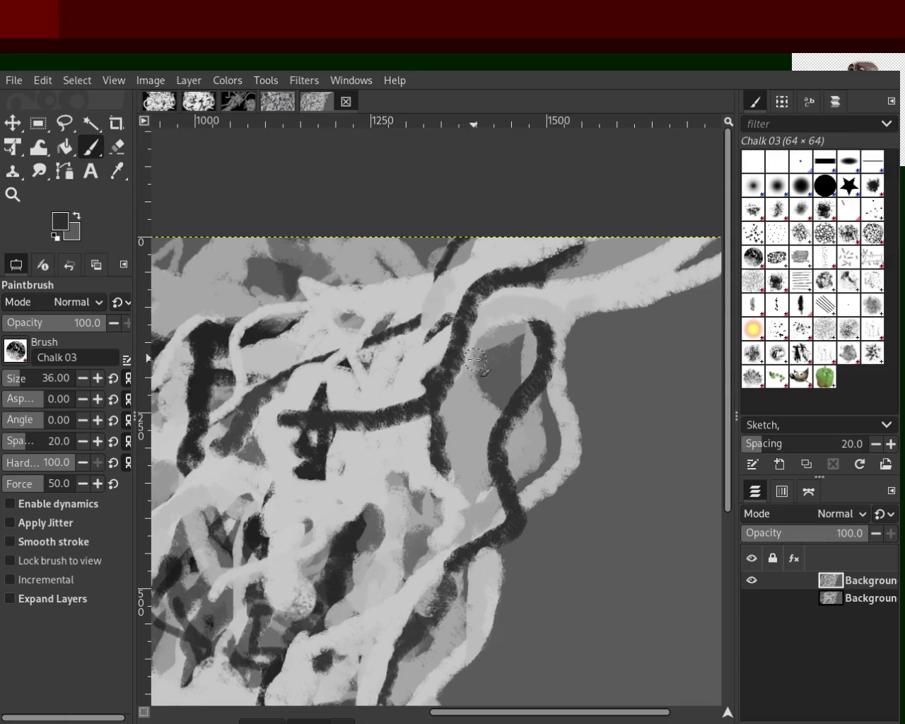
Touch light grey chalk over the dark stroke, undoing the covering stroke at its right end.
{"action": "left_click", "coordinate": [467, 396], "text": "ctrl"}
{"action": "left_click_drag", "start_coordinate": [463, 389], "coordinate": [456, 350]}
{"action": "left_click", "coordinate": [468, 462], "text": "ctrl"}
{"action": "left_click_drag", "start_coordinate": [424, 413], "coordinate": [350, 421]}
{"action": "key", "text": "ctrl+z"}
{"action": "key", "text": "ctrl+z"}
Try three light arching chalk strokes over the right dark curve, undoing each.
{"action": "left_click", "coordinate": [13, 195]}
{"action": "left_click", "coordinate": [466, 374], "text": "ctrl"}
{"action": "left_click", "coordinate": [466, 375]}
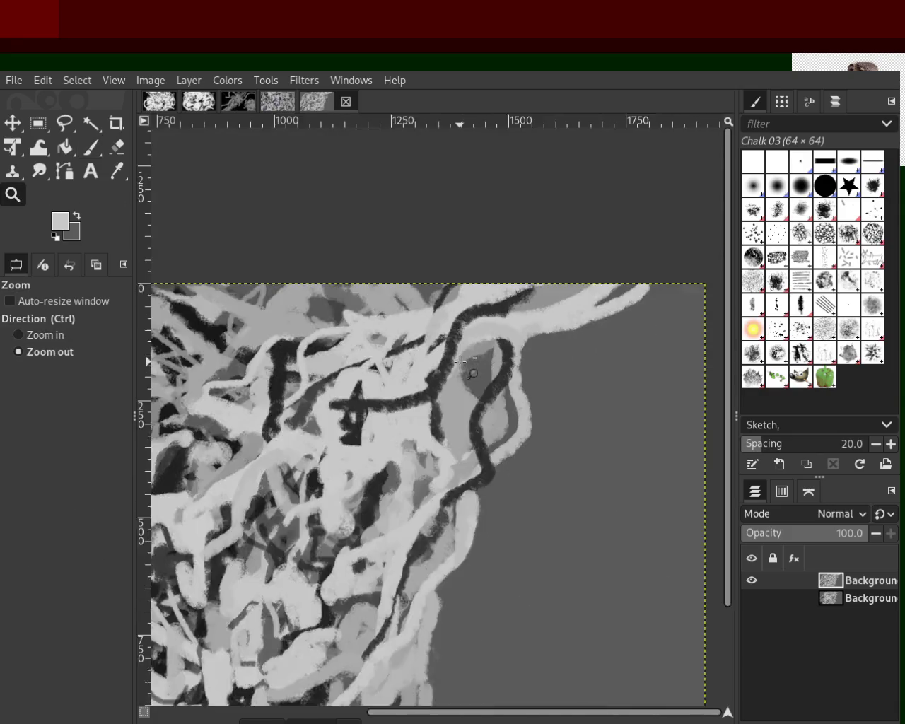
{"action": "left_click", "coordinate": [472, 373]}
{"action": "left_click", "coordinate": [478, 390], "text": "ctrl"}
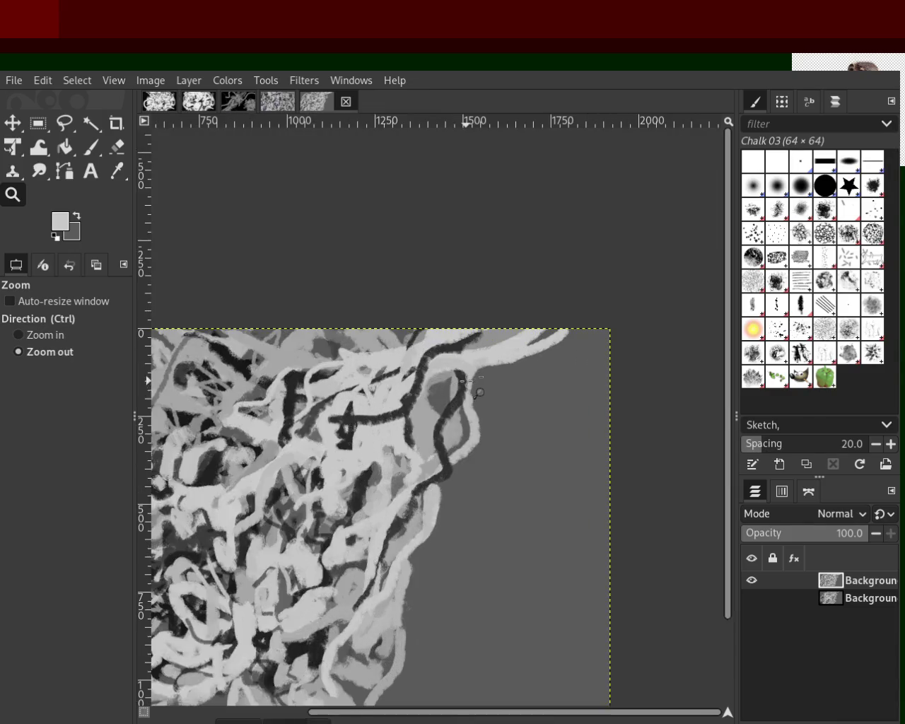
{"action": "left_click", "coordinate": [477, 391], "text": "ctrl"}
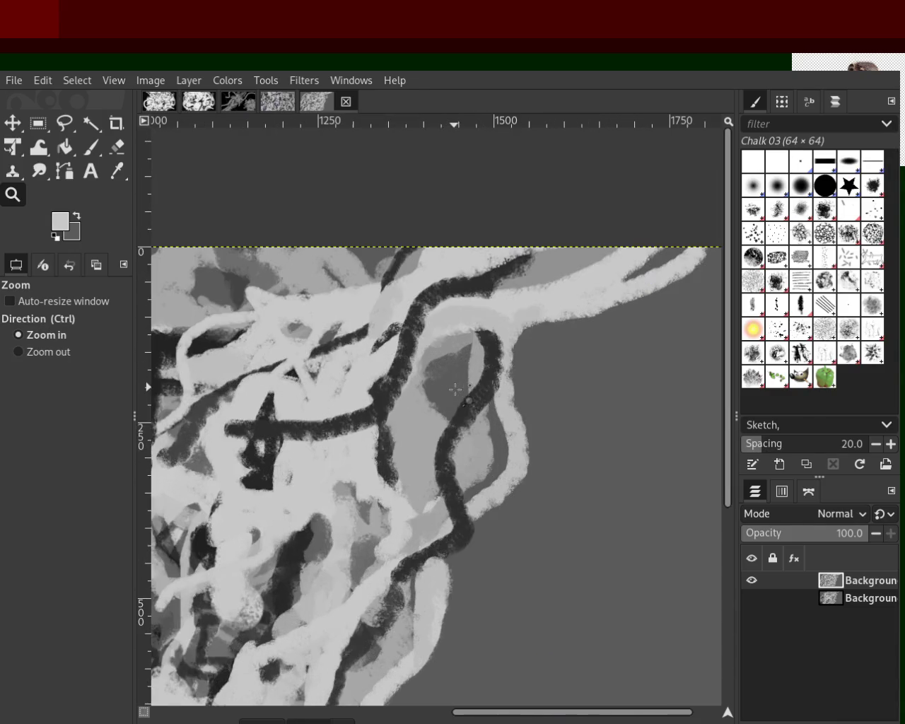
{"action": "left_click", "coordinate": [92, 151]}
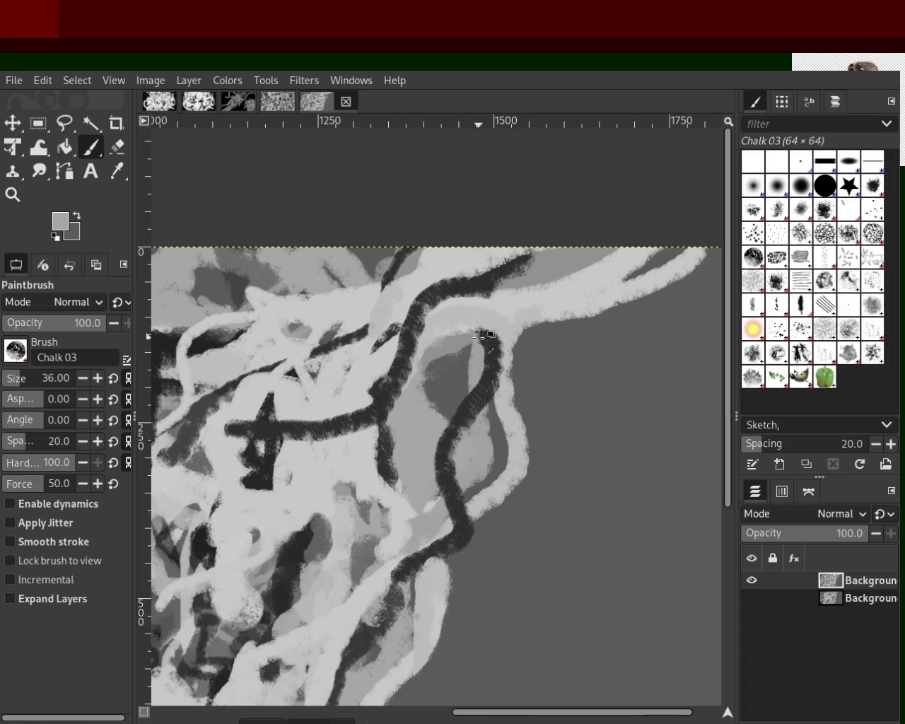
{"action": "left_click_drag", "start_coordinate": [487, 323], "coordinate": [402, 405]}
{"action": "key", "text": "ctrl+z"}
{"action": "left_click_drag", "start_coordinate": [519, 302], "coordinate": [417, 297]}
{"action": "key", "text": "ctrl+z"}
{"action": "left_click_drag", "start_coordinate": [513, 306], "coordinate": [402, 350]}
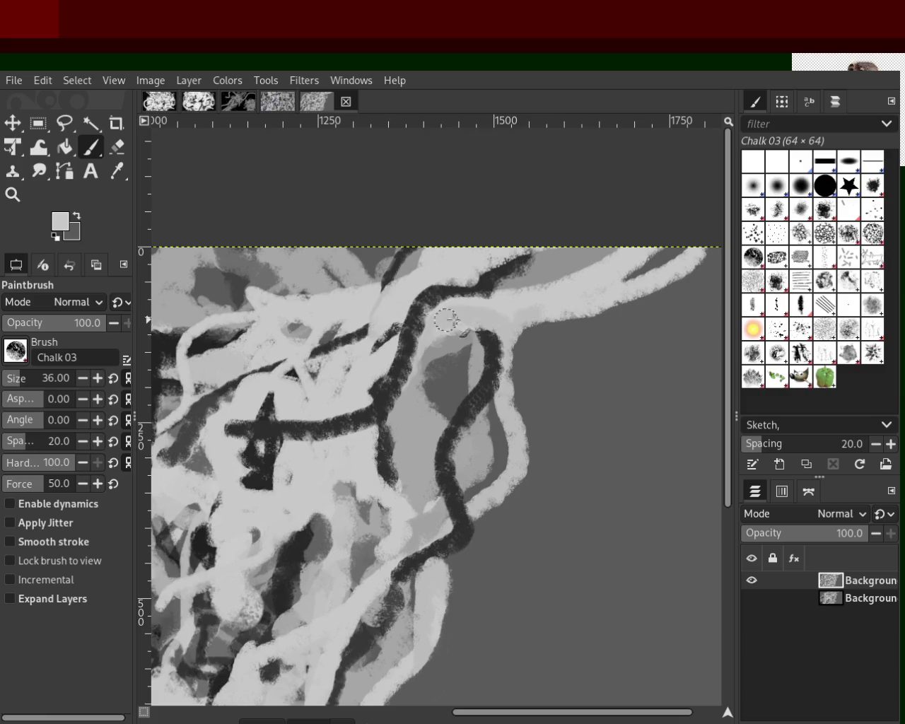
{"action": "key", "text": "ctrl+z"}
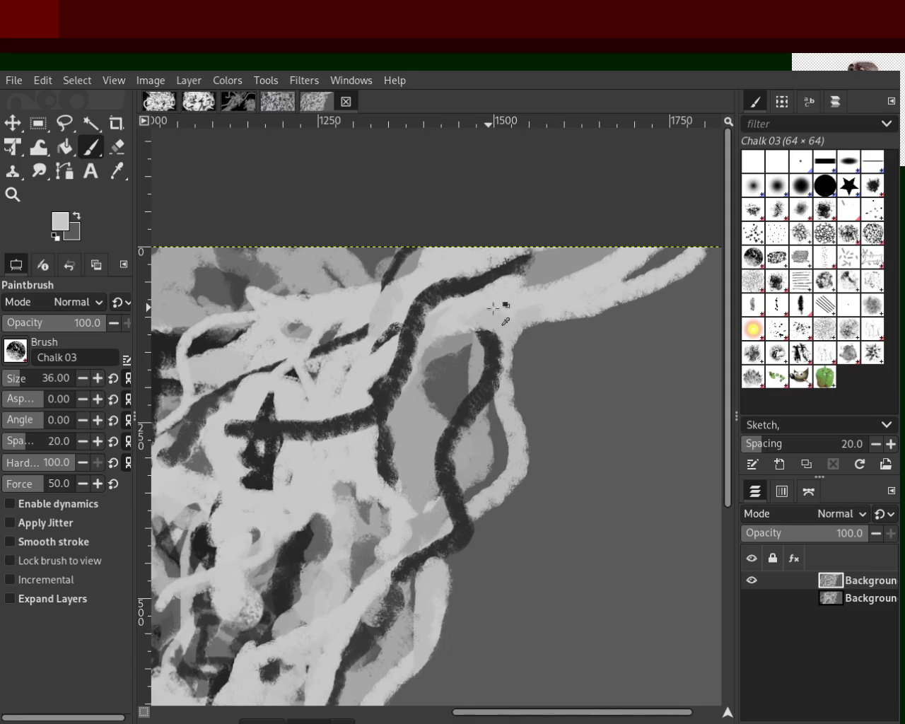
Sample greys from the canvas and cover the lower dark line with light and mid-grey dabs.
{"action": "left_click", "coordinate": [557, 261], "text": "ctrl"}
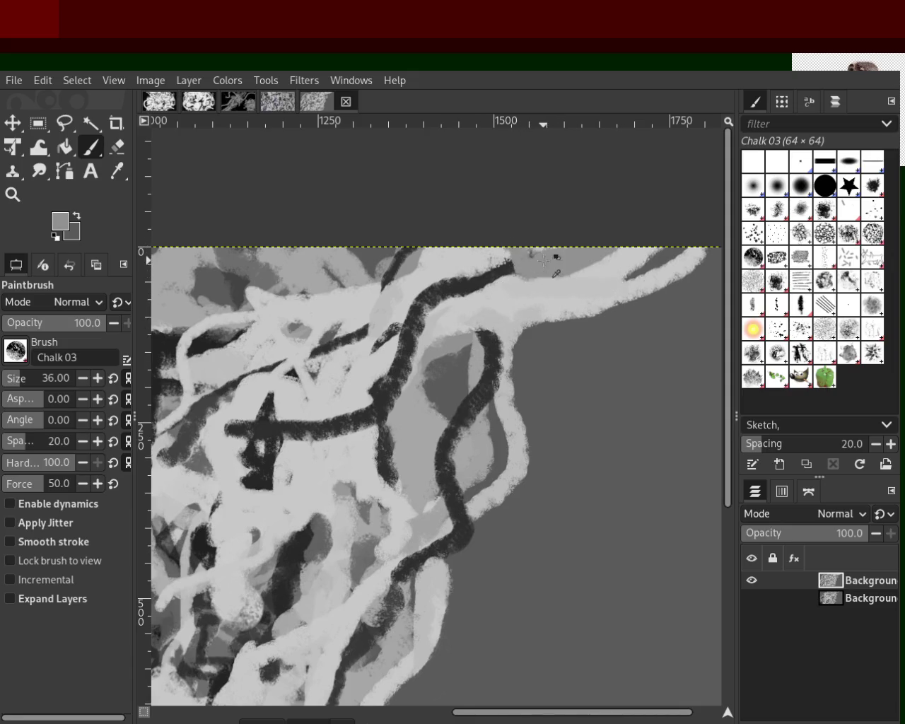
{"action": "left_click", "coordinate": [423, 261], "text": "ctrl"}
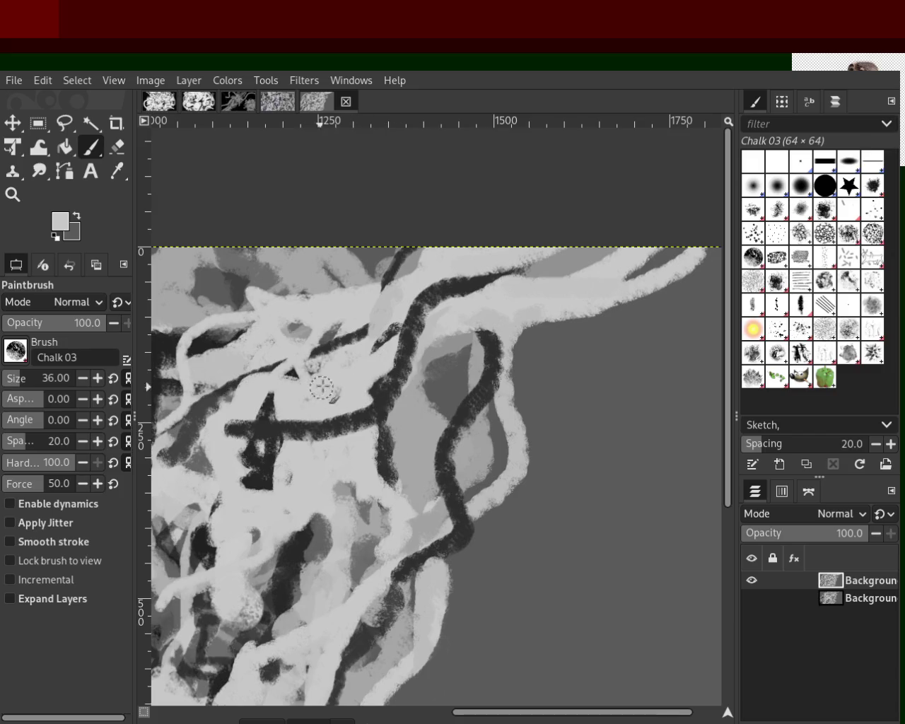
{"action": "left_click", "coordinate": [322, 327], "text": "ctrl"}
{"action": "left_click", "coordinate": [302, 448], "text": "ctrl"}
{"action": "left_click_drag", "start_coordinate": [373, 490], "coordinate": [378, 426]}
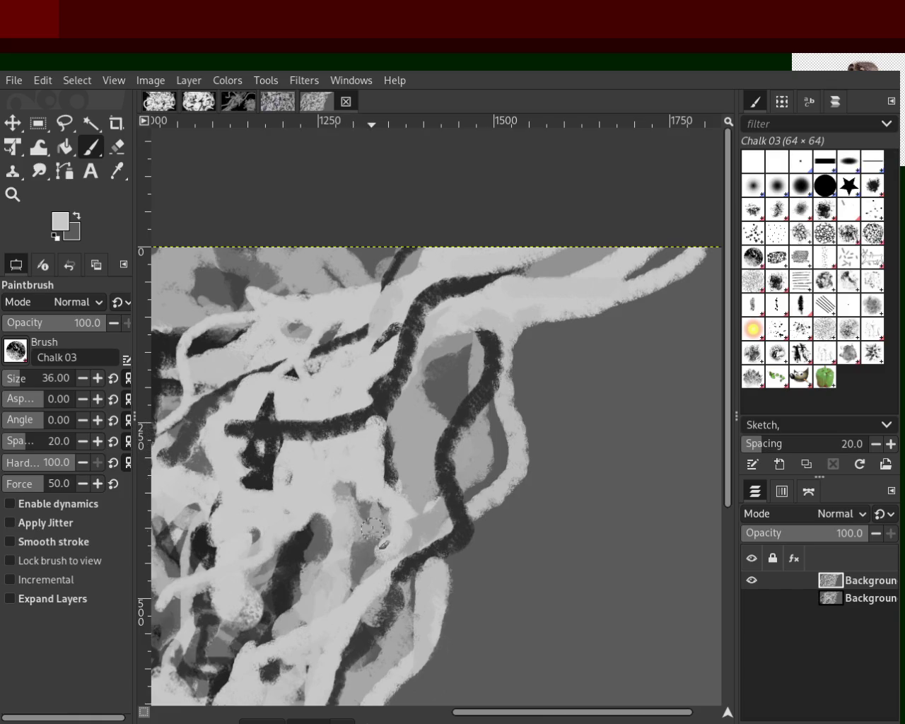
{"action": "left_click", "coordinate": [388, 484], "text": "ctrl"}
{"action": "left_click_drag", "start_coordinate": [320, 524], "coordinate": [315, 537]}
{"action": "left_click", "coordinate": [327, 559], "text": "ctrl"}
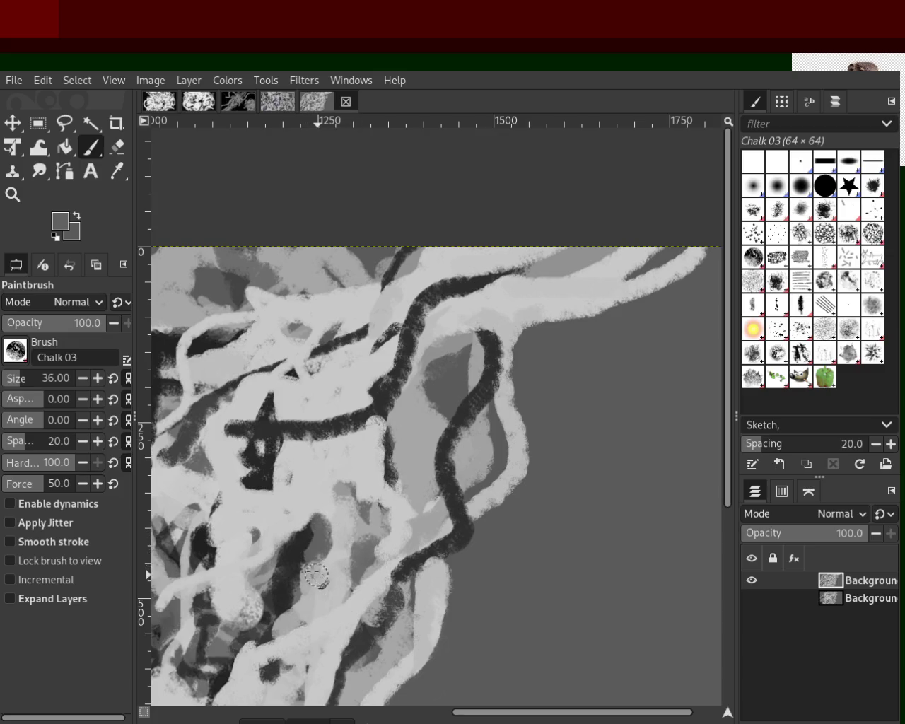
Zoom in on the right dark curve and compare a long light grey stroke using undo and redo.
{"action": "left_click", "coordinate": [12, 194]}
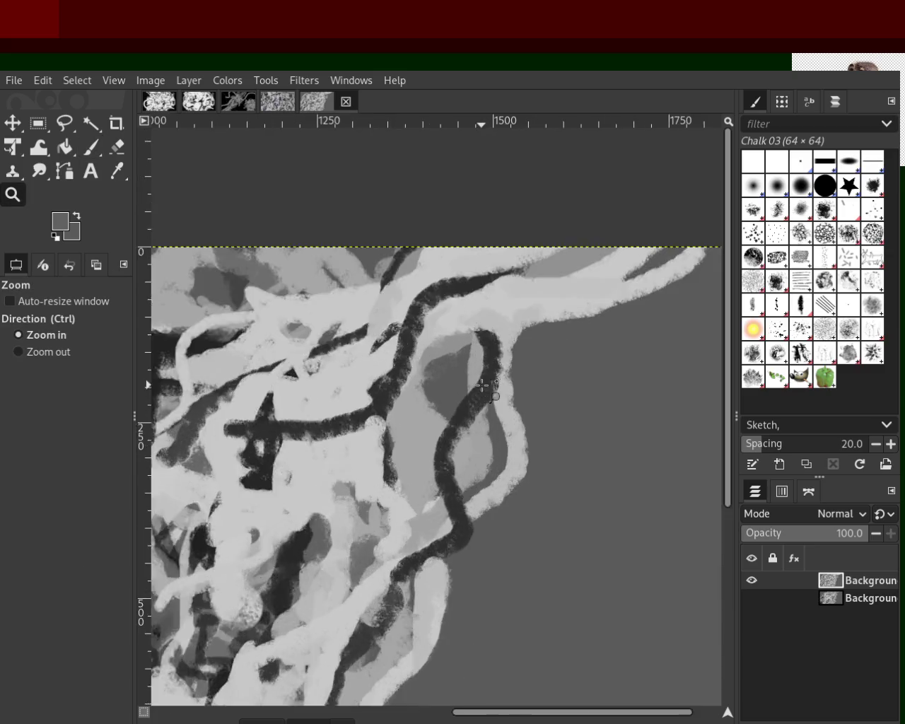
{"action": "left_click", "coordinate": [485, 382]}
{"action": "left_click", "coordinate": [91, 147]}
{"action": "left_click", "coordinate": [485, 252], "text": "ctrl"}
{"action": "left_click_drag", "start_coordinate": [495, 265], "coordinate": [382, 700]}
{"action": "key", "text": "ctrl+z"}
{"action": "key", "text": "ctrl+z"}
{"action": "key", "text": "ctrl+y"}
{"action": "key", "text": "ctrl+z"}
{"action": "key", "text": "ctrl+z"}
{"action": "key", "text": "ctrl+y"}
{"action": "key", "text": "ctrl+y"}
{"action": "key", "text": "ctrl+y"}
{"action": "key", "text": "ctrl+y"}
{"action": "key", "text": "ctrl+z"}
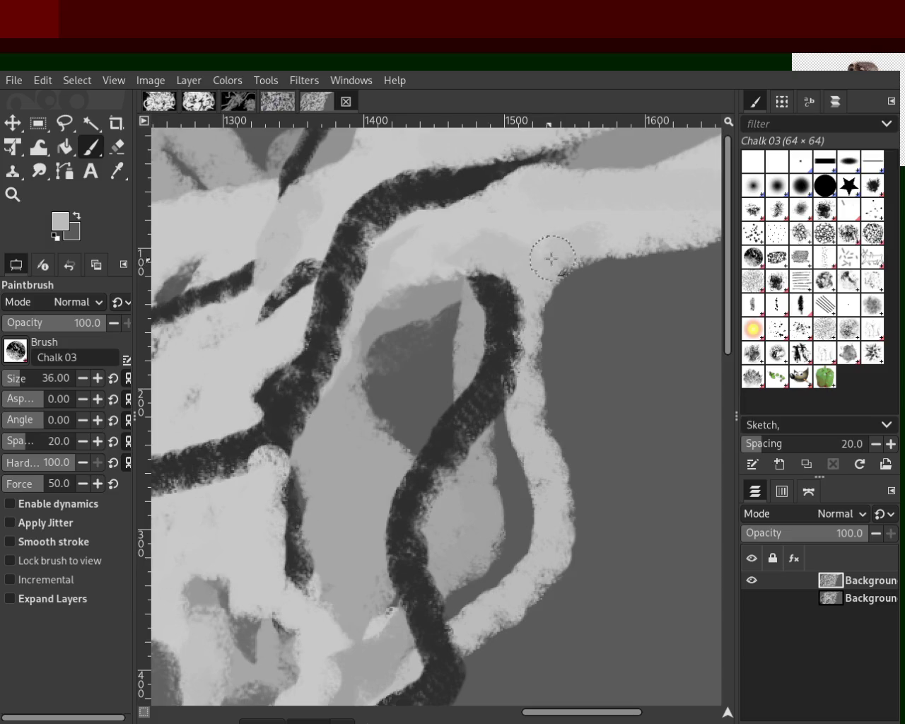
{"action": "key", "text": "ctrl+y"}
{"action": "key", "text": "ctrl+y"}
{"action": "key", "text": "ctrl+z"}
Lay a light chalk band sweeping down-left across the right dark curve, discarding failed tries.
{"action": "key", "text": "ctrl+y"}
{"action": "key", "text": "ctrl+z"}
{"action": "mouse_move", "coordinate": [504, 234]}
{"action": "left_mouse_down"}
{"action": "mouse_move", "coordinate": [424, 424]}
{"action": "mouse_move", "coordinate": [332, 593]}
{"action": "left_mouse_up"}
{"action": "key", "text": "ctrl+z"}
{"action": "key", "text": "ctrl+y"}
{"action": "key", "text": "ctrl+y"}
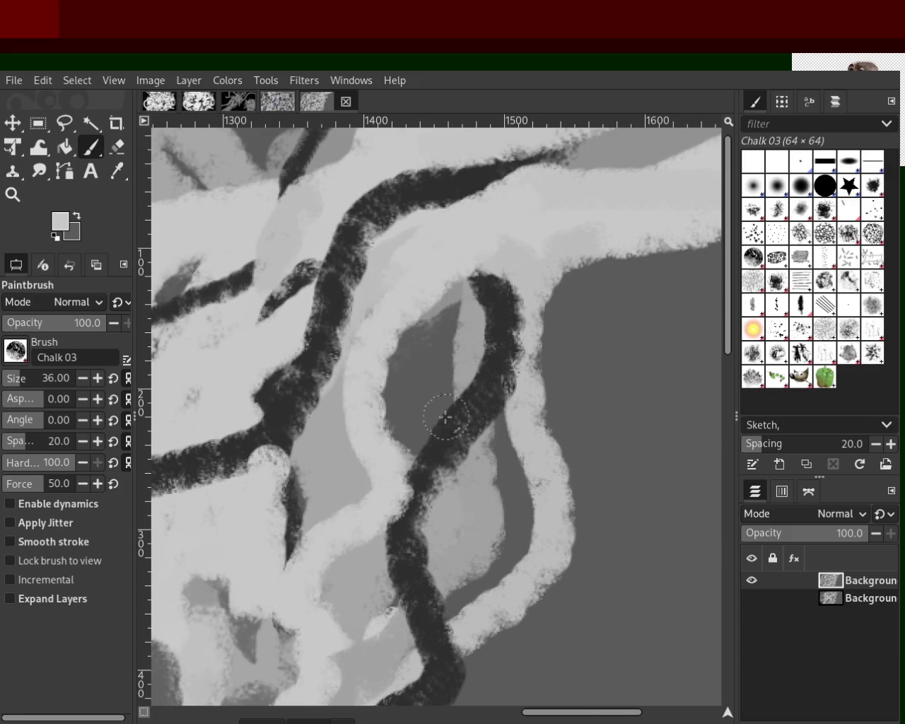
{"action": "key", "text": "ctrl+z"}
{"action": "key", "text": "ctrl+y"}
{"action": "key", "text": "ctrl+z"}
{"action": "left_click_drag", "start_coordinate": [553, 234], "coordinate": [259, 600]}
{"action": "key", "text": "ctrl+z"}
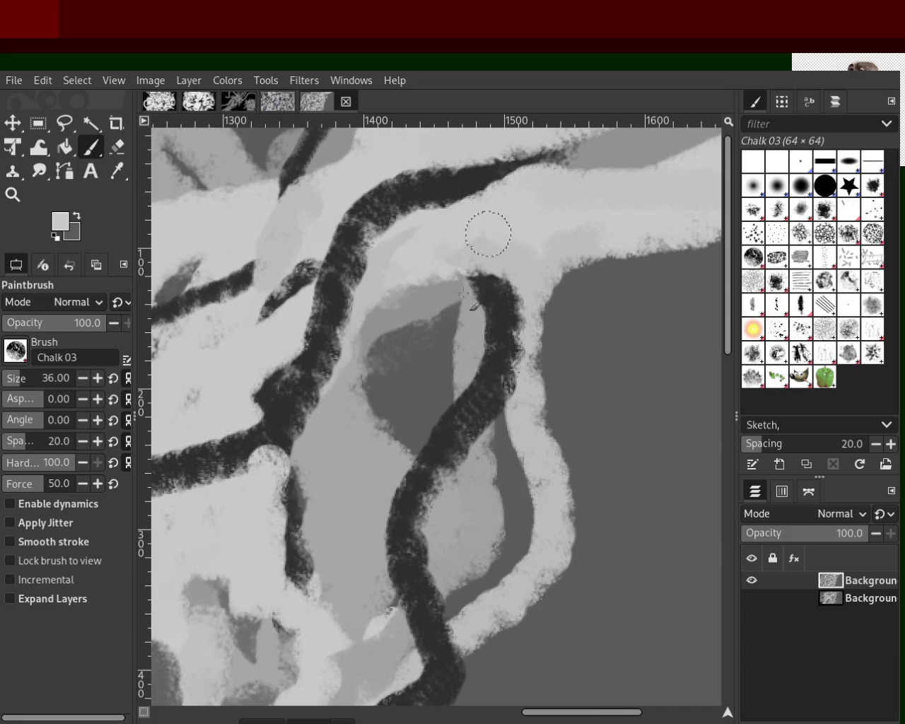
{"action": "left_click_drag", "start_coordinate": [486, 233], "coordinate": [283, 584]}
{"action": "left_click_drag", "start_coordinate": [446, 450], "coordinate": [288, 650]}
{"action": "key", "text": "ctrl+z"}
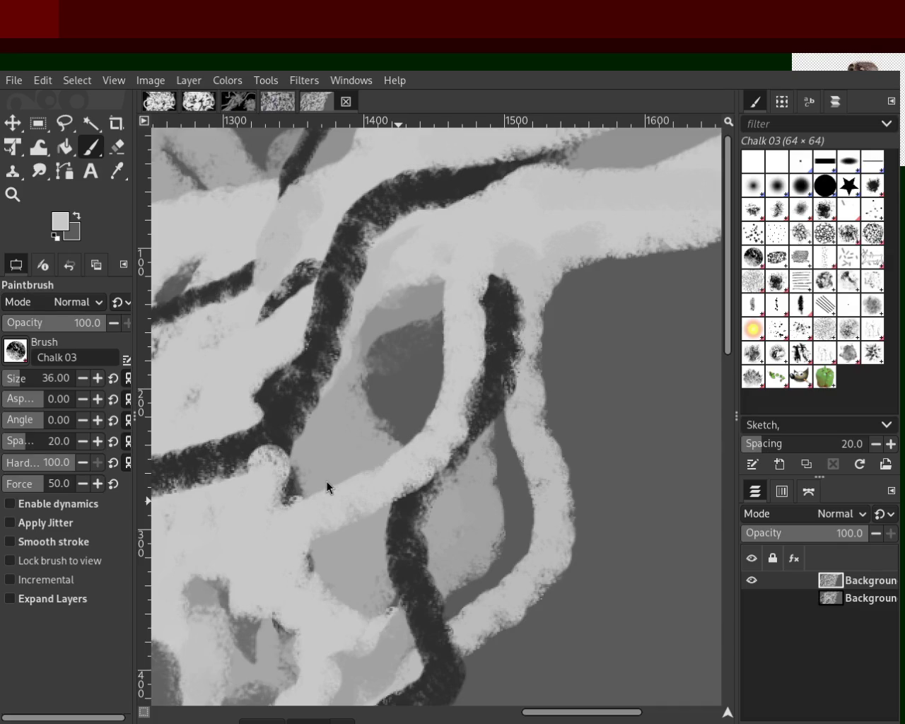
{"action": "key", "text": "z"}
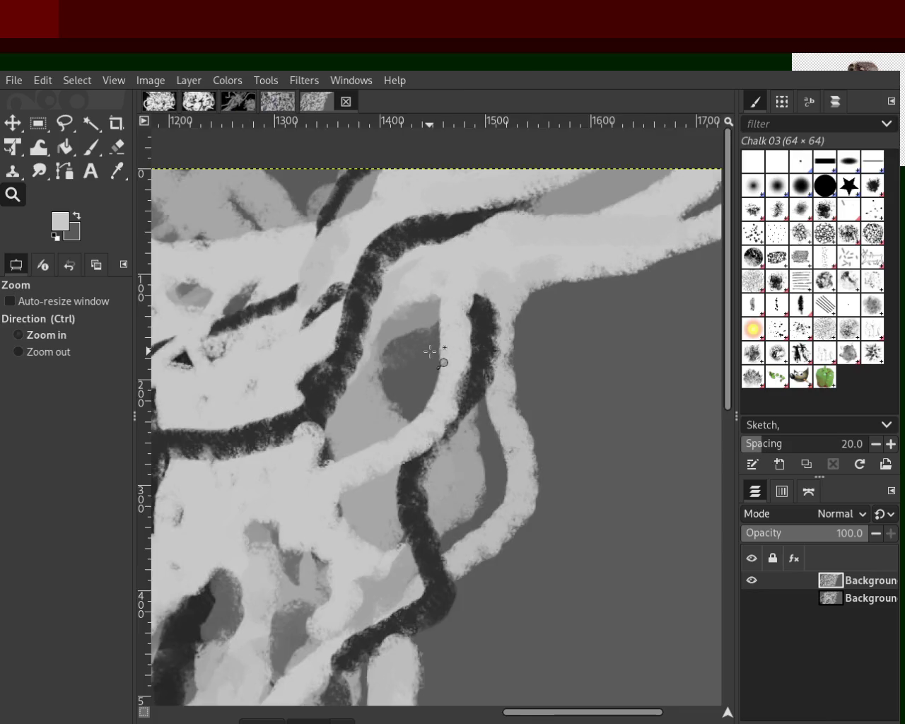
{"action": "scroll", "coordinate": [433, 353], "scroll_direction": "up", "scroll_amount": 2, "text": "ctrl"}
{"action": "scroll", "coordinate": [430, 351], "scroll_direction": "up", "scroll_amount": 2, "text": "ctrl"}
{"action": "scroll", "coordinate": [429, 351], "scroll_direction": "down", "scroll_amount": 3, "text": "ctrl"}
{"action": "scroll", "coordinate": [429, 353], "scroll_direction": "down", "scroll_amount": 2, "text": "ctrl"}
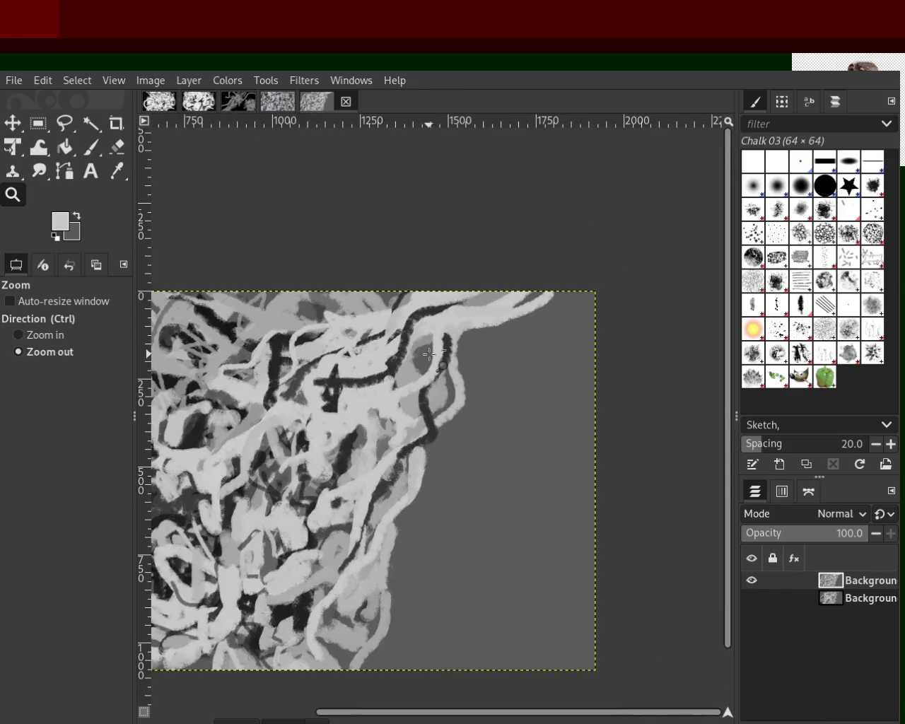
{"action": "scroll", "coordinate": [433, 351], "scroll_direction": "down", "scroll_amount": 1, "text": "ctrl"}
{"action": "scroll", "coordinate": [432, 351], "scroll_direction": "down", "scroll_amount": 2, "text": "ctrl"}
{"action": "scroll", "coordinate": [433, 350], "scroll_direction": "up", "scroll_amount": 2, "text": "ctrl"}
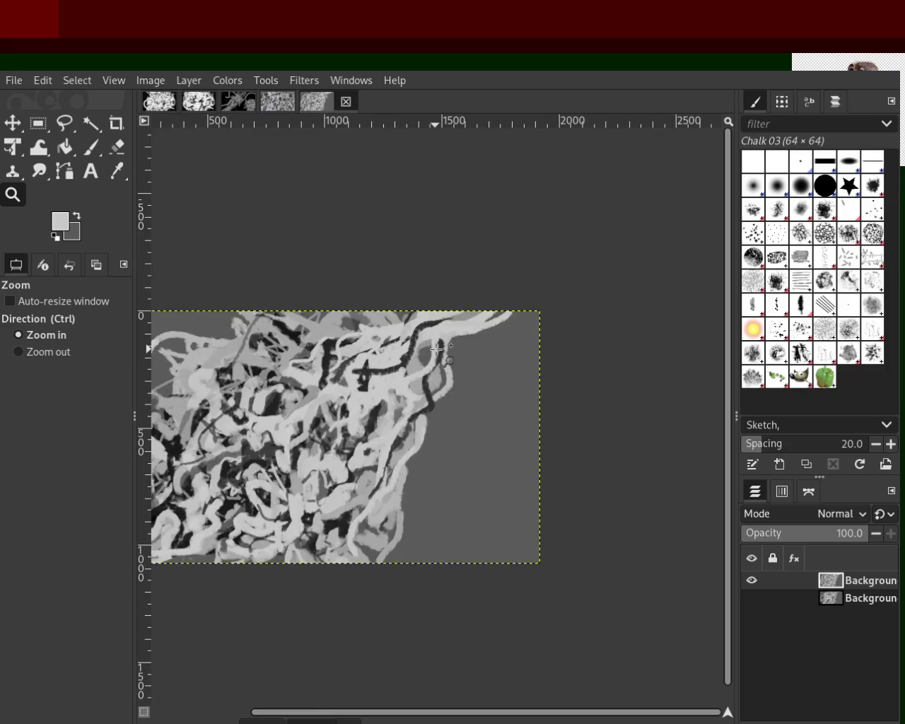
{"action": "scroll", "coordinate": [435, 349], "scroll_direction": "up", "scroll_amount": 2, "text": "ctrl"}
{"action": "key", "text": "p"}
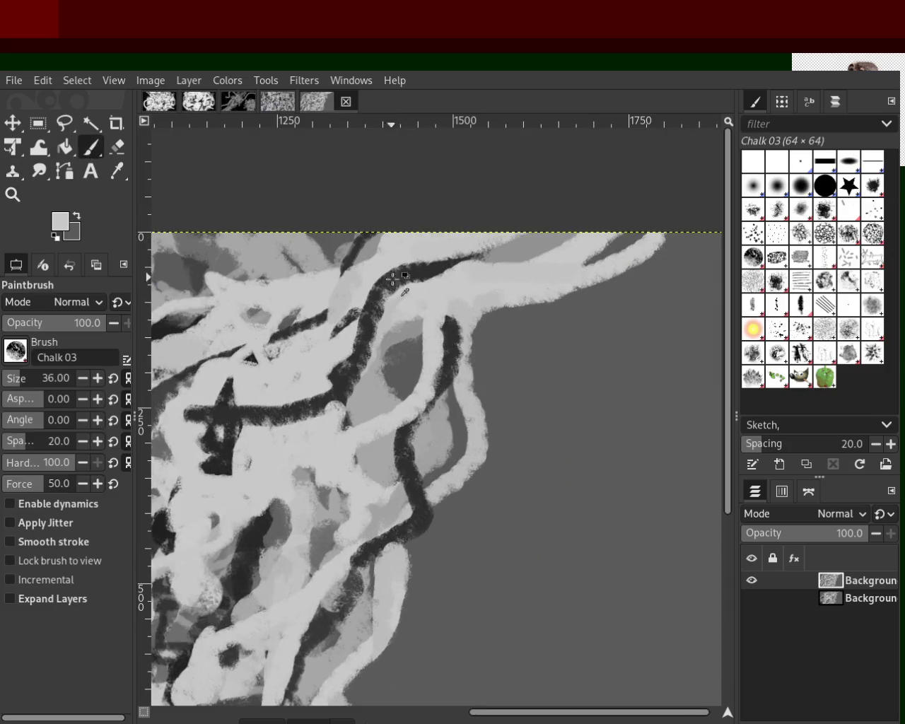
{"action": "key", "text": "x"}
{"action": "left_click_drag", "start_coordinate": [452, 315], "coordinate": [424, 427]}
{"action": "key", "text": "ctrl+z"}
{"action": "left_click_drag", "start_coordinate": [446, 318], "coordinate": [398, 442]}
{"action": "key", "text": "ctrl+z"}
{"action": "key", "text": "ctrl+y"}
{"action": "key", "text": "ctrl+z"}
{"action": "left_click_drag", "start_coordinate": [454, 296], "coordinate": [424, 415]}
{"action": "key", "text": "ctrl+z"}
{"action": "left_click_drag", "start_coordinate": [452, 307], "coordinate": [439, 424]}
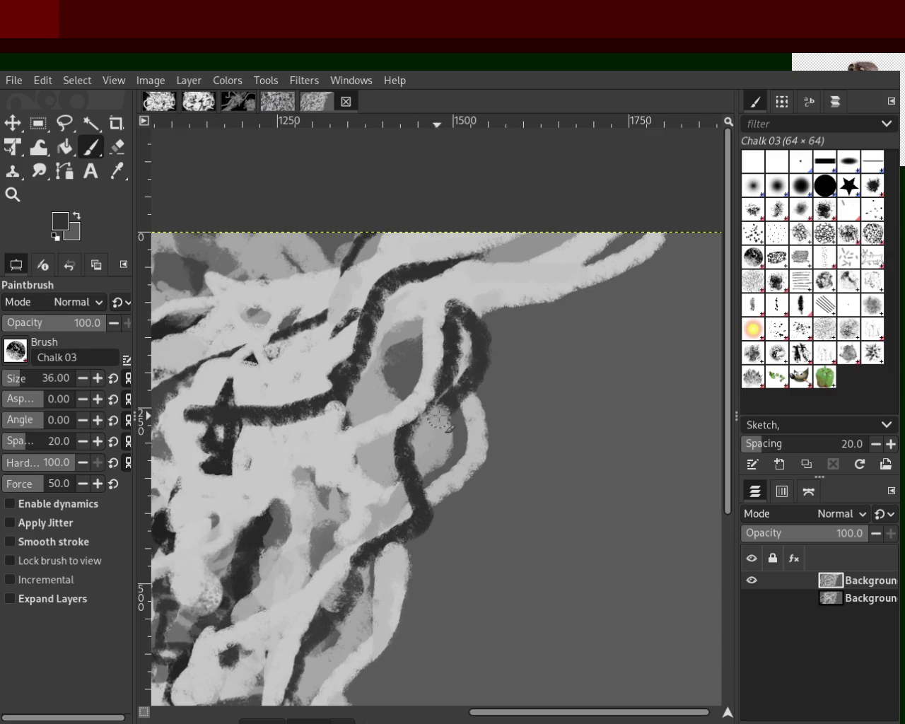
{"action": "left_click_drag", "start_coordinate": [450, 328], "coordinate": [433, 403]}
{"action": "key", "text": "x"}
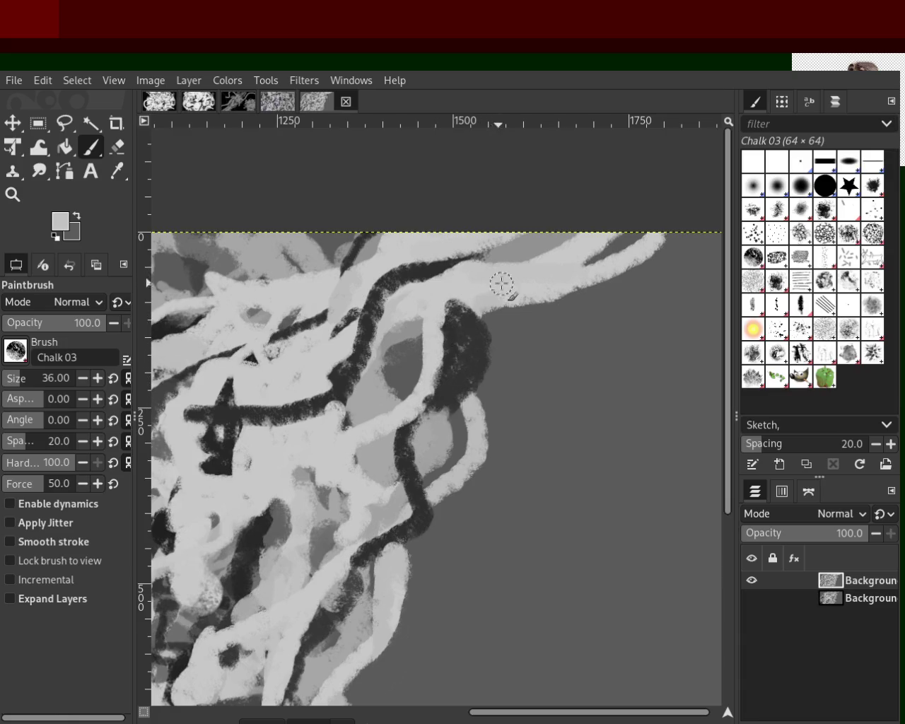
{"action": "left_click_drag", "start_coordinate": [467, 306], "coordinate": [541, 315]}
{"action": "key", "text": "ctrl+z"}
{"action": "left_click_drag", "start_coordinate": [452, 300], "coordinate": [544, 314]}
{"action": "key", "text": "x"}
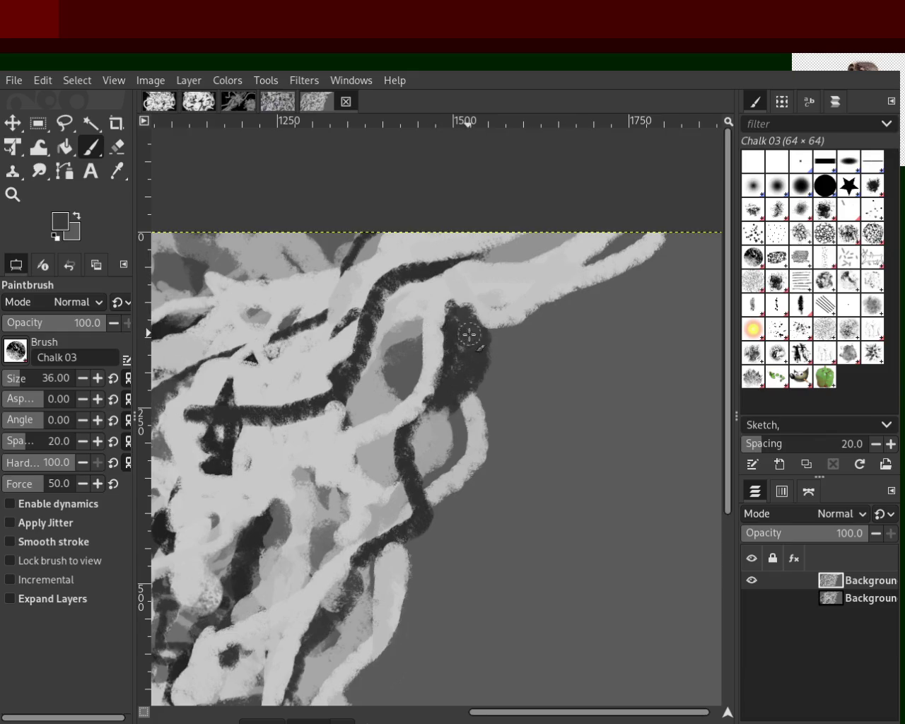
{"action": "key", "text": "x"}
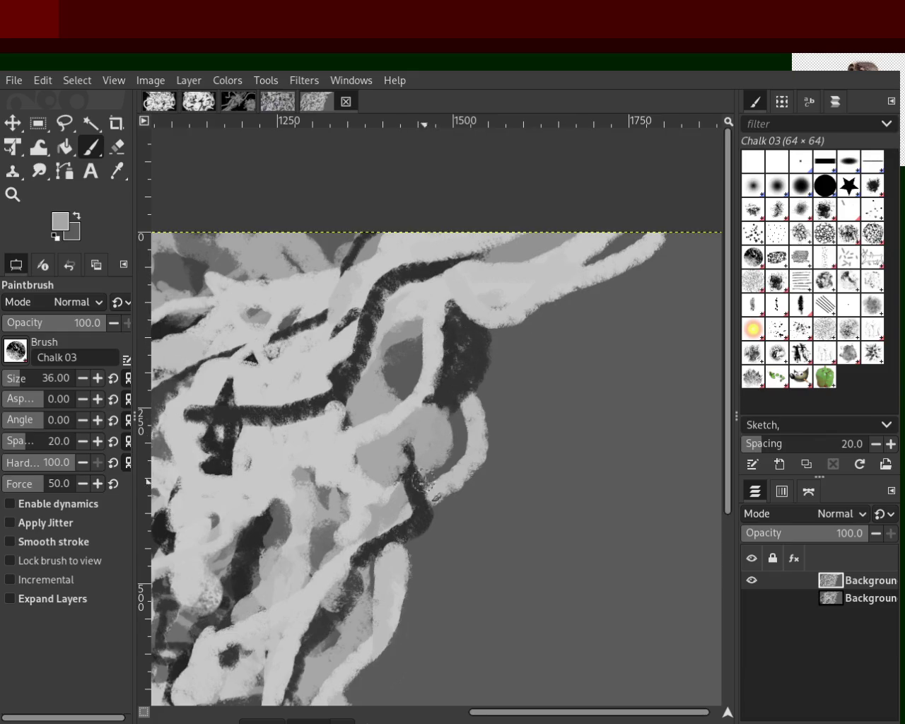
{"action": "left_click_drag", "start_coordinate": [431, 422], "coordinate": [426, 510]}
{"action": "key", "text": "ctrl+z"}
{"action": "key", "text": "x"}
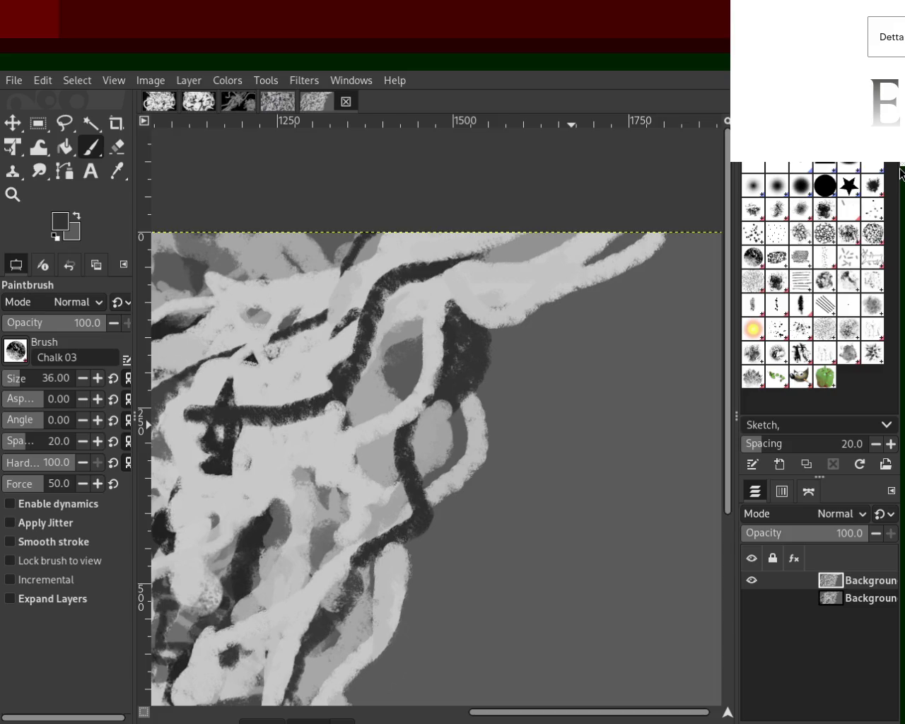
Scroll the view and sample light grey from the canvas as the foreground colour.
{"action": "scroll", "coordinate": [900, 174], "scroll_direction": "down", "scroll_amount": 3}
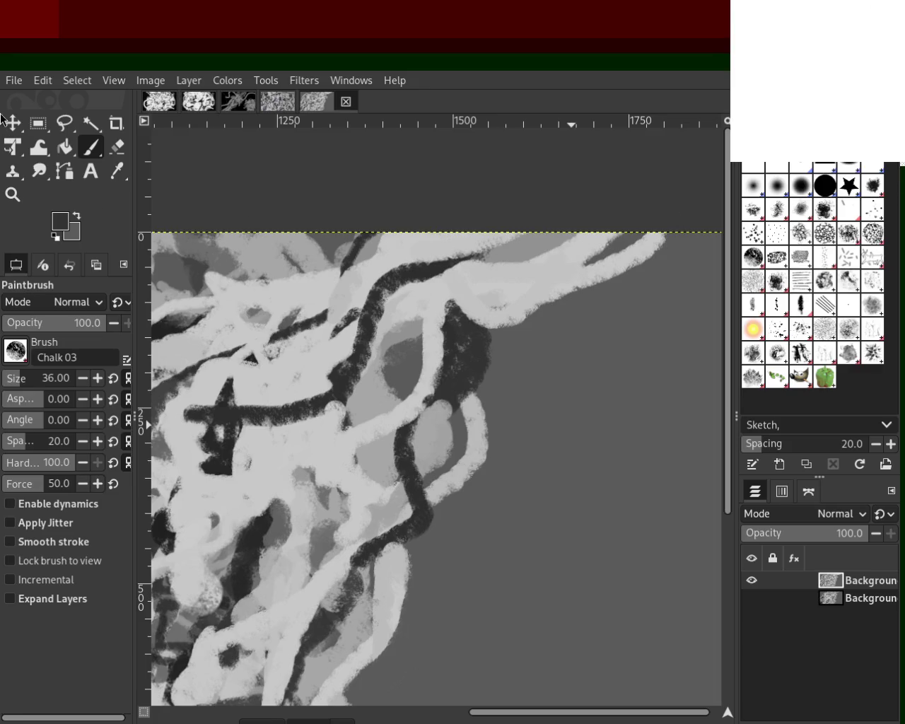
{"action": "scroll", "coordinate": [901, 164], "scroll_direction": "down", "scroll_amount": 1}
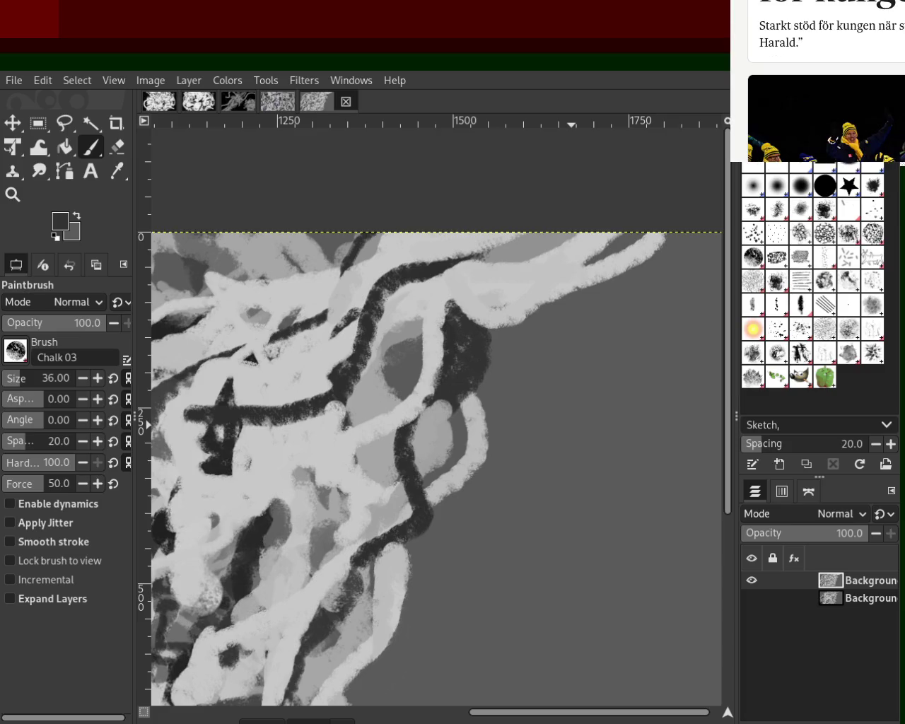
{"action": "scroll", "coordinate": [901, 164], "scroll_direction": "down", "scroll_amount": 1}
{"action": "scroll", "coordinate": [901, 164], "scroll_direction": "down", "scroll_amount": 1}
{"action": "scroll", "coordinate": [901, 164], "scroll_direction": "down", "scroll_amount": 1}
{"action": "scroll", "coordinate": [901, 164], "scroll_direction": "down", "scroll_amount": 1}
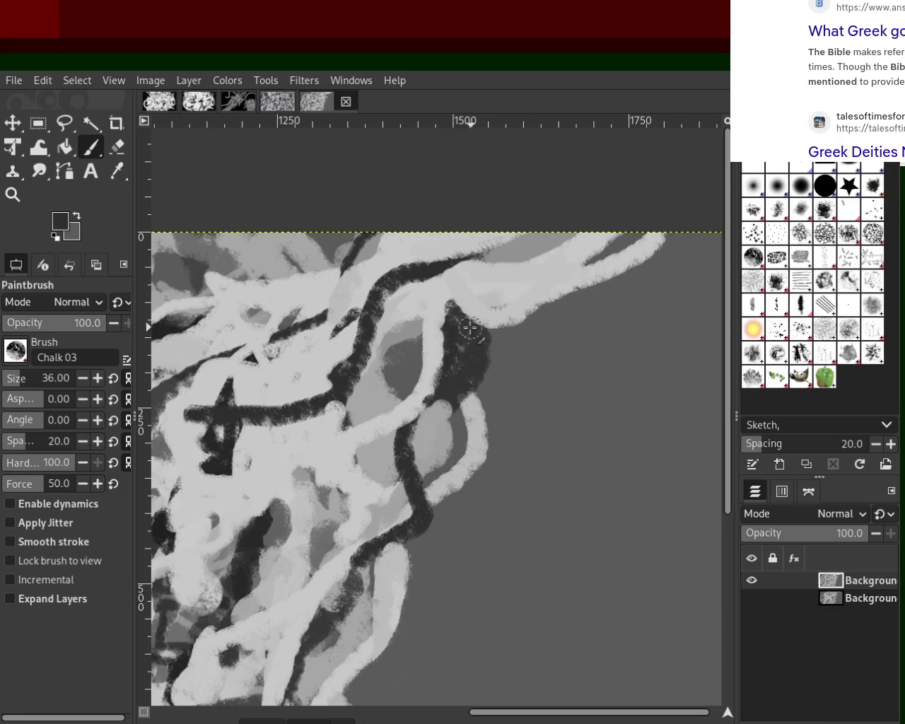
{"action": "left_click", "coordinate": [433, 314], "text": "ctrl"}
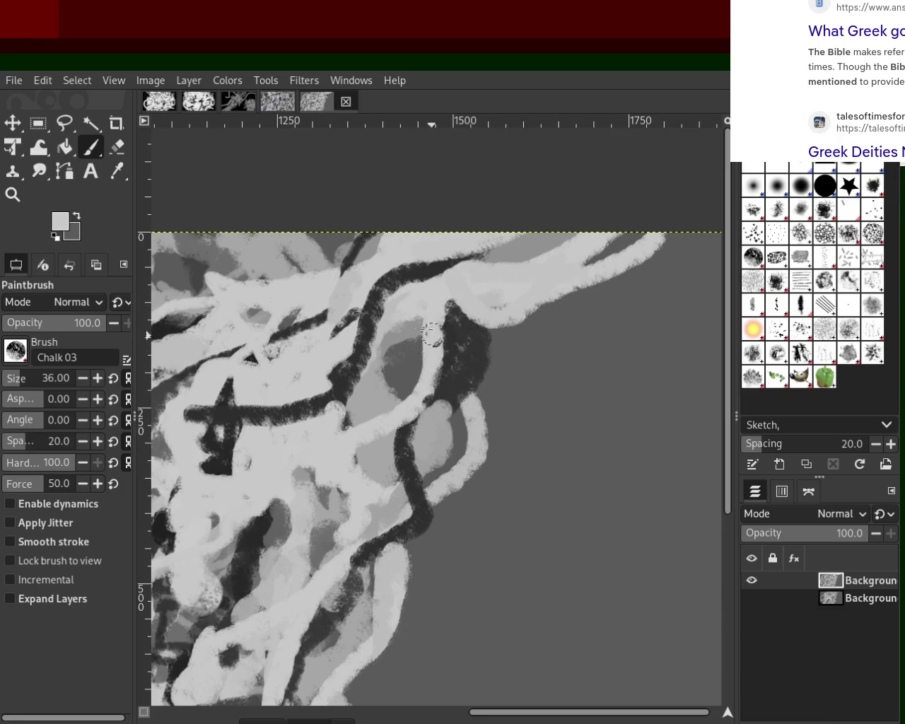
Break the dark bar beside the cross with a light grey dab, discarding a trial dark stroke.
{"action": "left_click", "coordinate": [433, 345], "text": "ctrl"}
{"action": "mouse_move", "coordinate": [424, 276]}
{"action": "left_mouse_down"}
{"action": "mouse_move", "coordinate": [353, 357]}
{"action": "mouse_move", "coordinate": [249, 391]}
{"action": "left_mouse_up"}
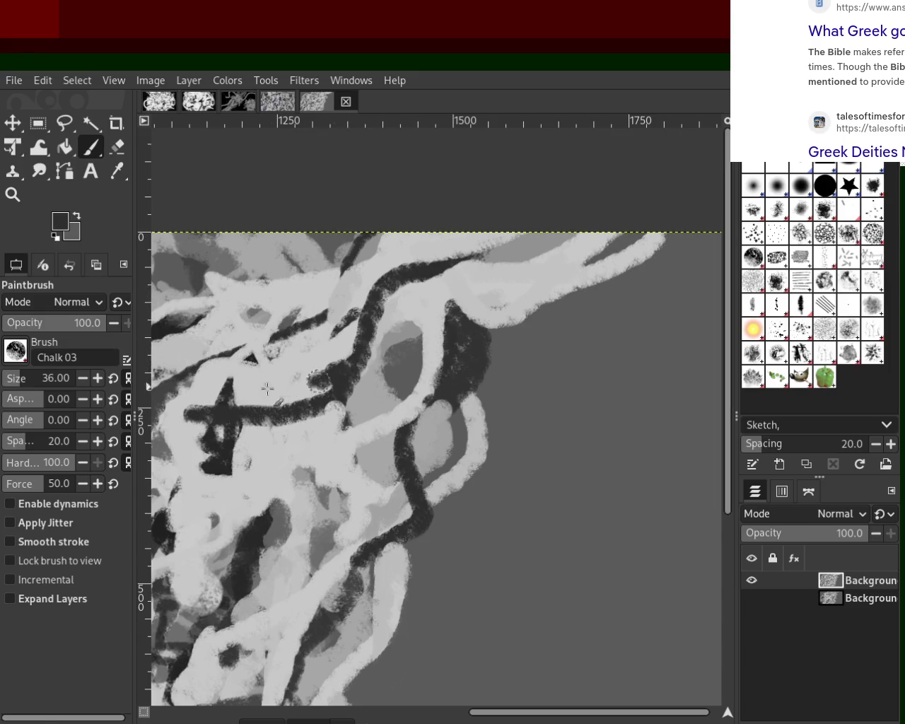
{"action": "key", "text": "ctrl+z"}
{"action": "left_click", "coordinate": [275, 398], "text": "ctrl"}
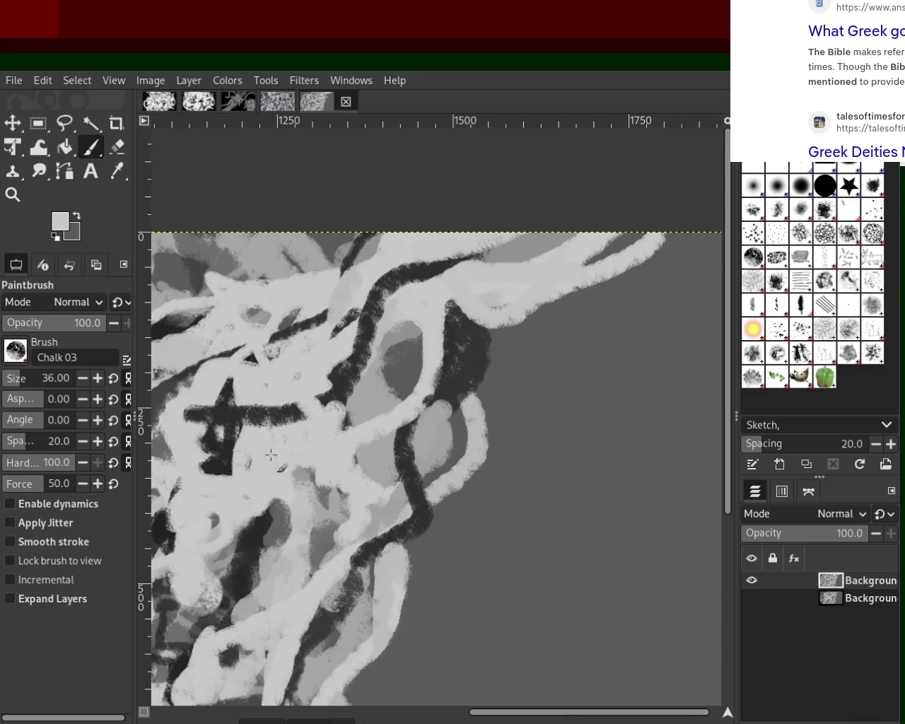
{"action": "left_click", "coordinate": [277, 412]}
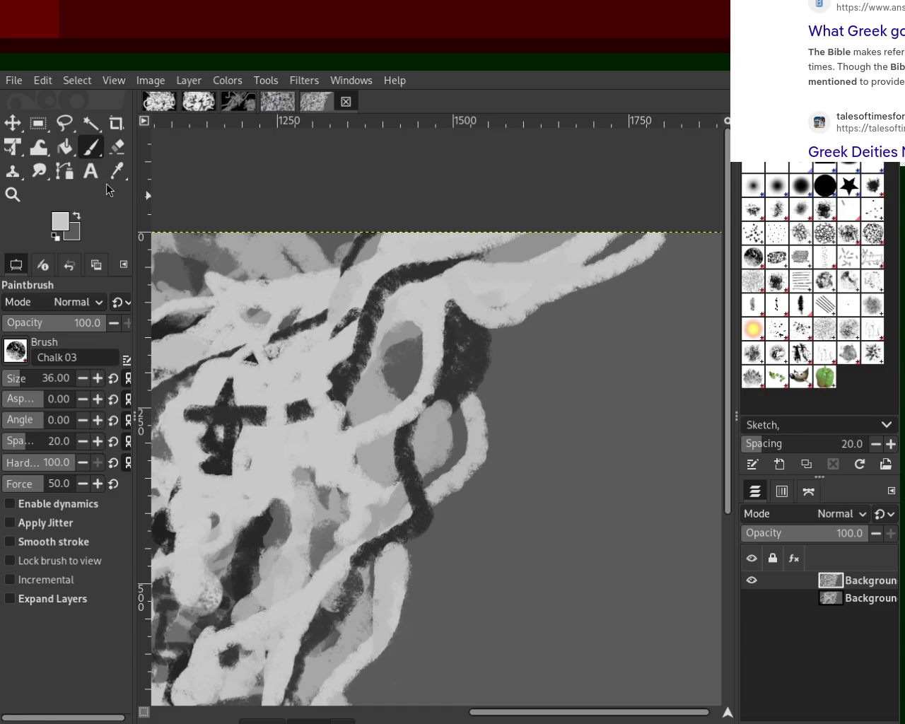
Zoom in and lay a light chalk stroke over the top of the dark patch.
{"action": "left_click", "coordinate": [12, 194]}
{"action": "left_click", "coordinate": [262, 223]}
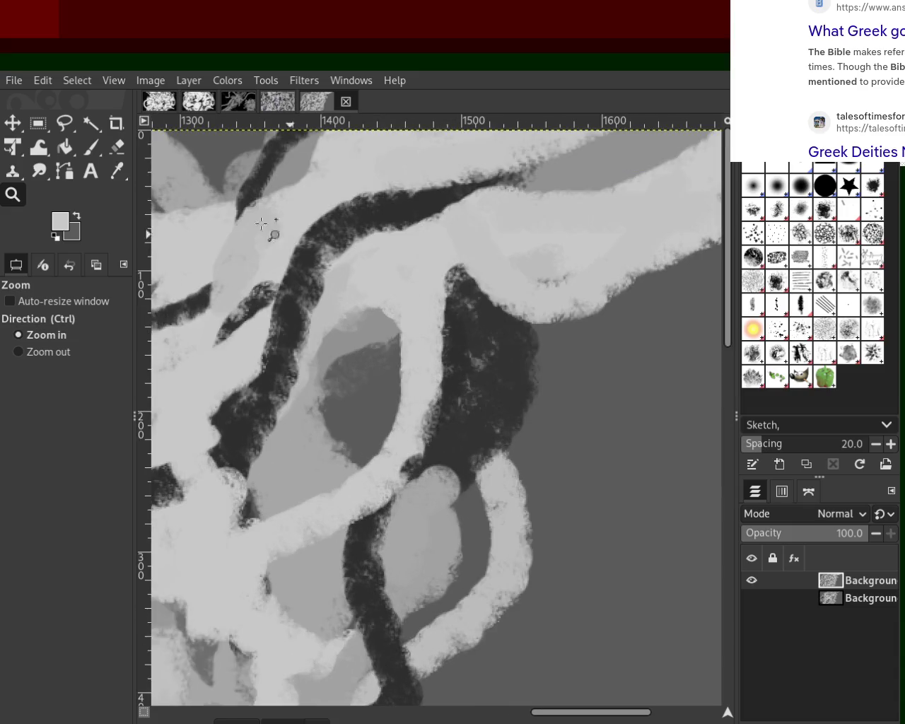
{"action": "left_click", "coordinate": [90, 147]}
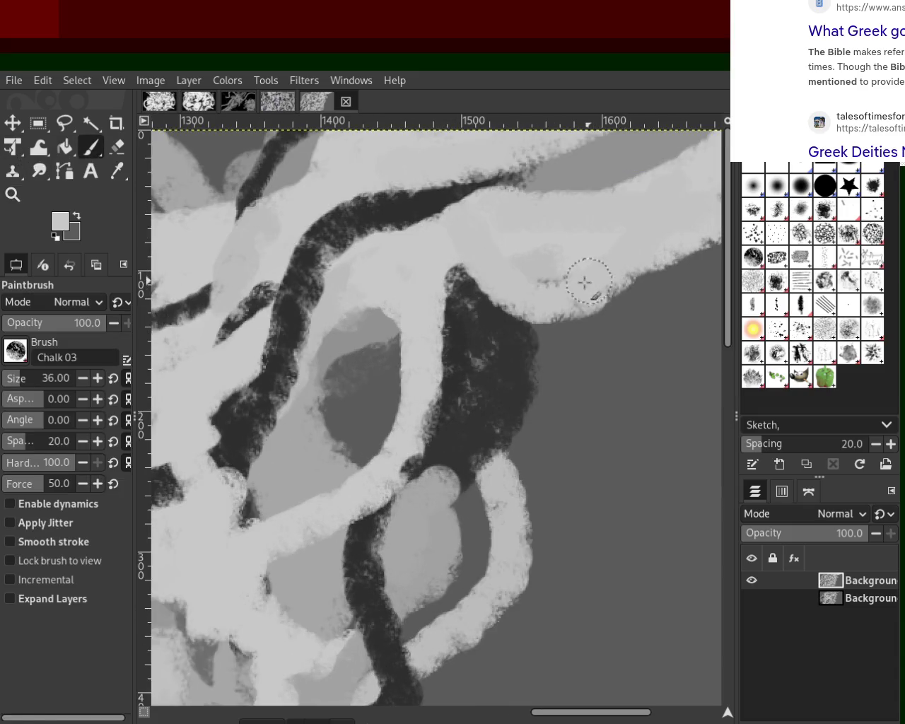
{"action": "left_click_drag", "start_coordinate": [585, 278], "coordinate": [385, 286]}
Zoom out to frame the whole painting and erase the light stroke tip at the top-right edge.
{"action": "left_click", "coordinate": [12, 194]}
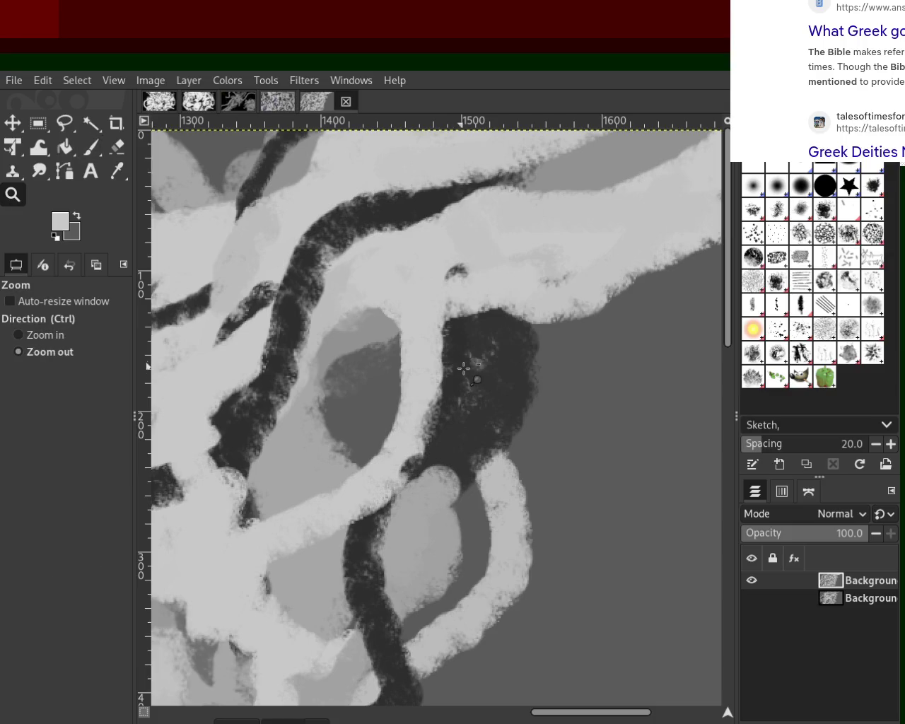
{"action": "left_click", "coordinate": [467, 369]}
{"action": "left_click", "coordinate": [467, 369], "text": "ctrl"}
{"action": "left_click", "coordinate": [467, 369], "text": "ctrl"}
{"action": "left_click", "coordinate": [458, 376]}
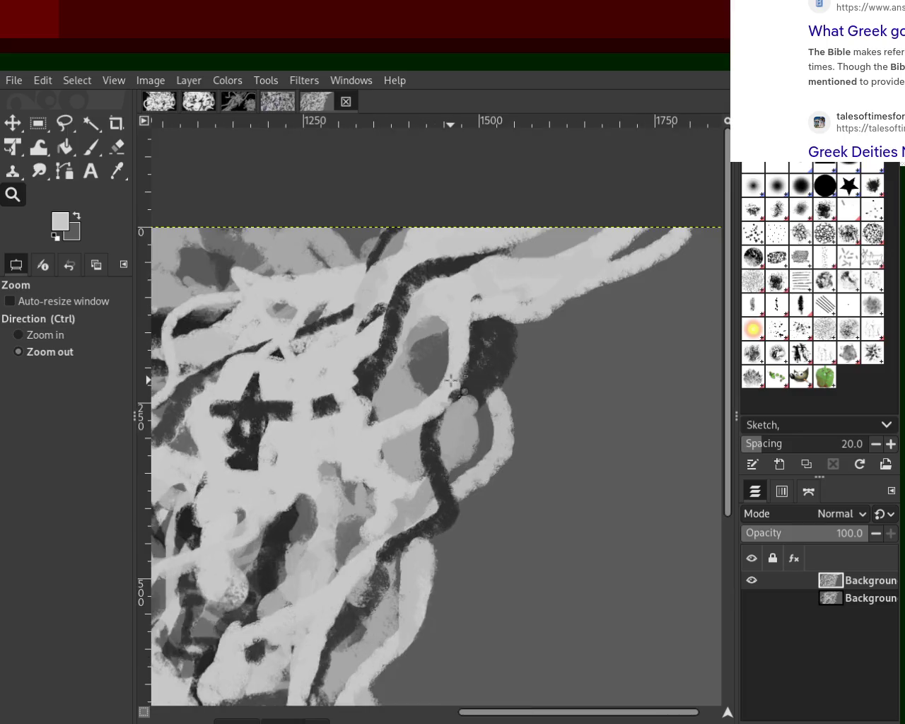
{"action": "left_click", "coordinate": [451, 382], "text": "ctrl"}
{"action": "left_click", "coordinate": [424, 404]}
{"action": "left_click", "coordinate": [400, 427]}
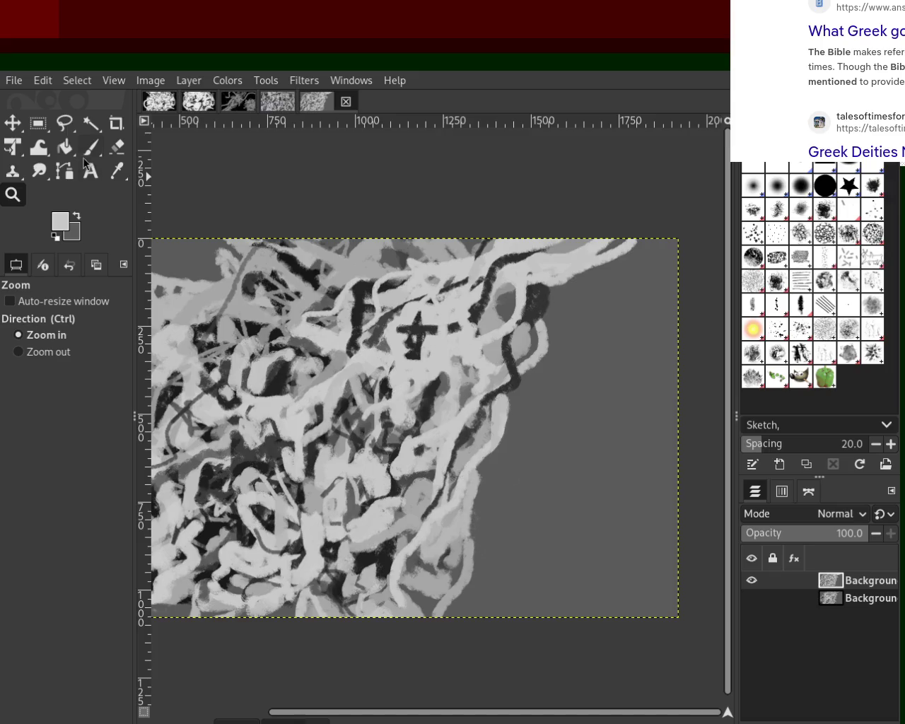
{"action": "left_click", "coordinate": [118, 146]}
{"action": "left_click_drag", "start_coordinate": [628, 242], "coordinate": [602, 272]}
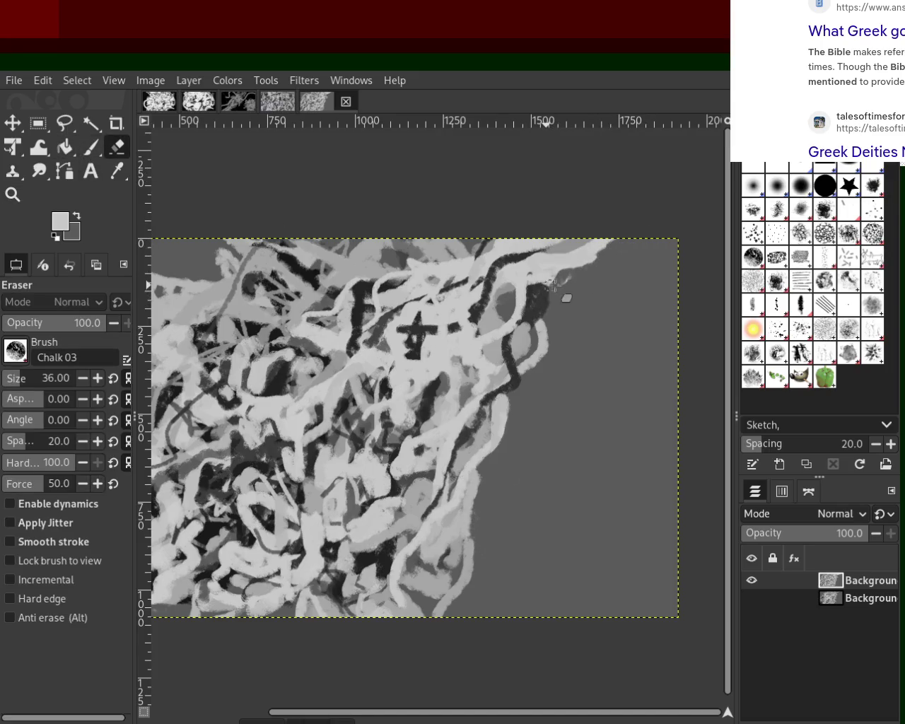
Erase more light stroke fragments along the top-right edge.
{"action": "mouse_move", "coordinate": [612, 269]}
{"action": "left_mouse_down"}
{"action": "mouse_move", "coordinate": [569, 304]}
{"action": "mouse_move", "coordinate": [588, 262]}
{"action": "left_mouse_up"}
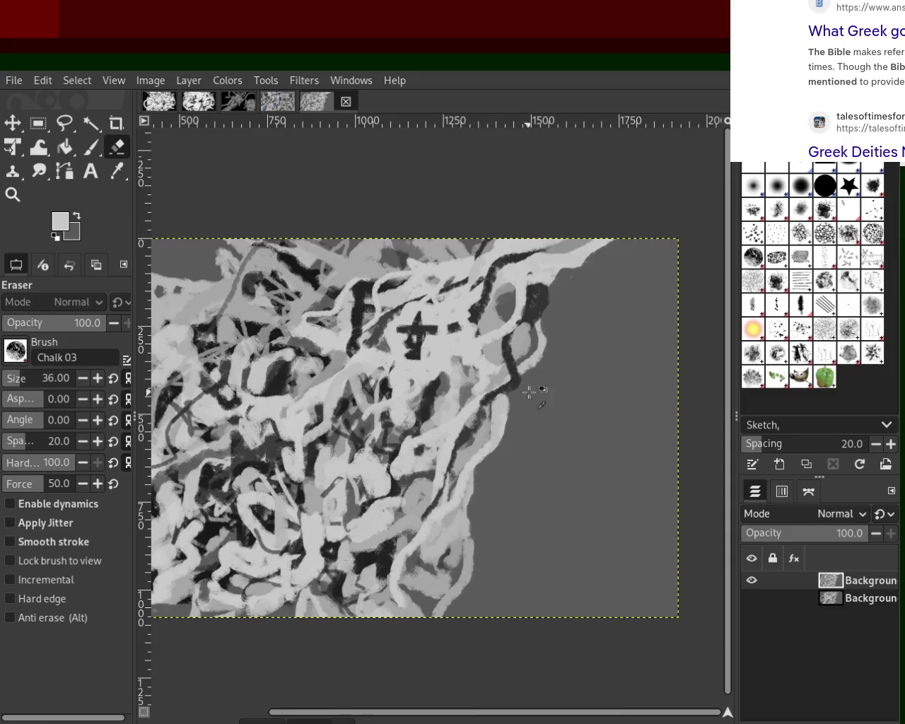
{"action": "left_click", "coordinate": [12, 192]}
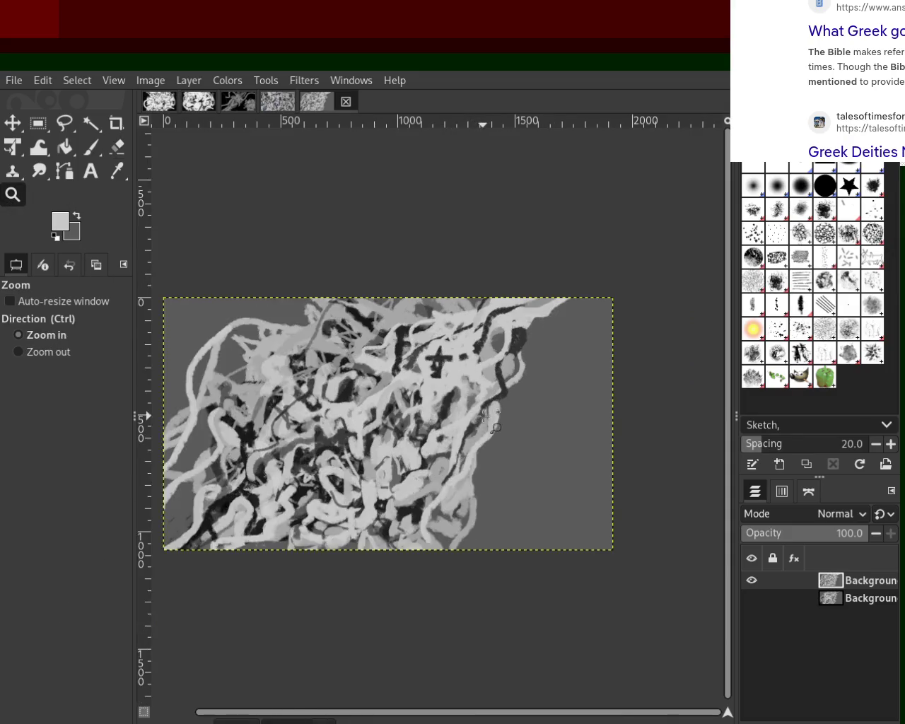
Zoom to the left side and paint light chalk strokes there, redoing one attempt.
{"action": "left_click", "coordinate": [486, 414]}
{"action": "left_click", "coordinate": [487, 414], "text": "ctrl"}
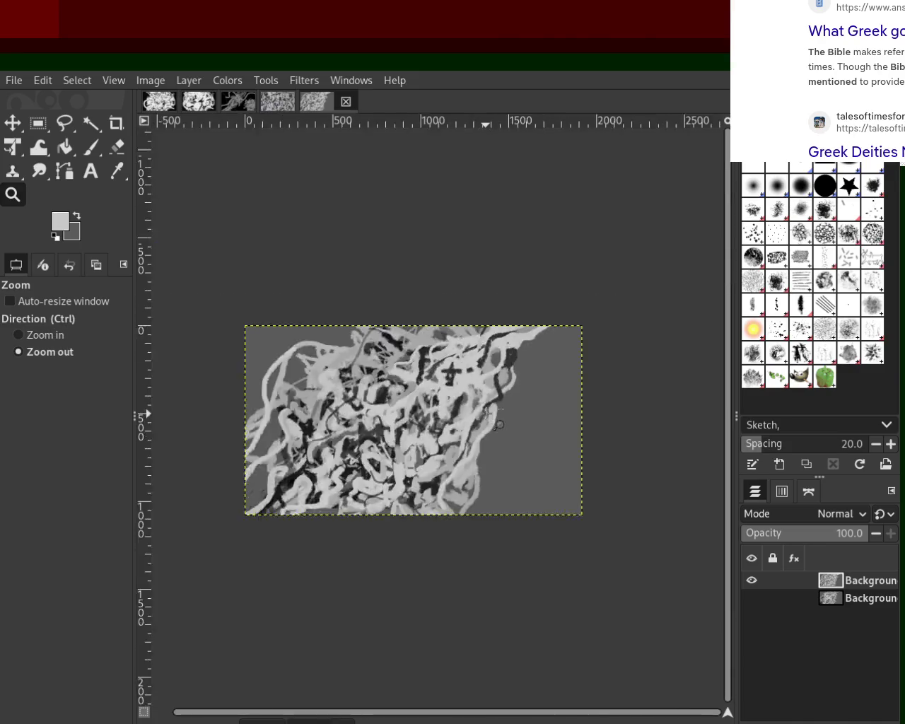
{"action": "left_click", "coordinate": [486, 414], "text": "ctrl"}
{"action": "left_click", "coordinate": [349, 434]}
{"action": "left_click", "coordinate": [349, 435]}
{"action": "left_click", "coordinate": [348, 435]}
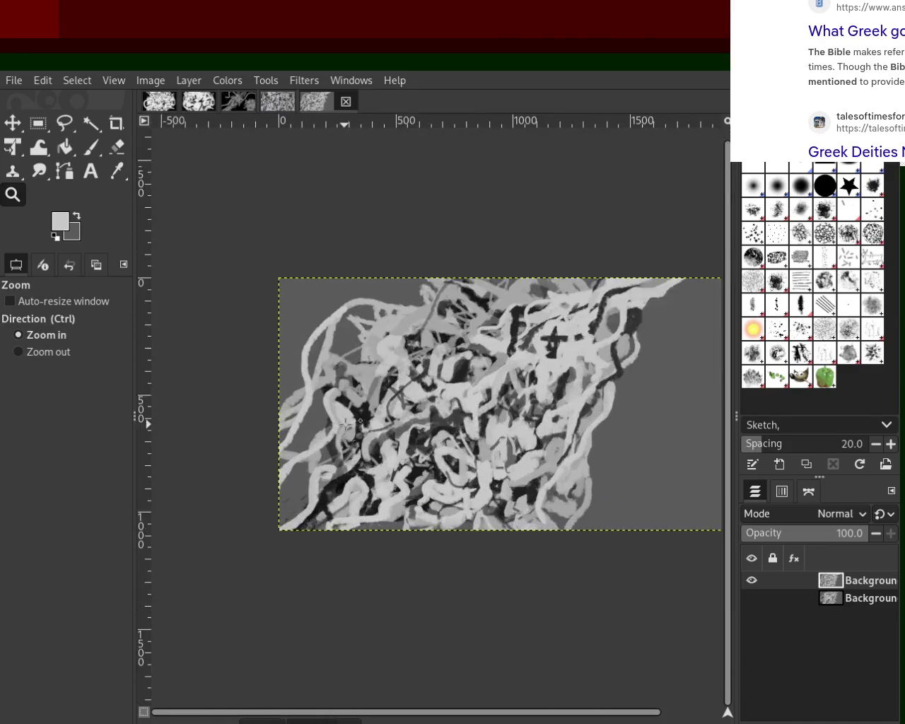
{"action": "left_click", "coordinate": [90, 147]}
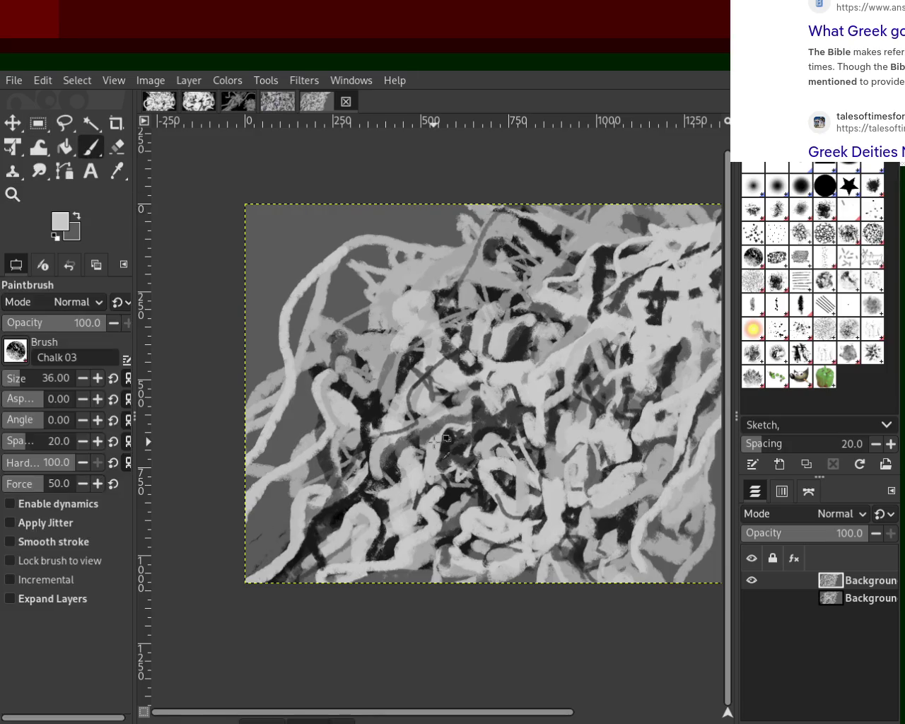
{"action": "mouse_move", "coordinate": [289, 382]}
{"action": "left_mouse_down"}
{"action": "mouse_move", "coordinate": [286, 445]}
{"action": "mouse_move", "coordinate": [259, 508]}
{"action": "mouse_move", "coordinate": [276, 473]}
{"action": "left_mouse_up"}
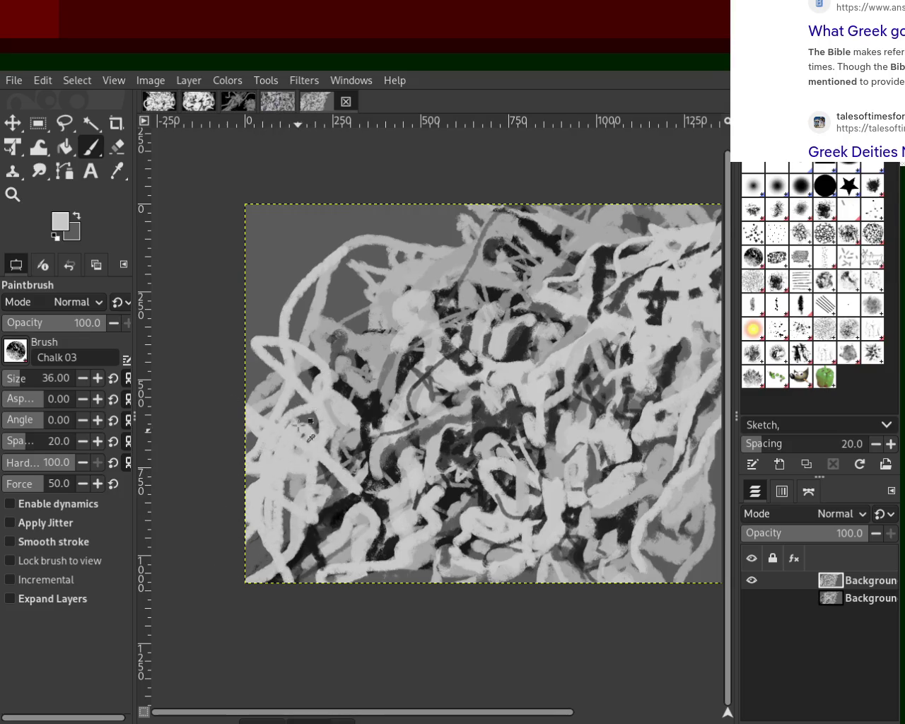
{"action": "key", "text": "ctrl+z"}
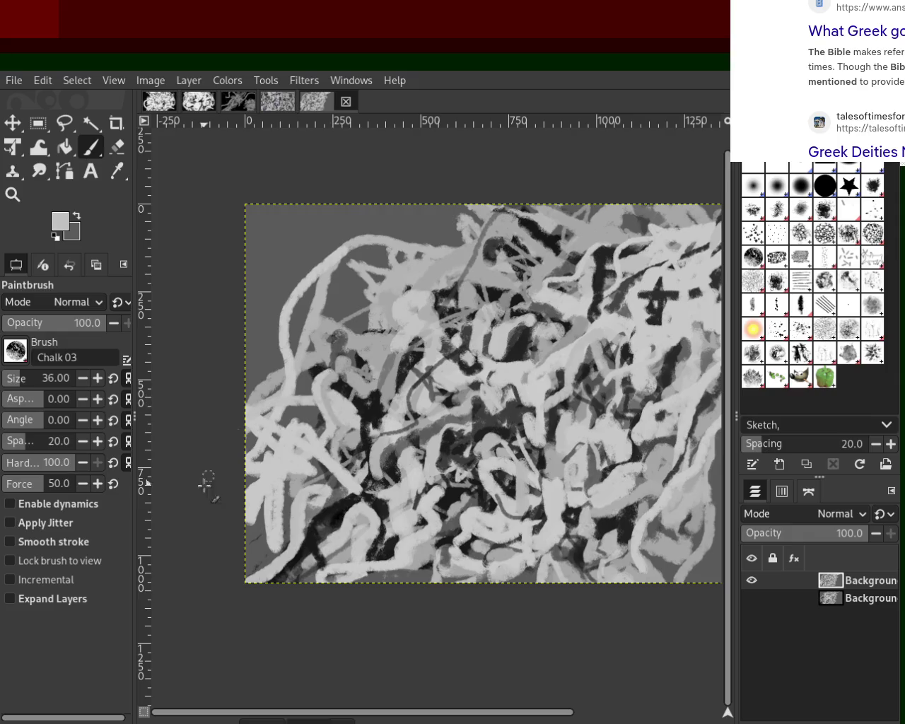
{"action": "left_click_drag", "start_coordinate": [303, 375], "coordinate": [284, 434]}
{"action": "left_click_drag", "start_coordinate": [360, 403], "coordinate": [227, 513]}
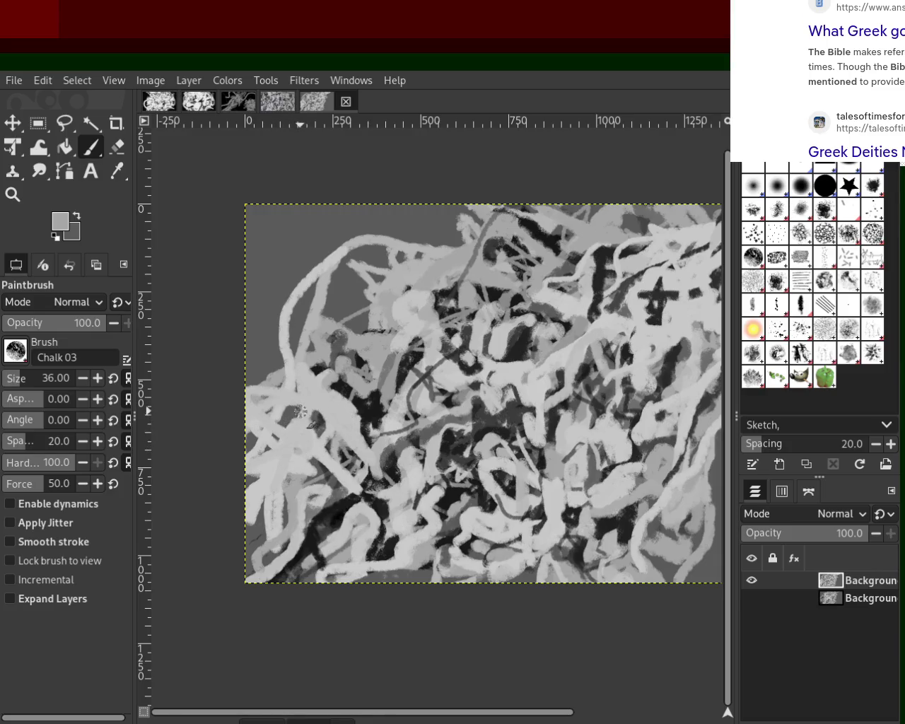
Sample near-black and paint black chalk strokes near the lower-left edge.
{"action": "left_click", "coordinate": [342, 388], "text": "ctrl"}
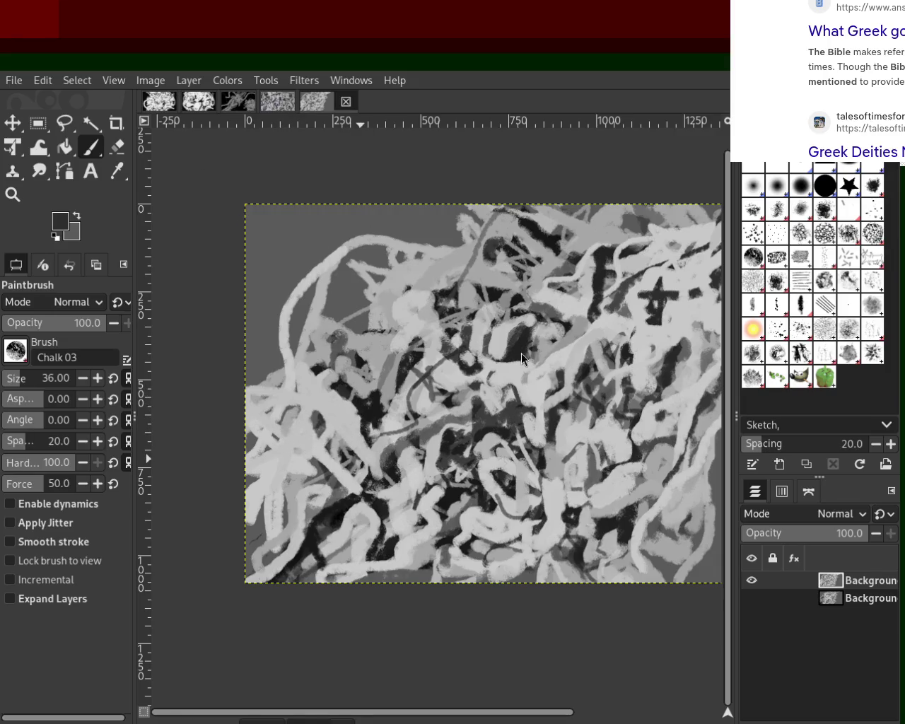
{"action": "left_click", "coordinate": [336, 521], "text": "ctrl"}
{"action": "mouse_move", "coordinate": [279, 527]}
{"action": "left_mouse_down"}
{"action": "mouse_move", "coordinate": [220, 562]}
{"action": "mouse_move", "coordinate": [214, 527]}
{"action": "left_mouse_up"}
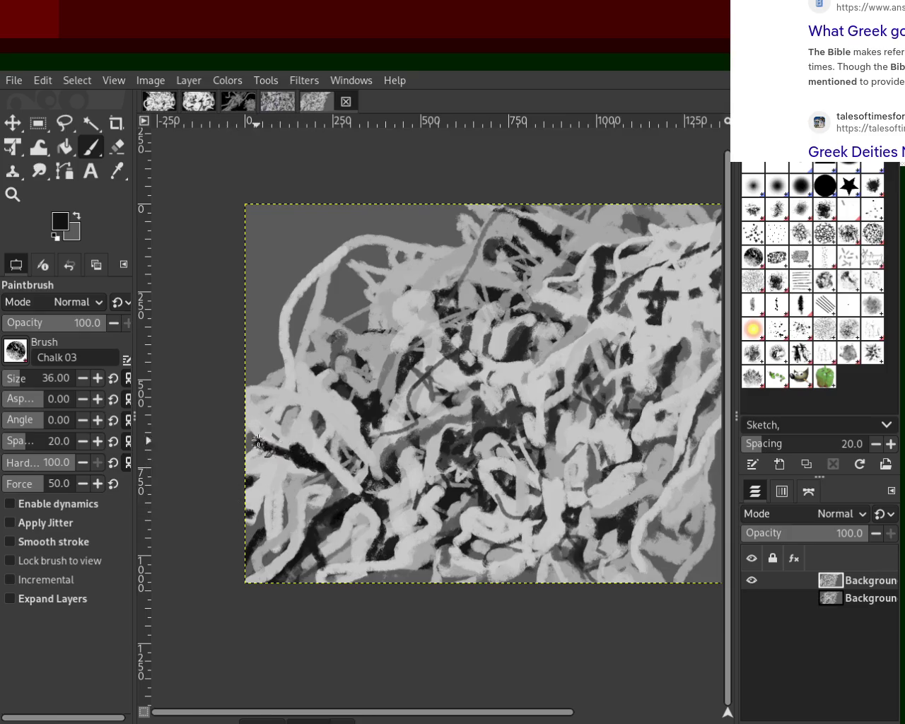
{"action": "left_click_drag", "start_coordinate": [288, 438], "coordinate": [253, 555]}
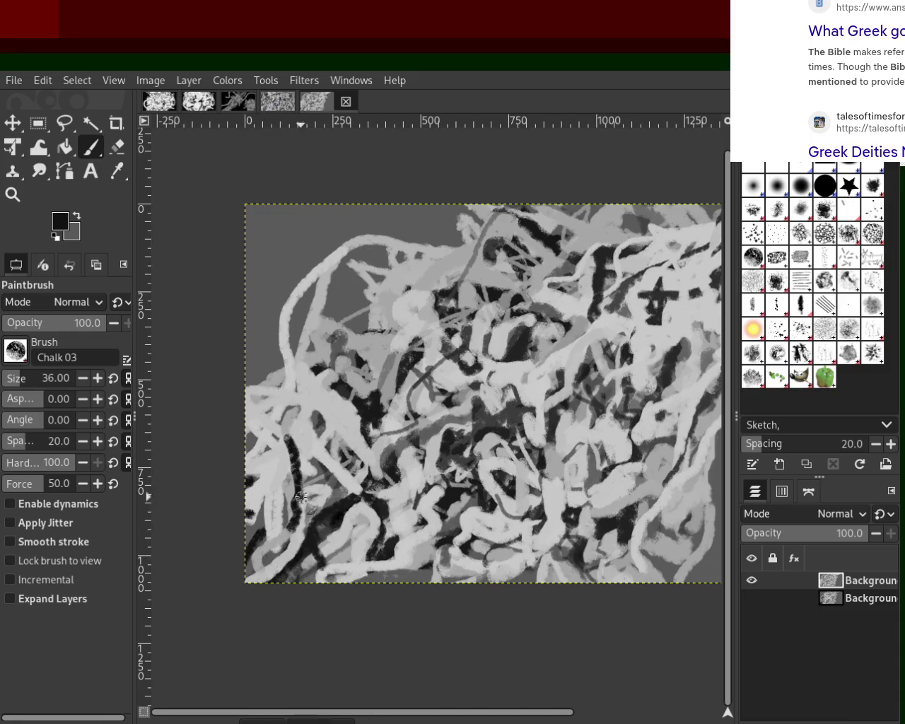
Rework the lower-left dark stroke and cover part of it with light grey.
{"action": "key", "text": "ctrl+z"}
{"action": "key", "text": "ctrl+y"}
{"action": "key", "text": "ctrl+z"}
{"action": "left_click_drag", "start_coordinate": [262, 421], "coordinate": [353, 480]}
{"action": "key", "text": "ctrl+z"}
{"action": "left_click_drag", "start_coordinate": [272, 420], "coordinate": [329, 487]}
{"action": "left_click", "coordinate": [297, 441], "text": "ctrl"}
{"action": "left_click_drag", "start_coordinate": [304, 445], "coordinate": [276, 427]}
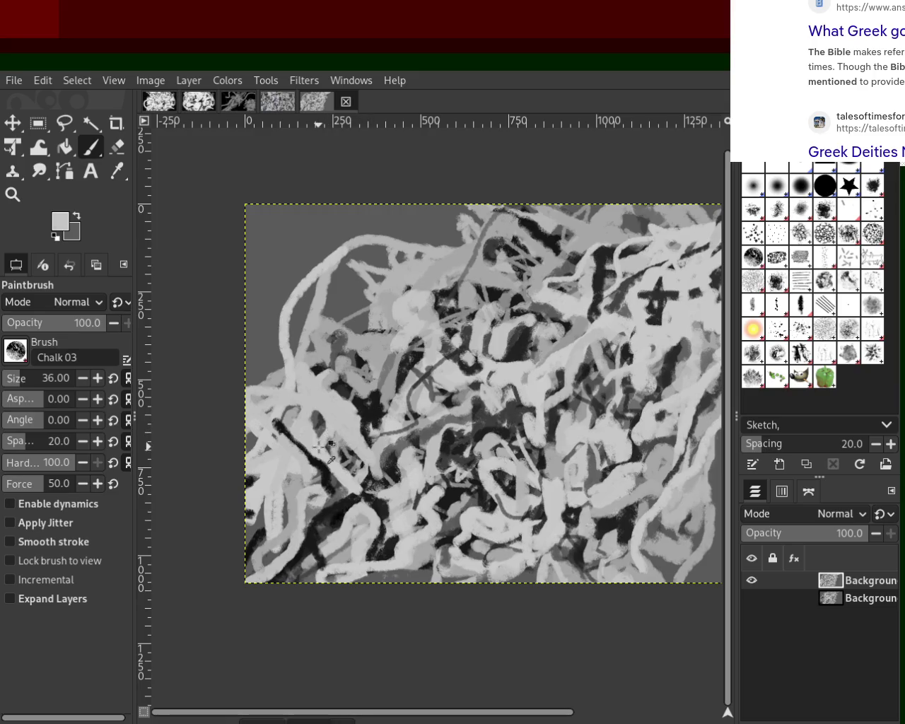
Sample near-black and paint a dark diagonal stroke at the lower left.
{"action": "left_click", "coordinate": [364, 468], "text": "ctrl"}
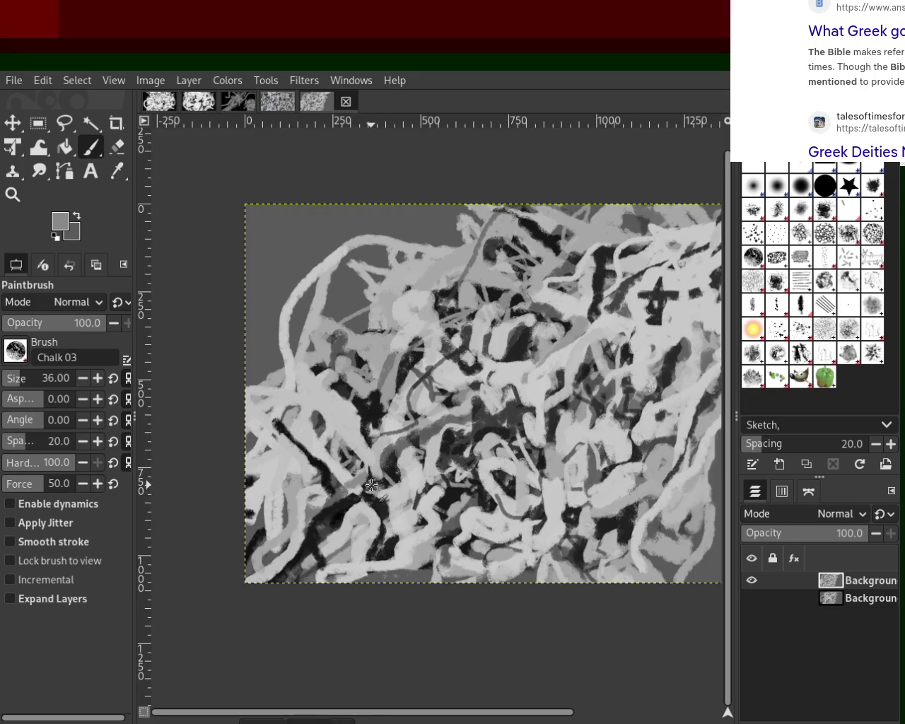
{"action": "left_click", "coordinate": [371, 482], "text": "ctrl"}
{"action": "left_click", "coordinate": [357, 491], "text": "ctrl"}
{"action": "left_click", "coordinate": [397, 445], "text": "ctrl"}
{"action": "left_click", "coordinate": [301, 452], "text": "ctrl"}
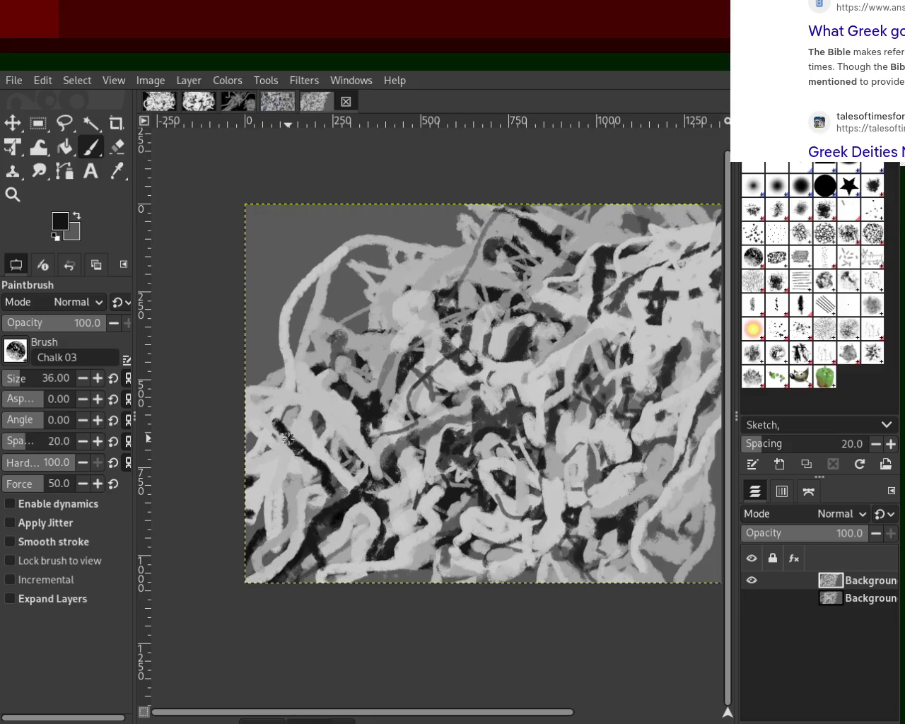
{"action": "left_click_drag", "start_coordinate": [263, 422], "coordinate": [331, 491]}
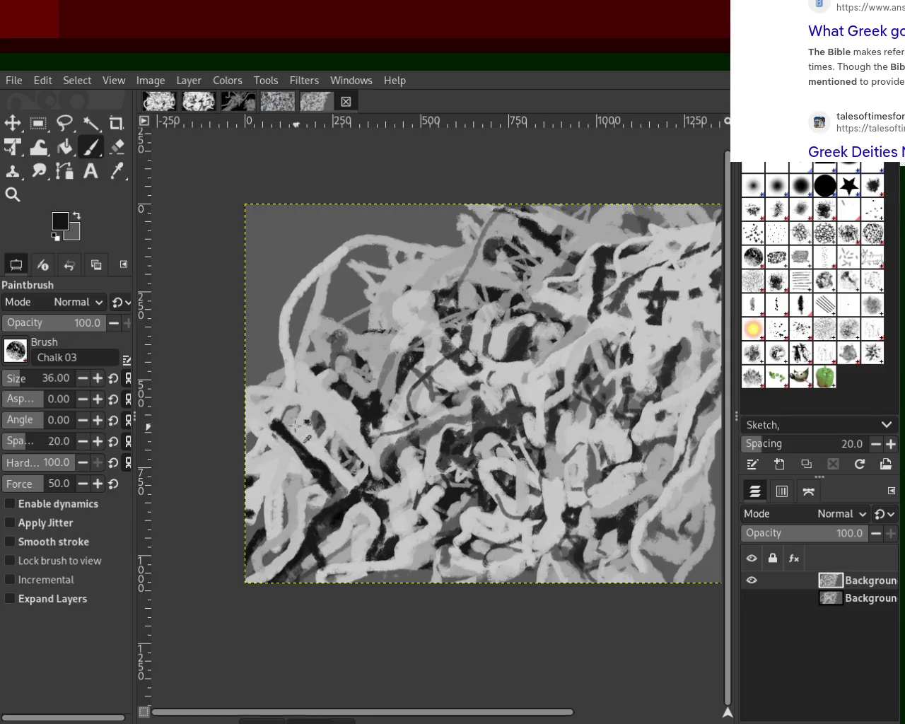
Add a curved dark stroke and extra dark marks extending into the lower left.
{"action": "left_click", "coordinate": [269, 417], "text": "ctrl"}
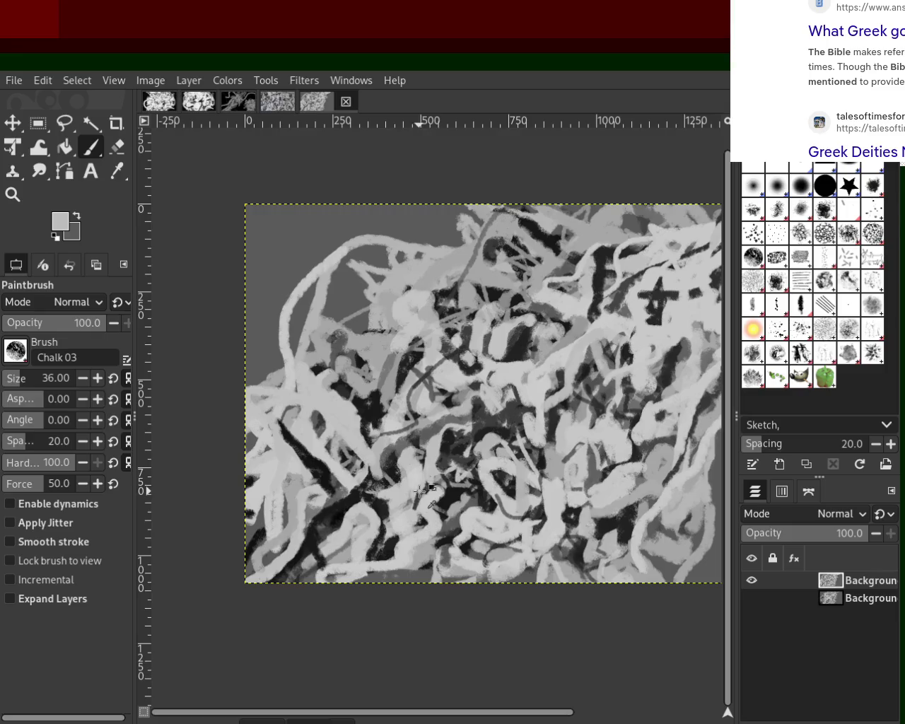
{"action": "left_click", "coordinate": [445, 499], "text": "ctrl"}
{"action": "left_click_drag", "start_coordinate": [315, 463], "coordinate": [247, 543]}
{"action": "key", "text": "ctrl+z"}
{"action": "left_click_drag", "start_coordinate": [325, 442], "coordinate": [263, 569]}
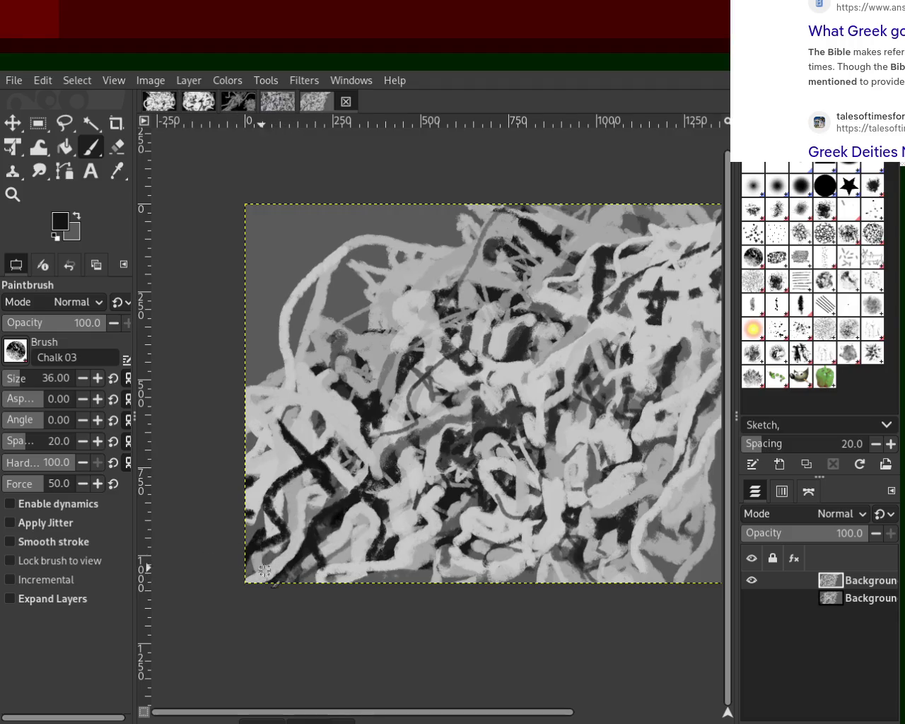
{"action": "left_click_drag", "start_coordinate": [309, 434], "coordinate": [305, 471]}
{"action": "left_click_drag", "start_coordinate": [367, 442], "coordinate": [320, 469]}
{"action": "mouse_move", "coordinate": [428, 466]}
{"action": "left_mouse_down"}
{"action": "mouse_move", "coordinate": [407, 459]}
{"action": "mouse_move", "coordinate": [387, 502]}
{"action": "left_mouse_up"}
{"action": "key", "text": "ctrl+z"}
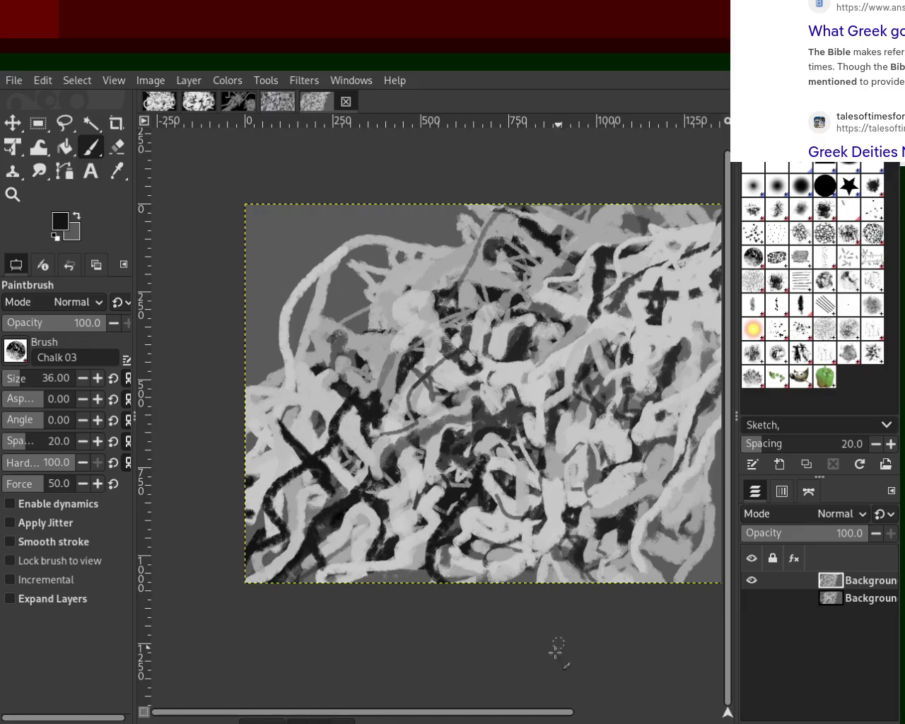
Try long dark strokes from the lower middle toward the bottom edge, undoing each.
{"action": "left_click_drag", "start_coordinate": [417, 378], "coordinate": [533, 581]}
{"action": "key", "text": "ctrl+z"}
{"action": "left_click_drag", "start_coordinate": [431, 403], "coordinate": [542, 664]}
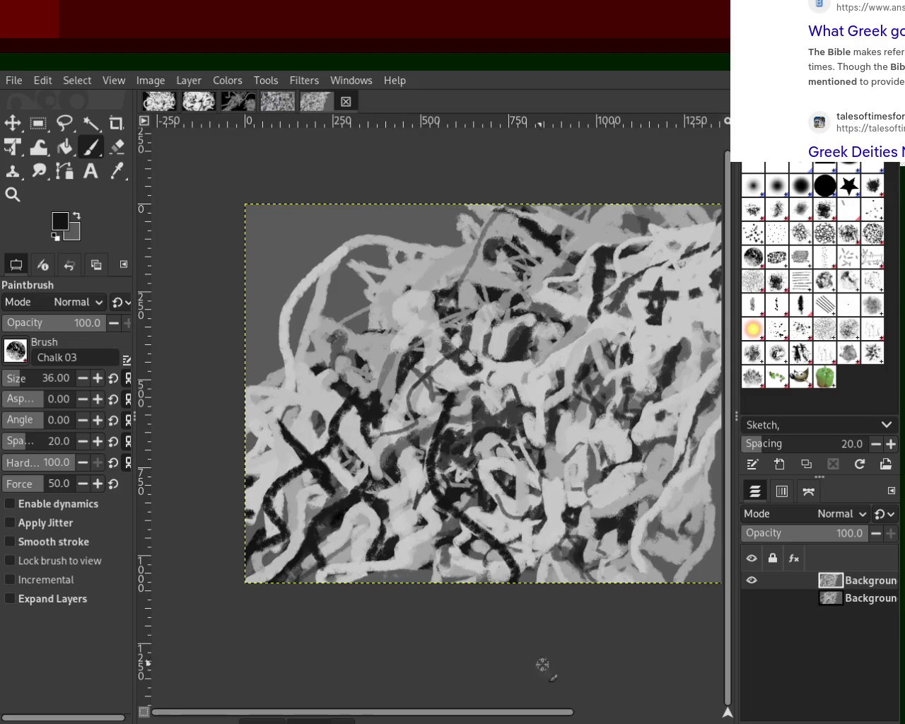
{"action": "key", "text": "ctrl+z"}
{"action": "left_click_drag", "start_coordinate": [406, 350], "coordinate": [526, 502]}
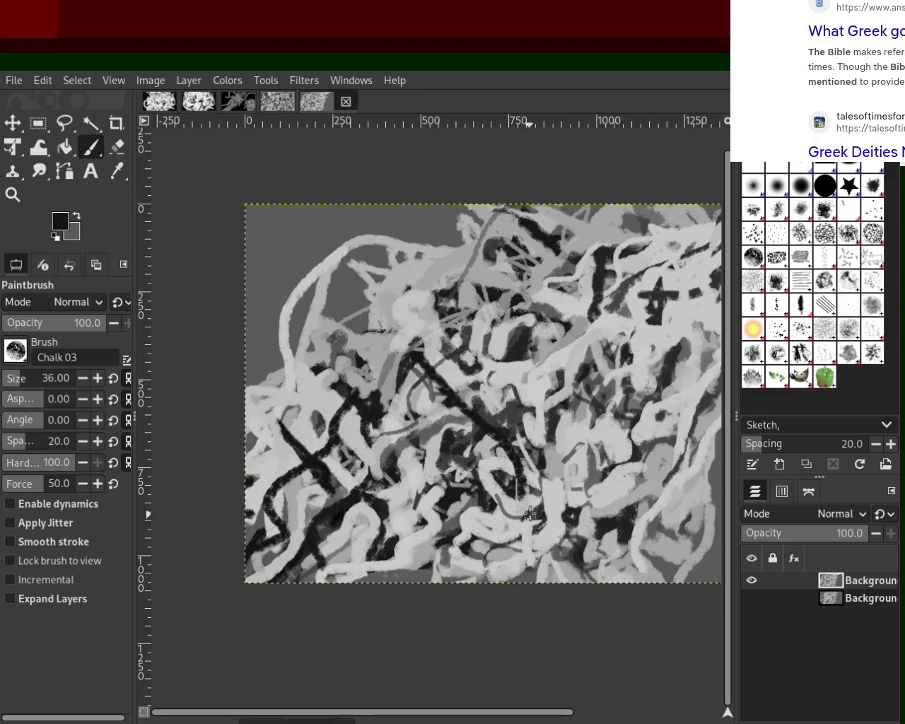
{"action": "key", "text": "ctrl+z"}
{"action": "left_click_drag", "start_coordinate": [574, 339], "coordinate": [625, 438]}
{"action": "key", "text": "ctrl+z"}
{"action": "left_click_drag", "start_coordinate": [572, 366], "coordinate": [576, 528]}
{"action": "key", "text": "ctrl+z"}
Try short dark strokes near the bottom edge, keeping the final one.
{"action": "left_click_drag", "start_coordinate": [562, 445], "coordinate": [612, 575]}
{"action": "key", "text": "ctrl+z"}
{"action": "left_click_drag", "start_coordinate": [565, 463], "coordinate": [573, 558]}
{"action": "key", "text": "ctrl+z"}
{"action": "left_click_drag", "start_coordinate": [571, 491], "coordinate": [585, 585]}
{"action": "key", "text": "ctrl+z"}
{"action": "key", "text": "ctrl+z"}
{"action": "left_click_drag", "start_coordinate": [587, 537], "coordinate": [622, 622]}
{"action": "key", "text": "ctrl+z"}
{"action": "key", "text": "ctrl+z"}
{"action": "mouse_move", "coordinate": [570, 576]}
{"action": "left_mouse_down"}
{"action": "mouse_move", "coordinate": [574, 531]}
{"action": "mouse_move", "coordinate": [590, 638]}
{"action": "left_mouse_up"}
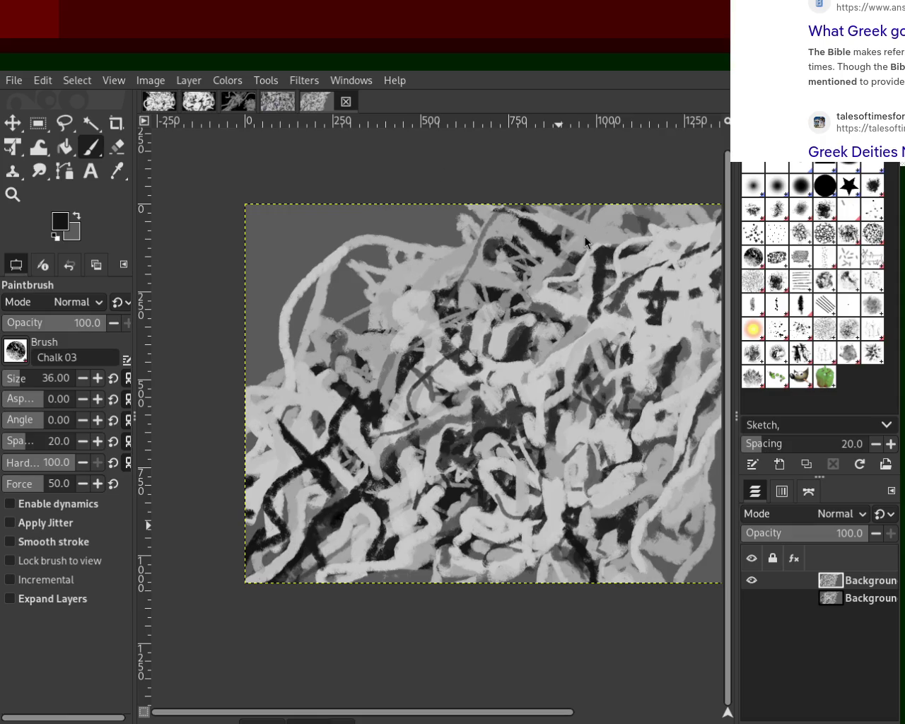
Sample light greys and test a faint straight line in the upper middle, then undo it.
{"action": "left_click", "coordinate": [306, 440], "text": "ctrl"}
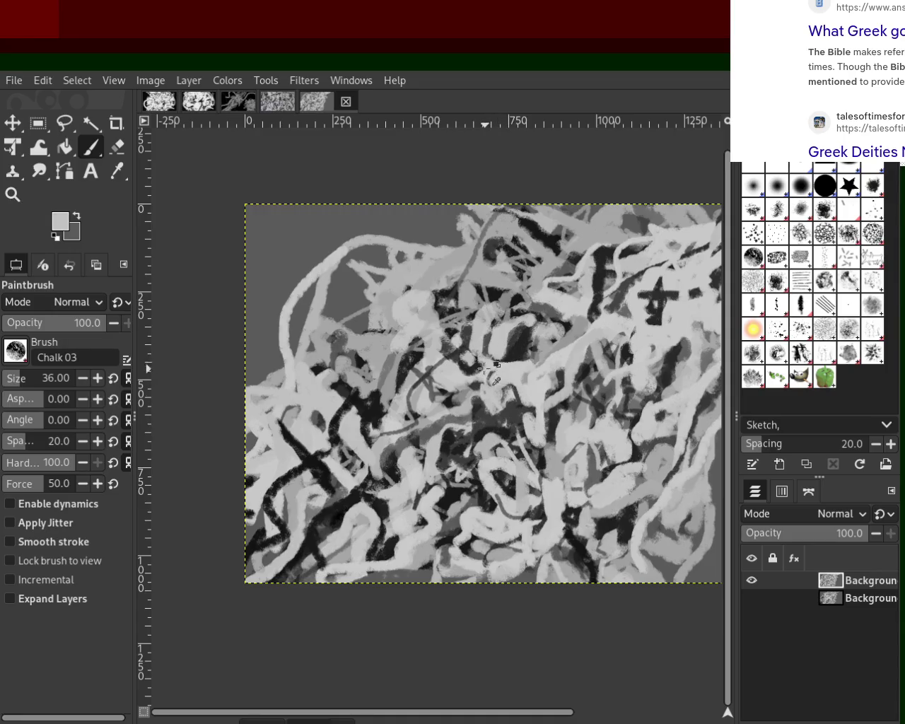
{"action": "left_click", "coordinate": [396, 270], "text": "ctrl"}
{"action": "left_click", "coordinate": [345, 265]}
{"action": "left_click", "coordinate": [381, 311], "text": "shift"}
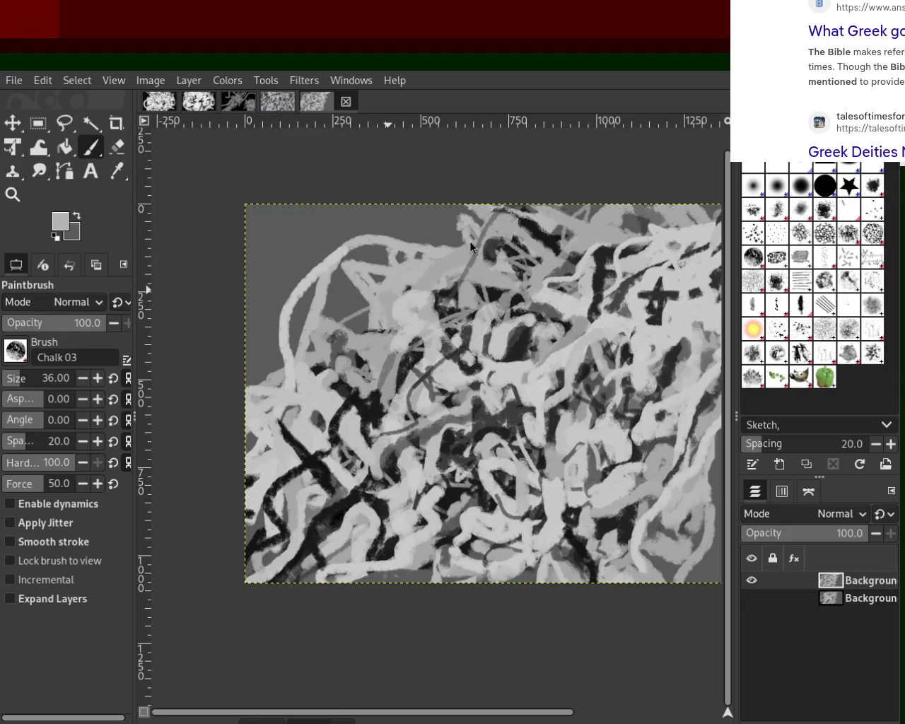
{"action": "key", "text": "ctrl+z"}
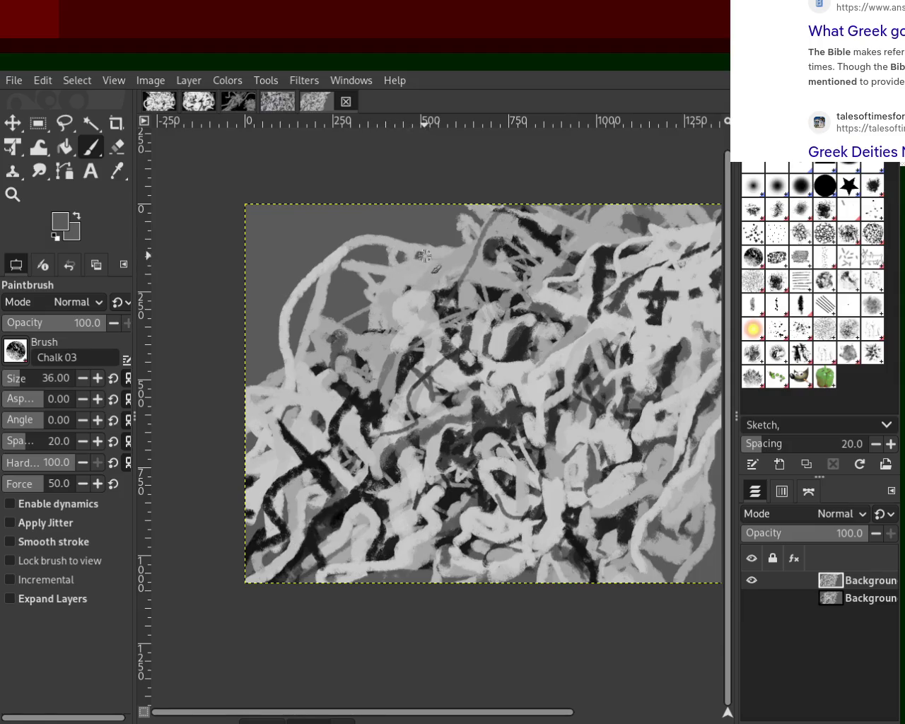
{"action": "left_click", "coordinate": [382, 272], "text": "ctrl"}
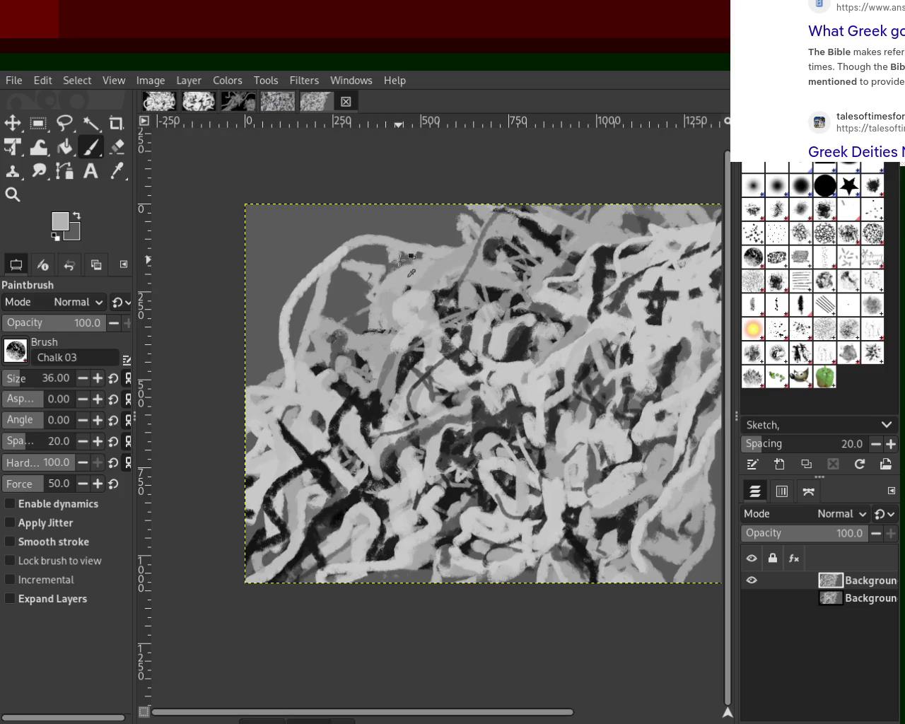
{"action": "left_click", "coordinate": [401, 256], "text": "ctrl"}
{"action": "left_click", "coordinate": [382, 321], "text": "ctrl"}
Weave several light-grey chalk strokes through the centre of the canvas.
{"action": "mouse_move", "coordinate": [408, 303]}
{"action": "left_mouse_down"}
{"action": "mouse_move", "coordinate": [378, 325]}
{"action": "mouse_move", "coordinate": [385, 304]}
{"action": "mouse_move", "coordinate": [362, 344]}
{"action": "left_mouse_up"}
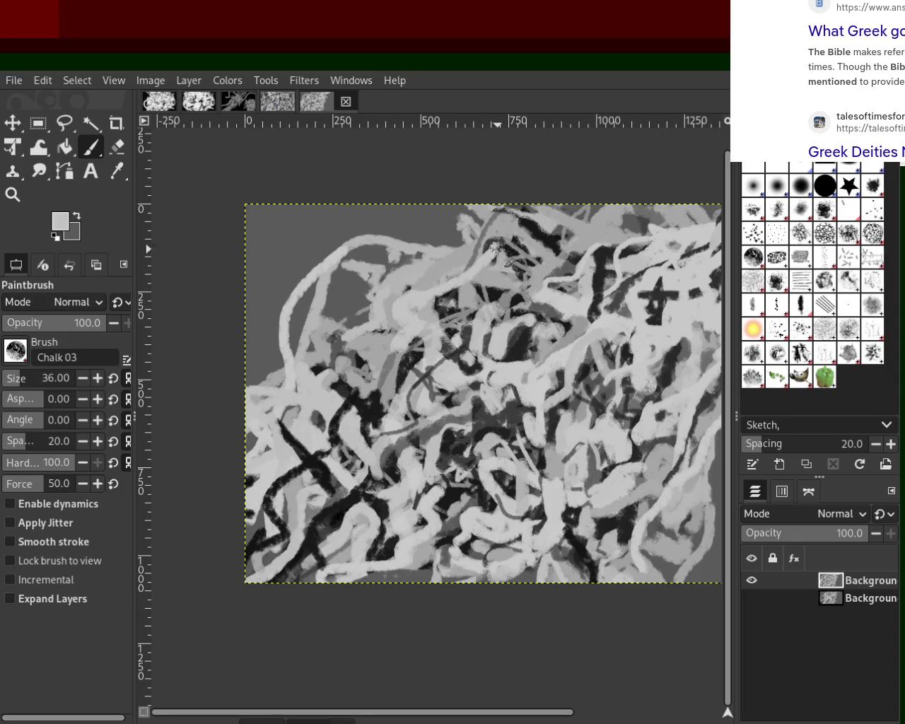
{"action": "left_click_drag", "start_coordinate": [436, 314], "coordinate": [498, 249]}
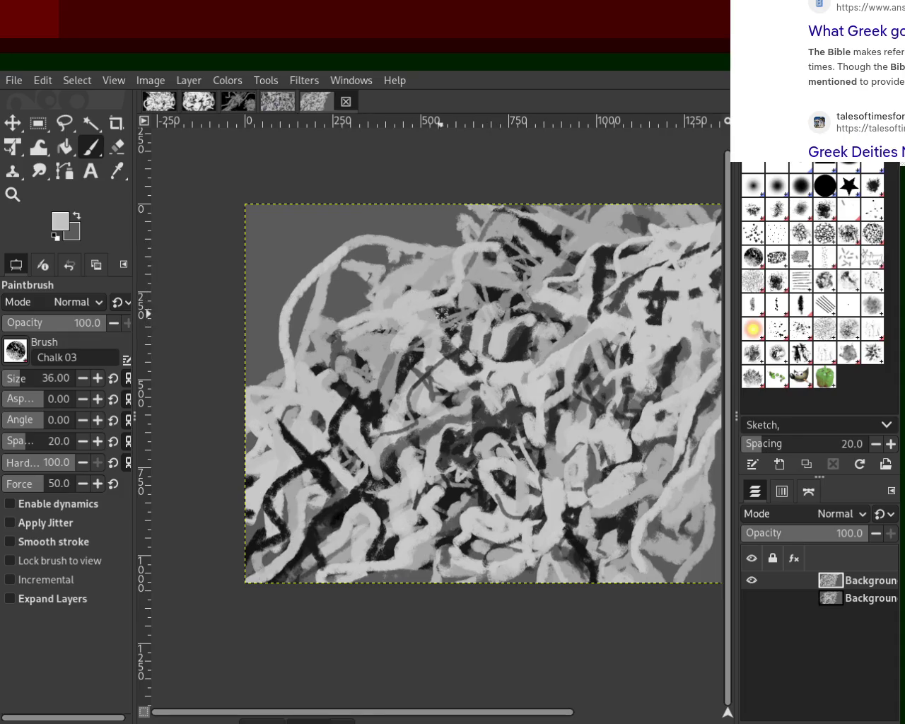
{"action": "left_click_drag", "start_coordinate": [340, 329], "coordinate": [353, 396]}
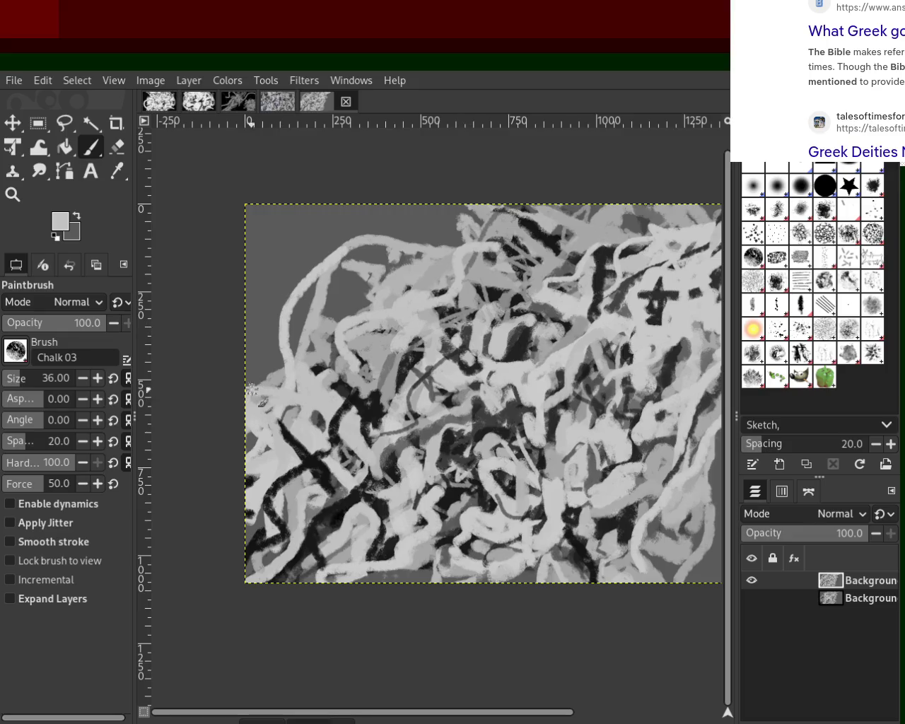
{"action": "left_click_drag", "start_coordinate": [356, 381], "coordinate": [312, 396]}
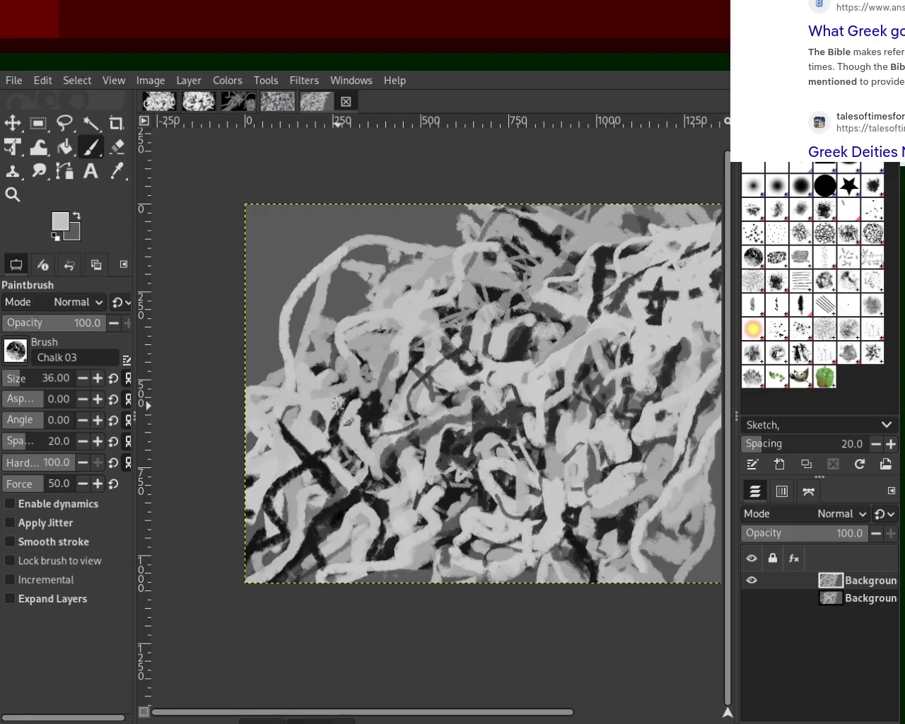
Sample a near-black from the painting and add dark chalk marks at lower right.
{"action": "left_click", "coordinate": [506, 429], "text": "ctrl"}
{"action": "left_click", "coordinate": [501, 423], "text": "ctrl"}
{"action": "left_click", "coordinate": [458, 447], "text": "ctrl"}
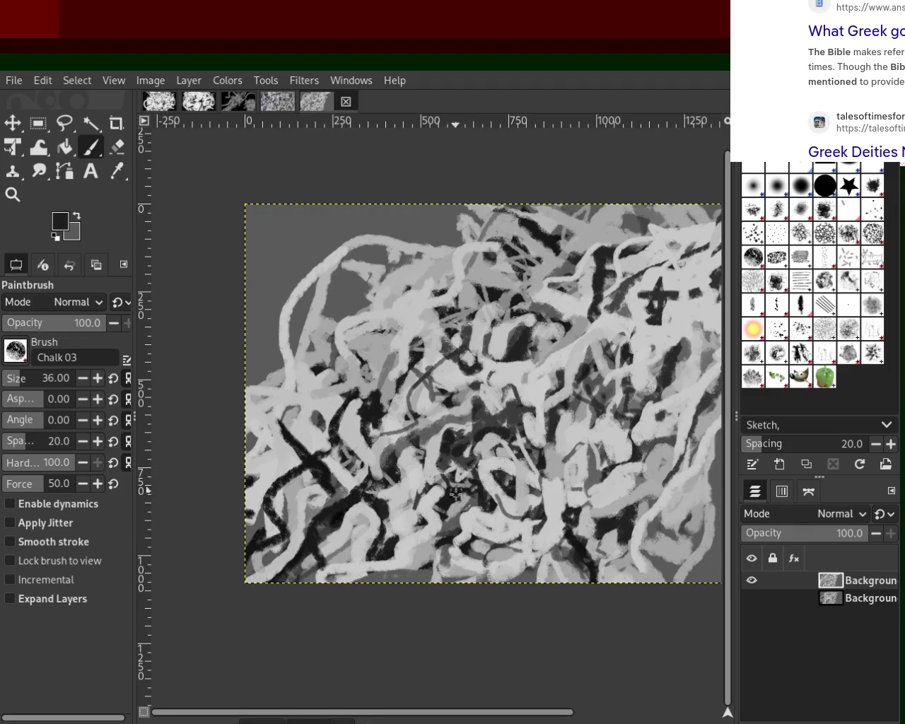
{"action": "left_click", "coordinate": [428, 488], "text": "ctrl"}
{"action": "left_click", "coordinate": [444, 493], "text": "ctrl"}
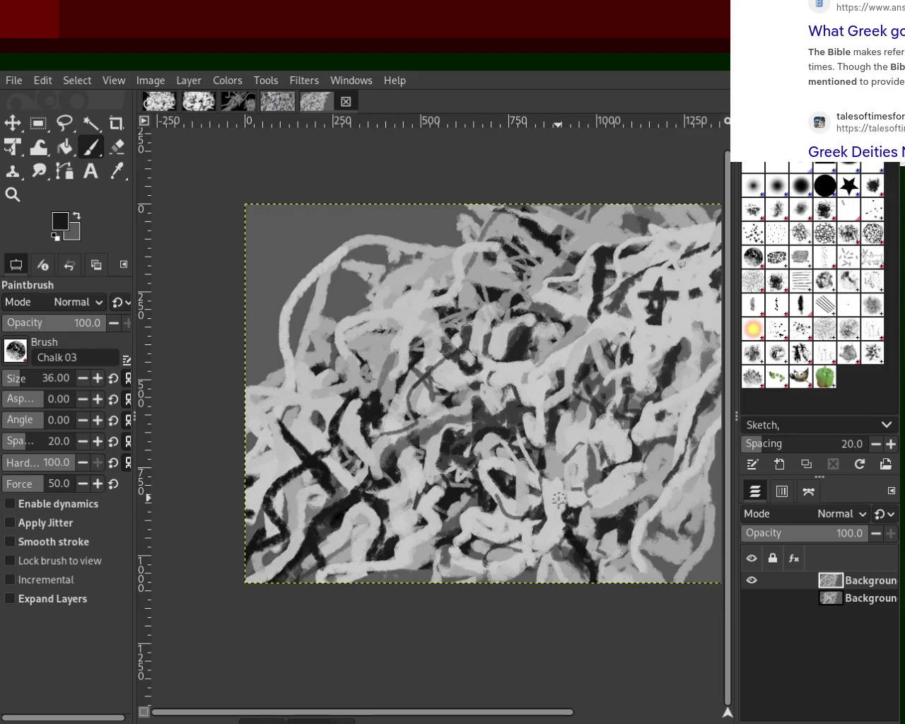
{"action": "left_click_drag", "start_coordinate": [559, 499], "coordinate": [612, 540]}
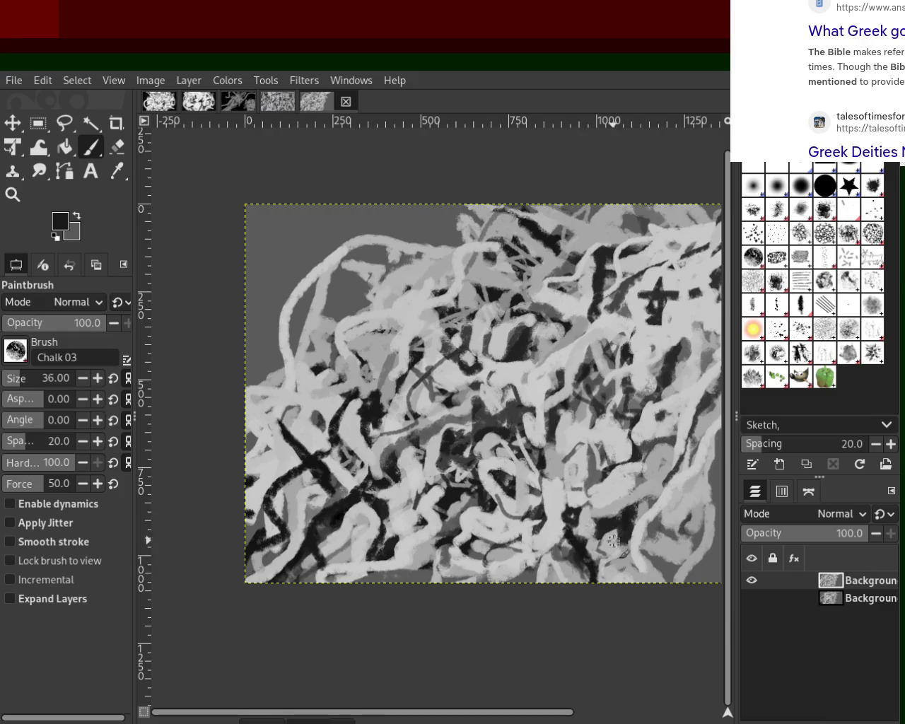
Sample light grey and paint over the dark marks at lower left.
{"action": "left_click", "coordinate": [280, 458], "text": "ctrl"}
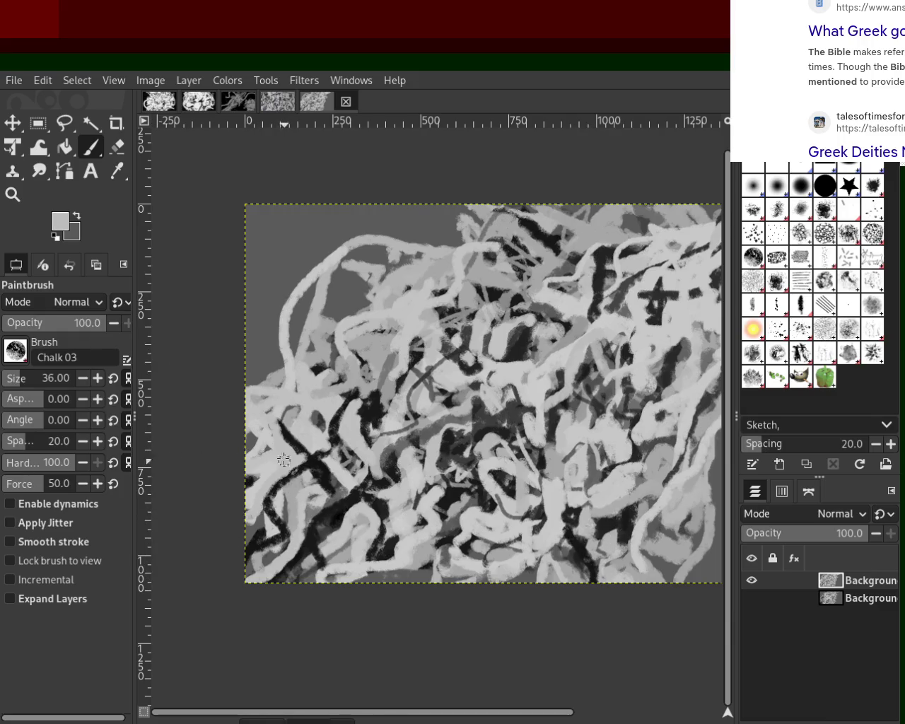
{"action": "left_click_drag", "start_coordinate": [309, 440], "coordinate": [275, 439]}
{"action": "key", "text": "z"}
{"action": "left_click", "coordinate": [442, 356], "text": "ctrl"}
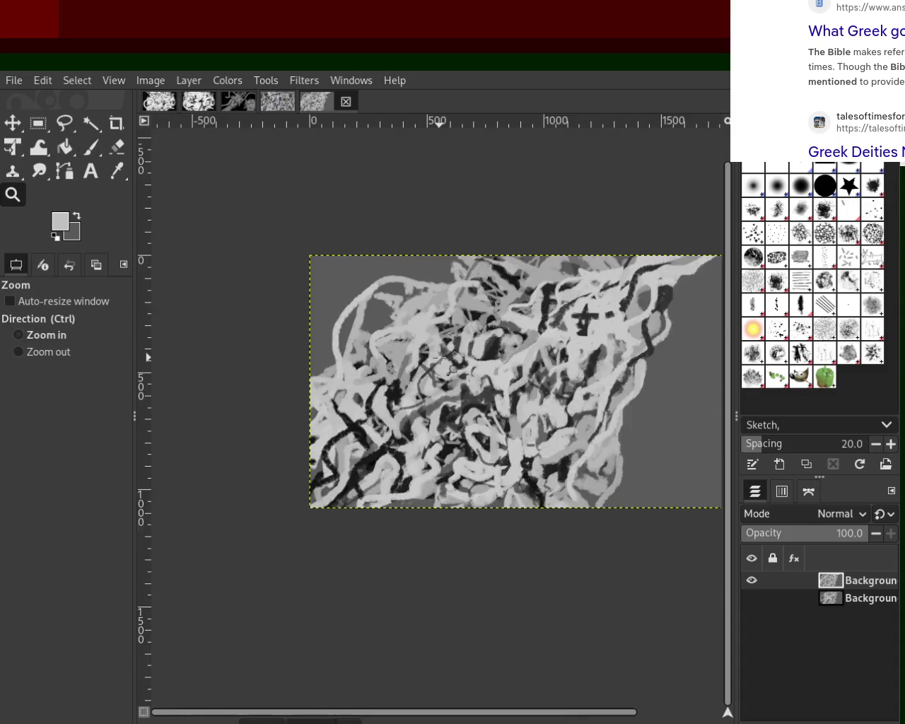
Zoom out to the whole painting, zoom into its upper-right area, and return to the Paintbrush.
{"action": "left_click", "coordinate": [441, 357], "text": "ctrl"}
{"action": "left_click", "coordinate": [442, 357]}
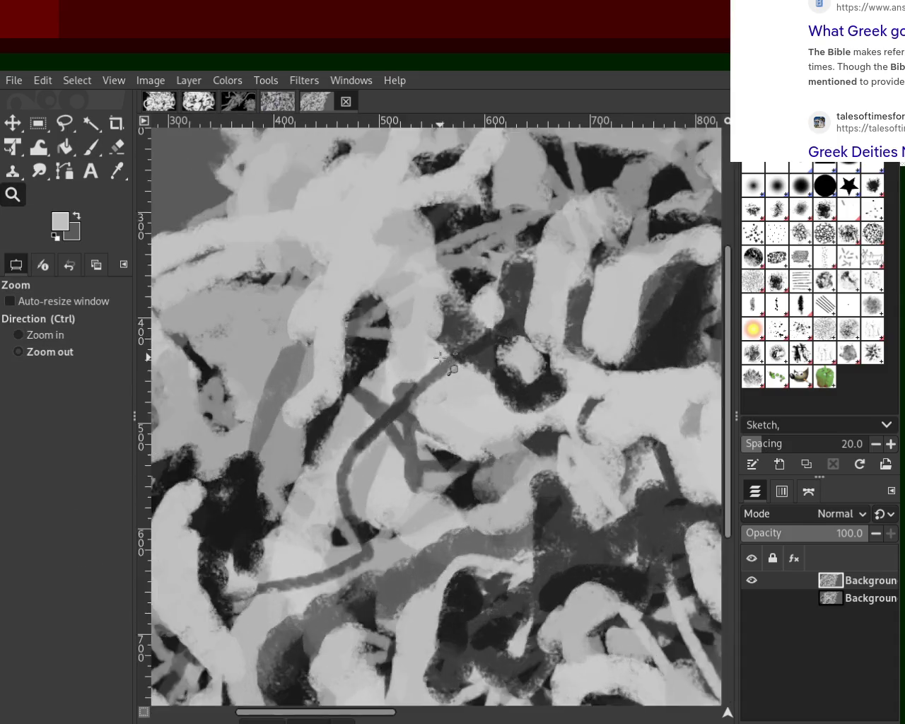
{"action": "left_click", "coordinate": [441, 357], "text": "ctrl"}
{"action": "left_click", "coordinate": [441, 357], "text": "ctrl"}
{"action": "left_click", "coordinate": [494, 327]}
{"action": "left_click", "coordinate": [496, 323]}
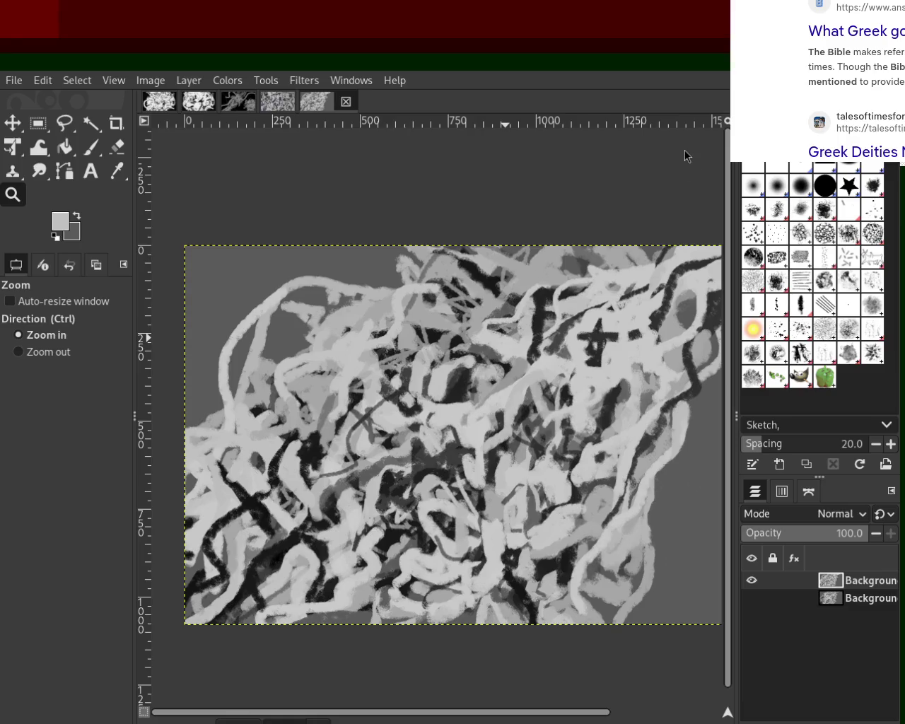
{"action": "left_click_drag", "start_coordinate": [685, 156], "coordinate": [797, 116]}
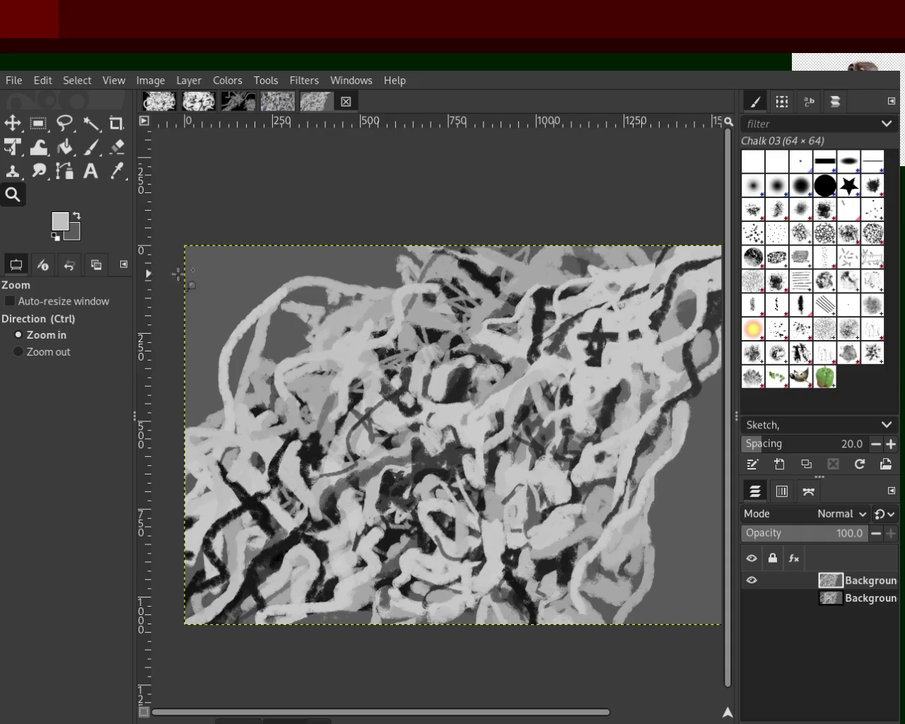
{"action": "left_click", "coordinate": [720, 314], "text": "ctrl"}
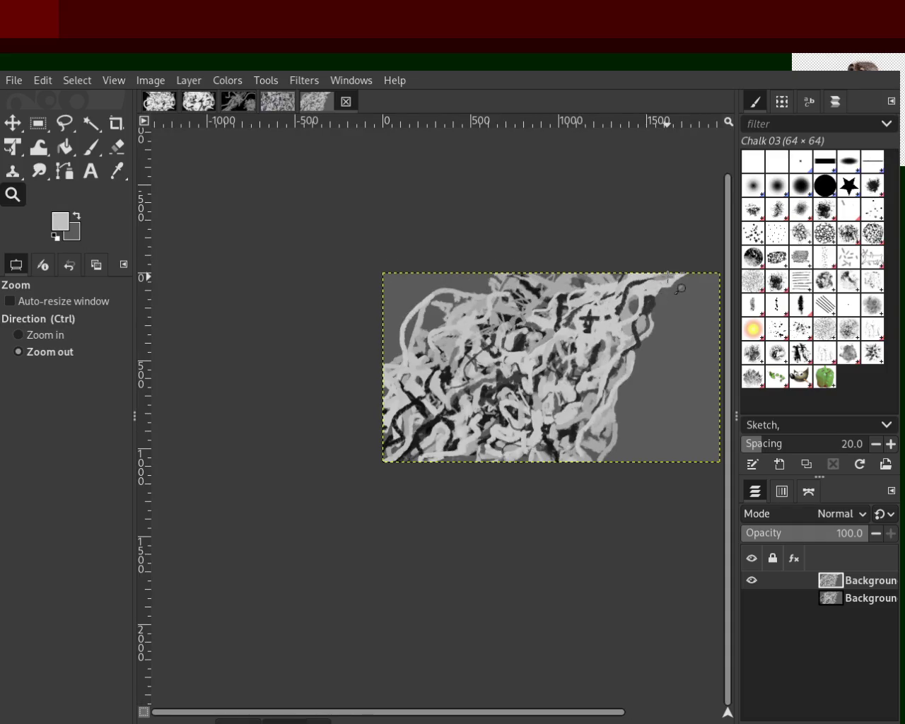
{"action": "left_click", "coordinate": [667, 277], "text": "ctrl"}
{"action": "left_click", "coordinate": [667, 277], "text": "ctrl"}
{"action": "left_click", "coordinate": [679, 273]}
{"action": "left_click", "coordinate": [678, 273]}
{"action": "left_click", "coordinate": [678, 273]}
{"action": "left_click", "coordinate": [679, 273]}
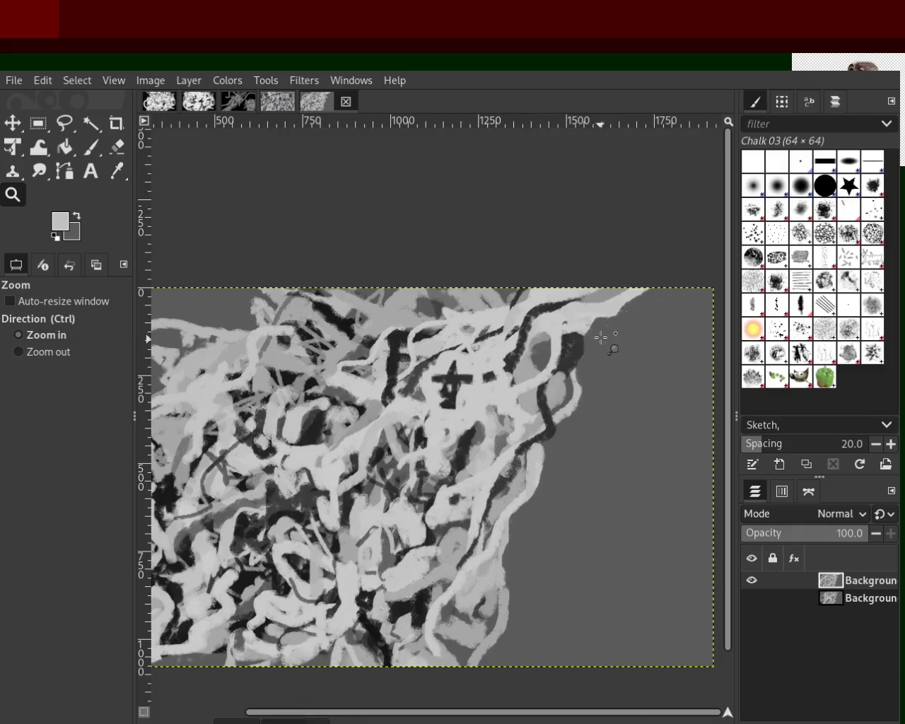
{"action": "left_click", "coordinate": [472, 292]}
{"action": "left_click", "coordinate": [90, 146]}
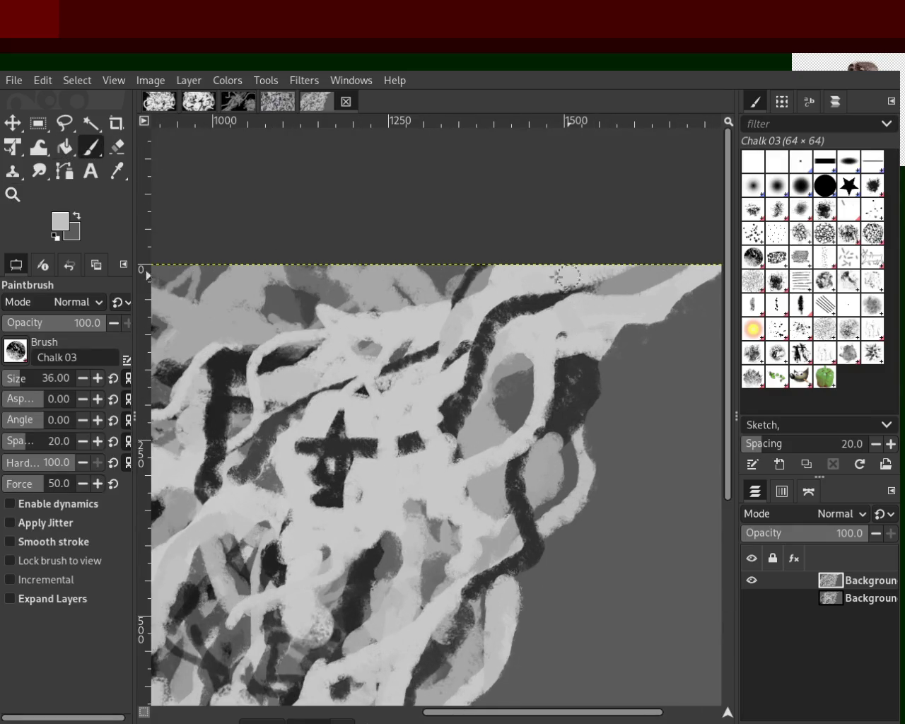
Test a light chalk stroke over the cross bar with undo/redo, then discard it.
{"action": "left_click_drag", "start_coordinate": [311, 440], "coordinate": [403, 423]}
{"action": "key", "text": "ctrl+z"}
{"action": "key", "text": "ctrl+y"}
{"action": "key", "text": "ctrl+z"}
{"action": "key", "text": "ctrl+y"}
{"action": "key", "text": "ctrl+z"}
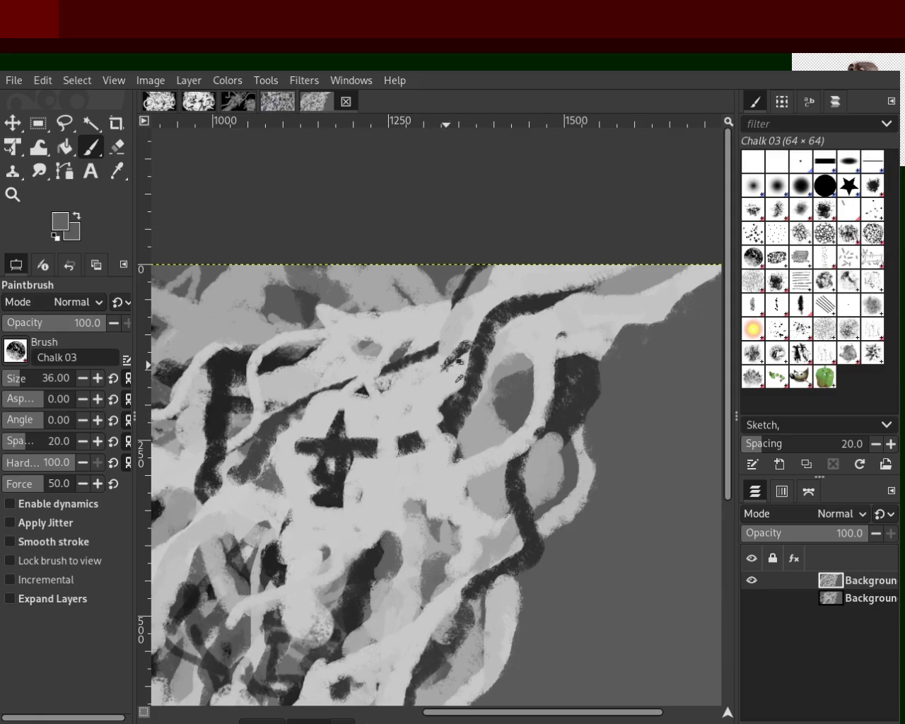
Test extending the cross bar rightward with undo/redo, leaving the stroke removed.
{"action": "mouse_move", "coordinate": [359, 440]}
{"action": "left_mouse_down"}
{"action": "mouse_move", "coordinate": [389, 402]}
{"action": "mouse_move", "coordinate": [448, 444]}
{"action": "left_mouse_up"}
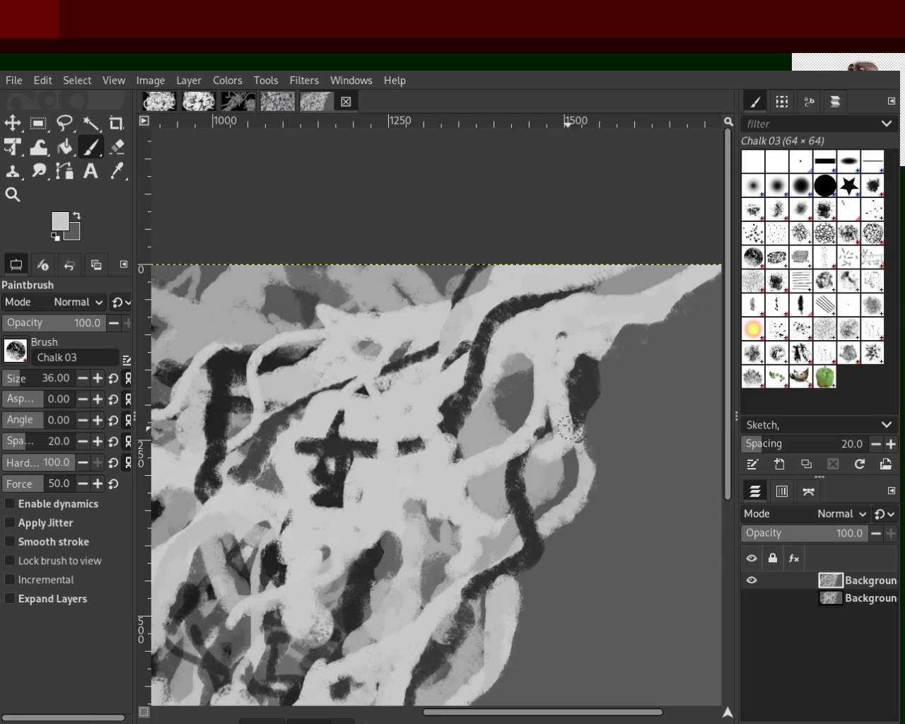
{"action": "key", "text": "ctrl+z"}
{"action": "key", "text": "ctrl+z"}
{"action": "key", "text": "ctrl+y"}
{"action": "key", "text": "ctrl+z"}
{"action": "key", "text": "ctrl+y"}
{"action": "key", "text": "ctrl+z"}
{"action": "key", "text": "ctrl+y"}
{"action": "key", "text": "ctrl+z"}
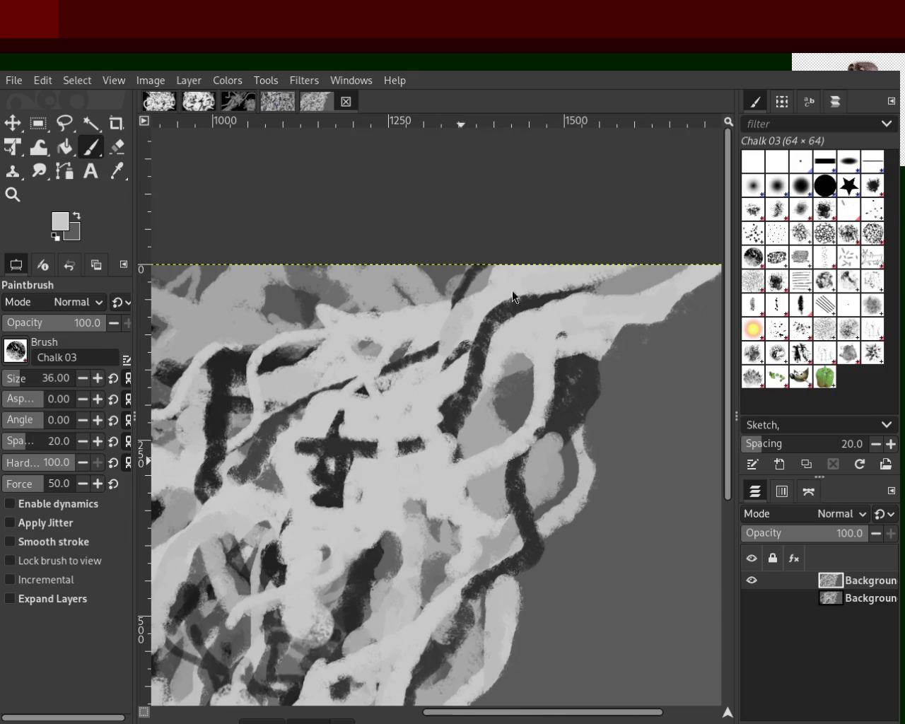
Extend the dark blob downward; try light grey atop the cross but undo it.
{"action": "key", "text": "x"}
{"action": "left_click_drag", "start_coordinate": [573, 384], "coordinate": [558, 448]}
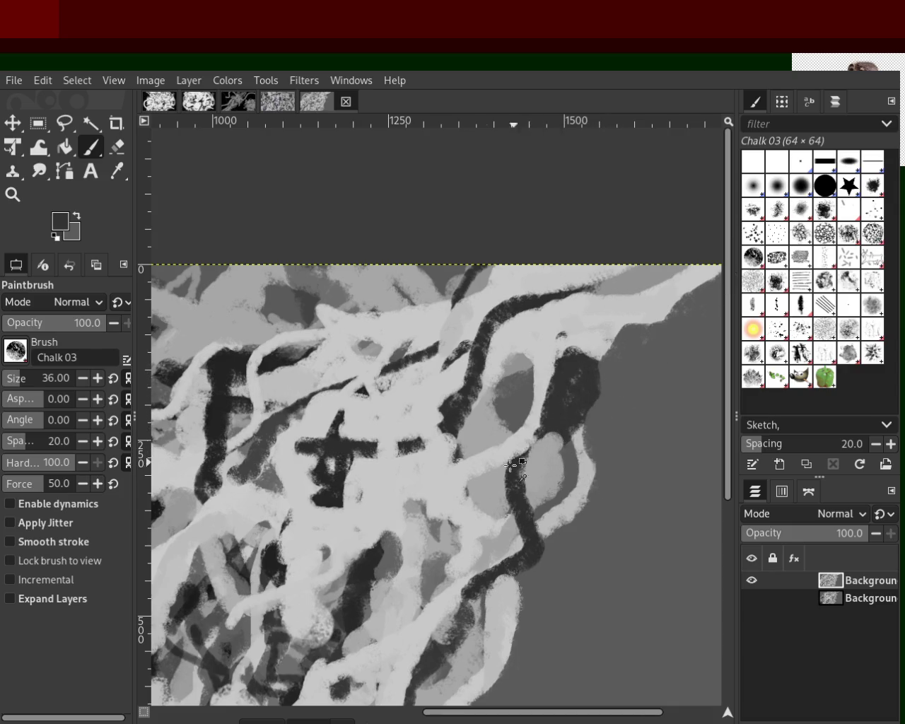
{"action": "left_click", "coordinate": [366, 452], "text": "ctrl"}
{"action": "left_click_drag", "start_coordinate": [347, 430], "coordinate": [346, 443]}
{"action": "key", "text": "ctrl+z"}
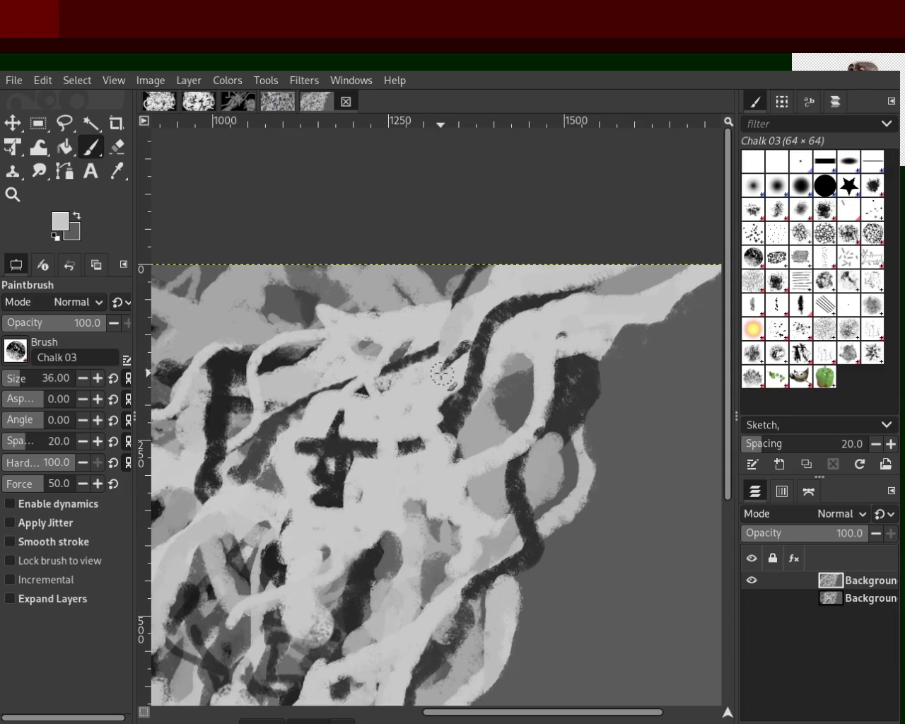
Paint a near-black stroke curving under the cross and up past it, after trial attempts.
{"action": "left_click", "coordinate": [270, 557], "text": "ctrl"}
{"action": "left_click_drag", "start_coordinate": [267, 552], "coordinate": [420, 560]}
{"action": "mouse_move", "coordinate": [460, 514]}
{"action": "left_mouse_down"}
{"action": "mouse_move", "coordinate": [424, 495]}
{"action": "mouse_move", "coordinate": [452, 487]}
{"action": "mouse_move", "coordinate": [325, 558]}
{"action": "left_mouse_up"}
{"action": "key", "text": "ctrl+z"}
{"action": "key", "text": "ctrl+z"}
{"action": "key", "text": "ctrl+z"}
{"action": "key", "text": "ctrl+z"}
{"action": "left_click_drag", "start_coordinate": [422, 453], "coordinate": [325, 587]}
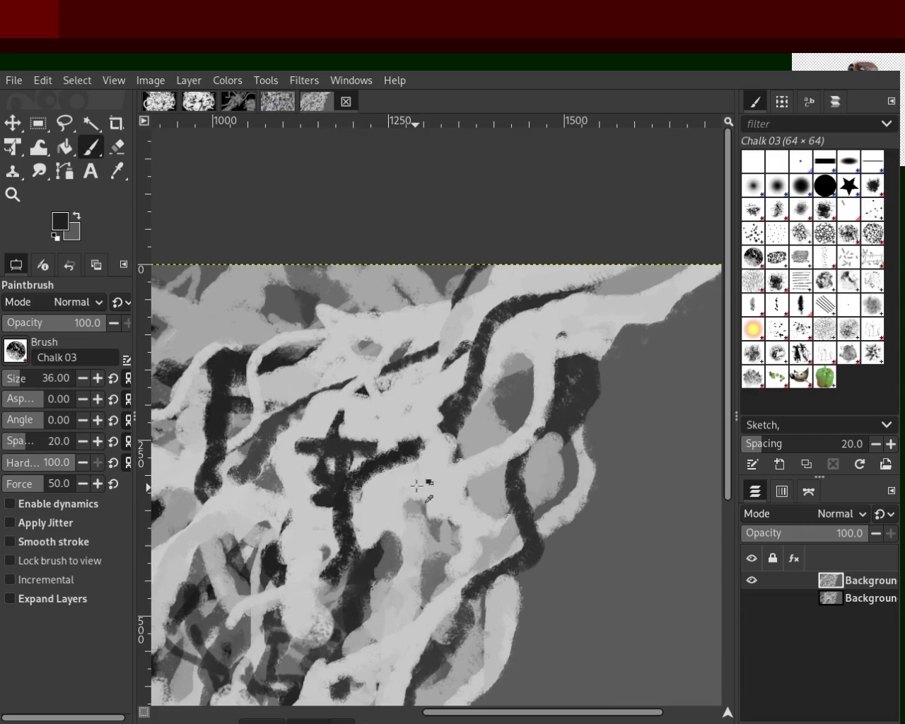
{"action": "key", "text": "ctrl+z"}
{"action": "mouse_move", "coordinate": [265, 570]}
{"action": "left_mouse_down"}
{"action": "mouse_move", "coordinate": [364, 530]}
{"action": "mouse_move", "coordinate": [446, 459]}
{"action": "mouse_move", "coordinate": [410, 429]}
{"action": "left_mouse_up"}
Discard a light trial at lower left, then extend the grey blob downward with a darker grey.
{"action": "key", "text": "x"}
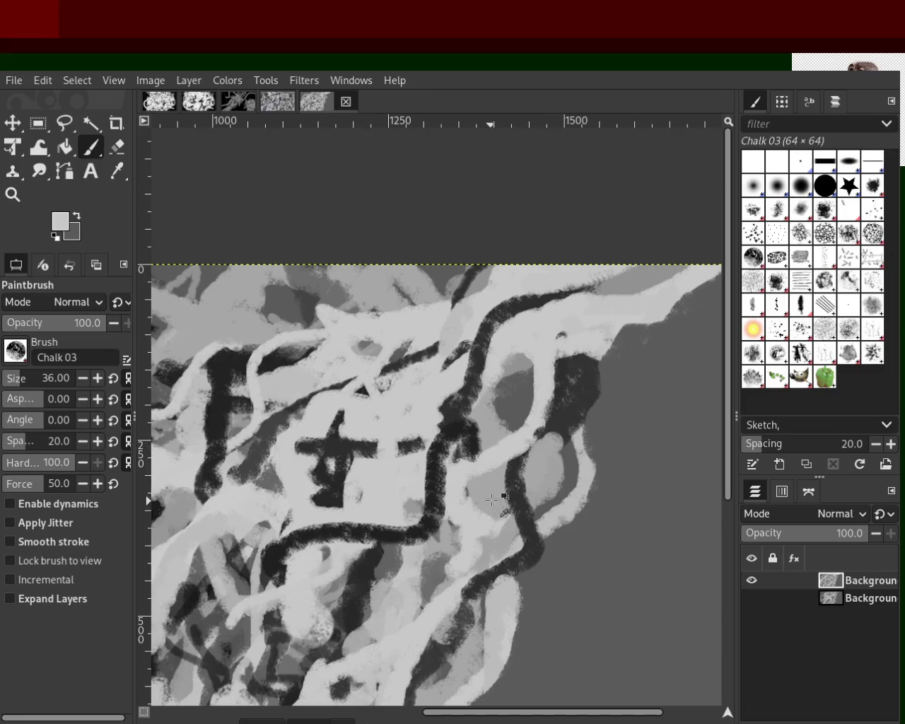
{"action": "left_click_drag", "start_coordinate": [438, 559], "coordinate": [322, 657]}
{"action": "key", "text": "ctrl+z"}
{"action": "left_click", "coordinate": [424, 574], "text": "ctrl"}
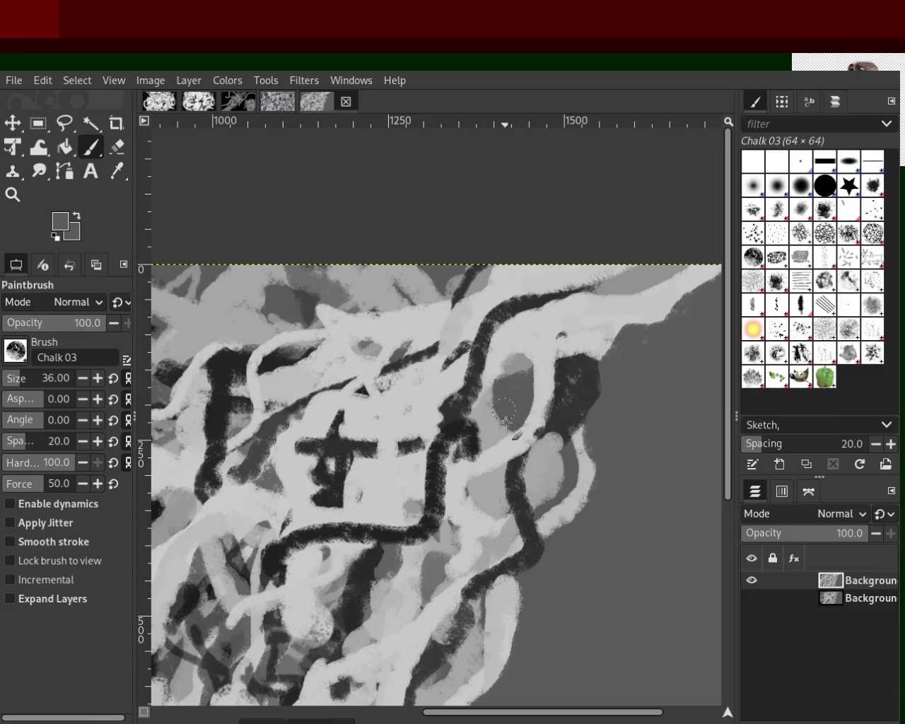
{"action": "left_click_drag", "start_coordinate": [496, 376], "coordinate": [489, 424]}
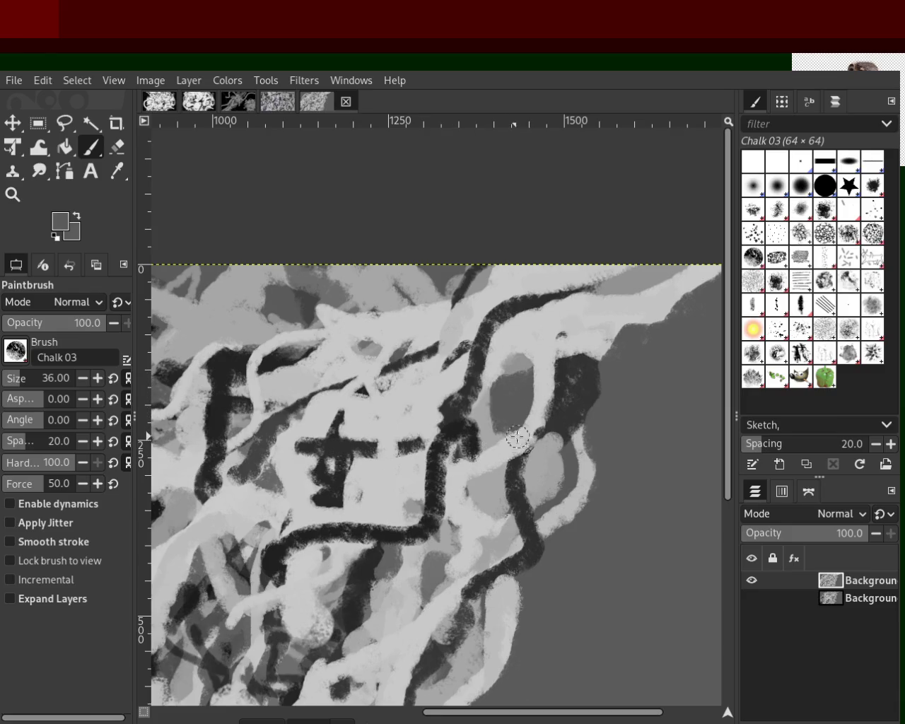
Partly cover the upper-right dark stroke with light grey; discard a mid-grey trial stroke.
{"action": "left_click", "coordinate": [479, 386], "text": "ctrl"}
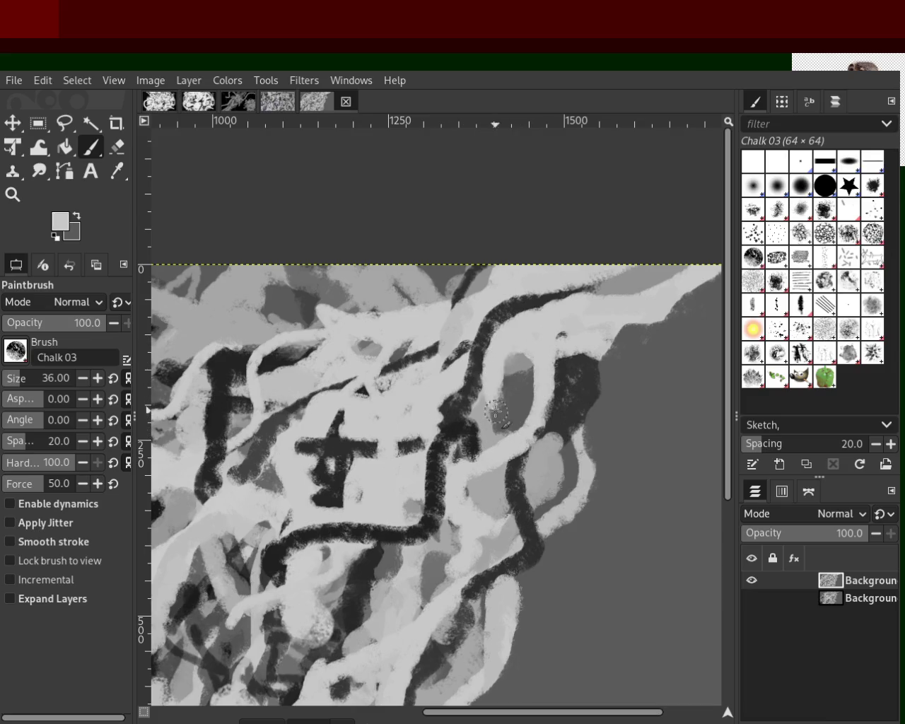
{"action": "left_click_drag", "start_coordinate": [556, 323], "coordinate": [471, 367]}
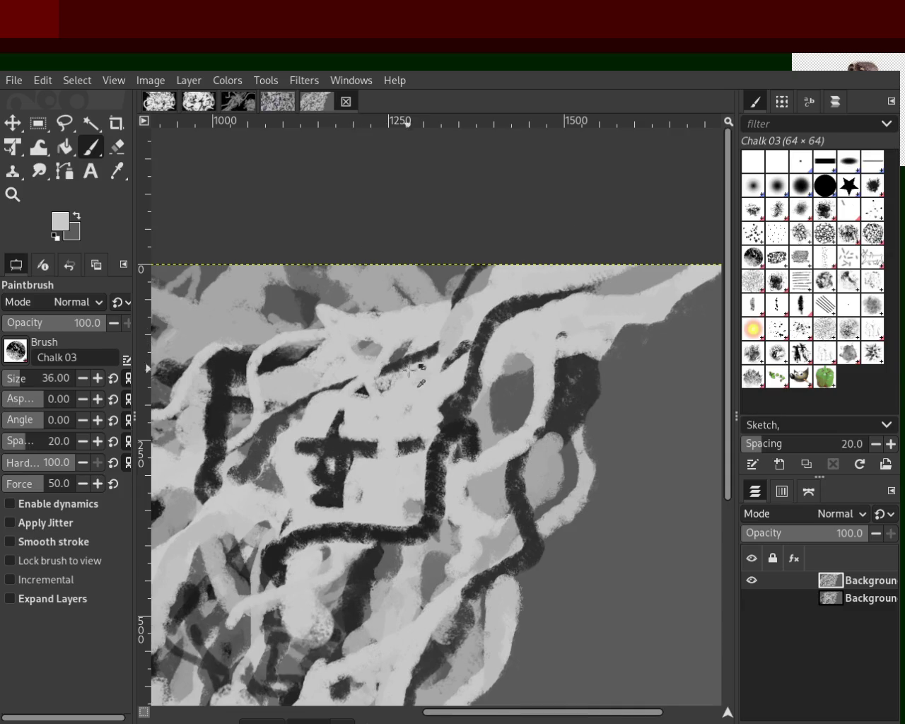
{"action": "left_click", "coordinate": [466, 346], "text": "ctrl"}
{"action": "left_click_drag", "start_coordinate": [468, 343], "coordinate": [376, 452]}
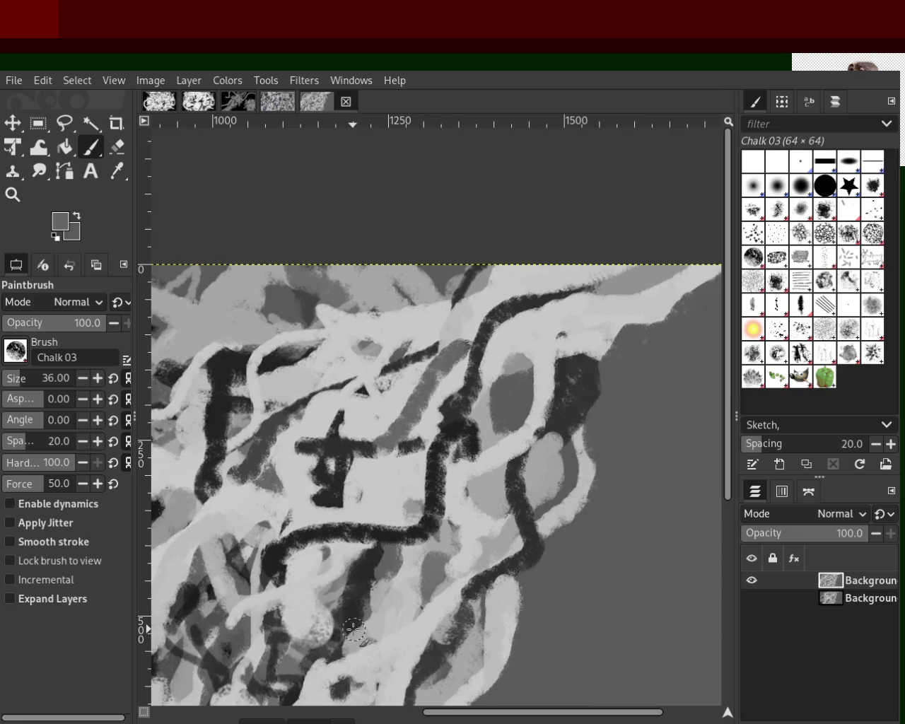
{"action": "key", "text": "ctrl+z"}
Lighten the area along the dark curve, keeping the light patch left of the cross.
{"action": "left_click", "coordinate": [400, 508], "text": "ctrl"}
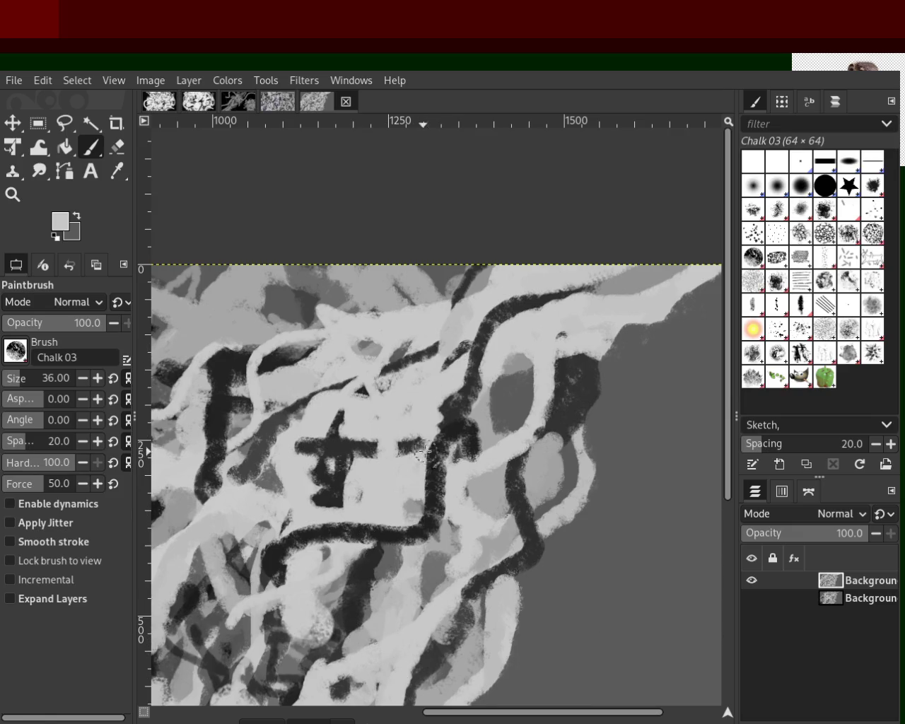
{"action": "mouse_move", "coordinate": [430, 452]}
{"action": "left_mouse_down"}
{"action": "mouse_move", "coordinate": [416, 524]}
{"action": "mouse_move", "coordinate": [276, 566]}
{"action": "left_mouse_up"}
{"action": "key", "text": "ctrl+z"}
{"action": "key", "text": "ctrl+z"}
{"action": "left_click_drag", "start_coordinate": [396, 521], "coordinate": [251, 558]}
{"action": "key", "text": "ctrl+z"}
{"action": "key", "text": "ctrl+y"}
{"action": "key", "text": "ctrl+z"}
{"action": "key", "text": "ctrl+z"}
{"action": "key", "text": "ctrl+y"}
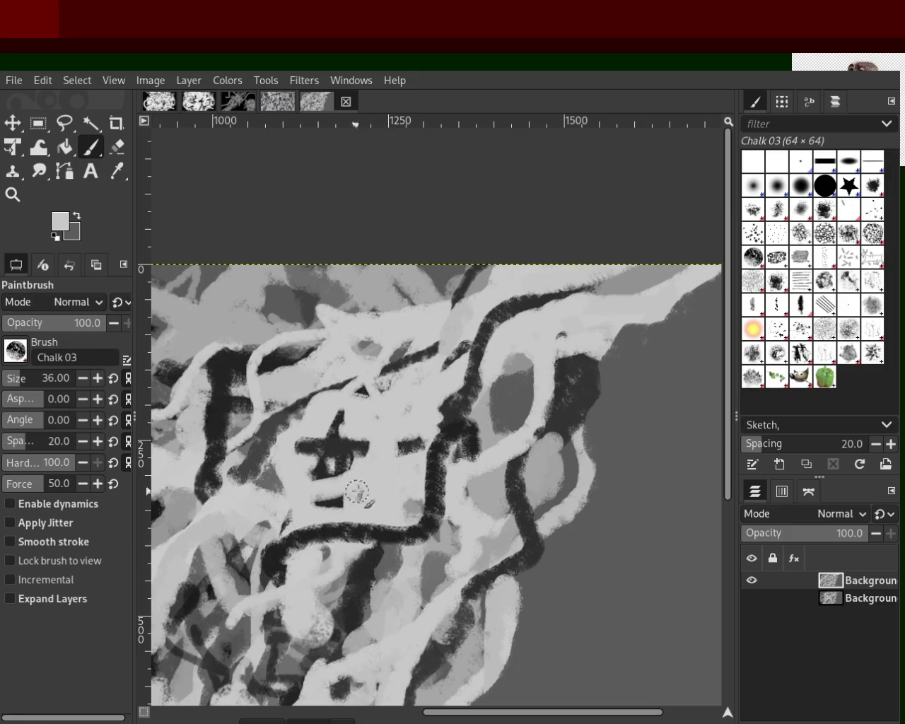
{"action": "key", "text": "ctrl+y"}
{"action": "key", "text": "ctrl+z"}
{"action": "key", "text": "ctrl+y"}
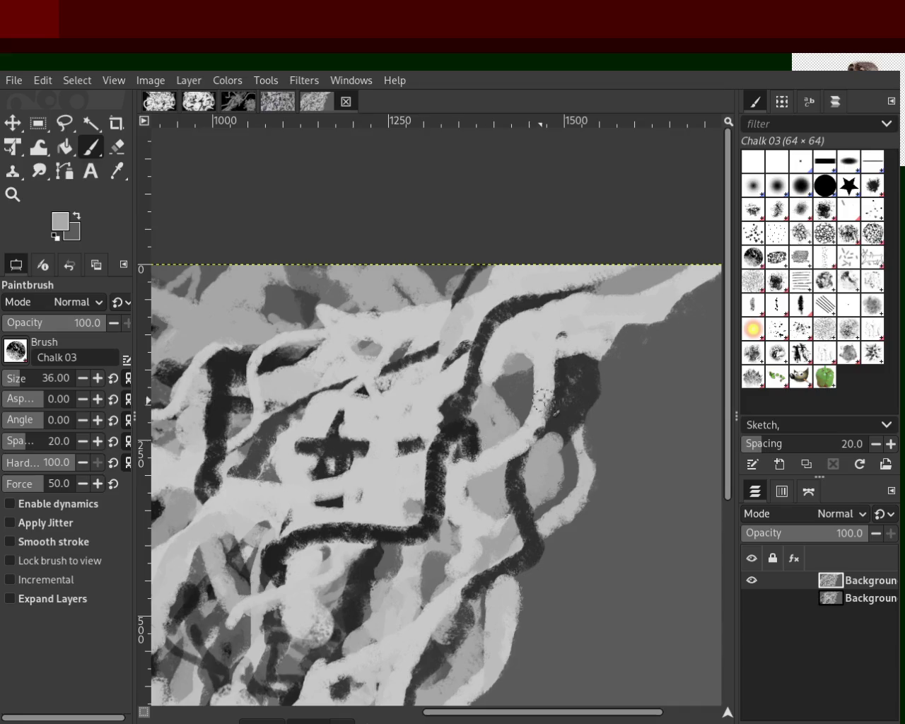
Paint a dark stroke down-left on the right side, partly cover it, then dab darker grey.
{"action": "left_click", "coordinate": [510, 395], "text": "ctrl"}
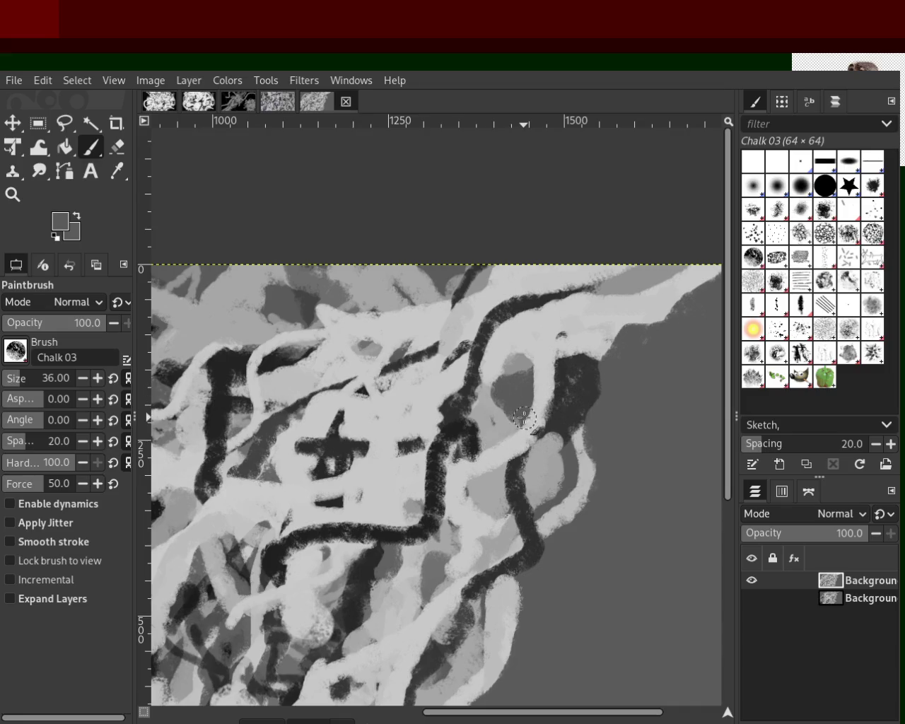
{"action": "left_click", "coordinate": [568, 398], "text": "ctrl"}
{"action": "mouse_move", "coordinate": [575, 370]}
{"action": "left_mouse_down"}
{"action": "mouse_move", "coordinate": [555, 373]}
{"action": "mouse_move", "coordinate": [535, 424]}
{"action": "mouse_move", "coordinate": [532, 478]}
{"action": "left_mouse_up"}
{"action": "left_click", "coordinate": [532, 478], "text": "ctrl"}
{"action": "mouse_move", "coordinate": [531, 424]}
{"action": "left_mouse_down"}
{"action": "mouse_move", "coordinate": [557, 495]}
{"action": "mouse_move", "coordinate": [527, 540]}
{"action": "left_mouse_up"}
{"action": "left_click", "coordinate": [543, 467], "text": "ctrl"}
Sample light grey and try several long light strokes down-left on the right, undoing each.
{"action": "left_click", "coordinate": [522, 537], "text": "ctrl"}
{"action": "left_click_drag", "start_coordinate": [601, 404], "coordinate": [504, 636]}
{"action": "key", "text": "ctrl+z"}
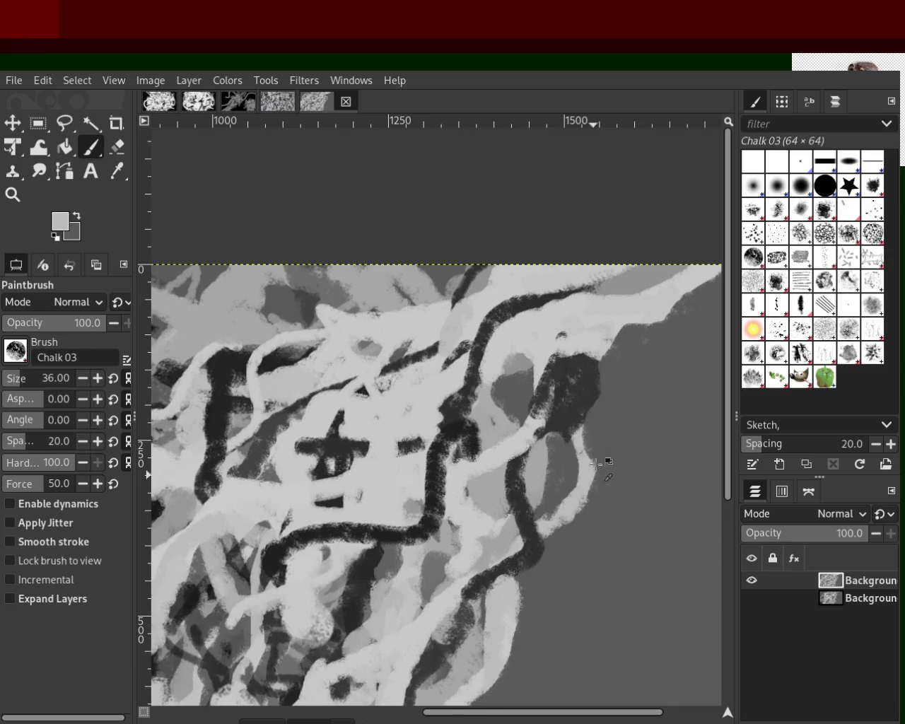
{"action": "left_click_drag", "start_coordinate": [625, 418], "coordinate": [418, 689]}
{"action": "key", "text": "ctrl+z"}
{"action": "left_click_drag", "start_coordinate": [685, 290], "coordinate": [459, 665]}
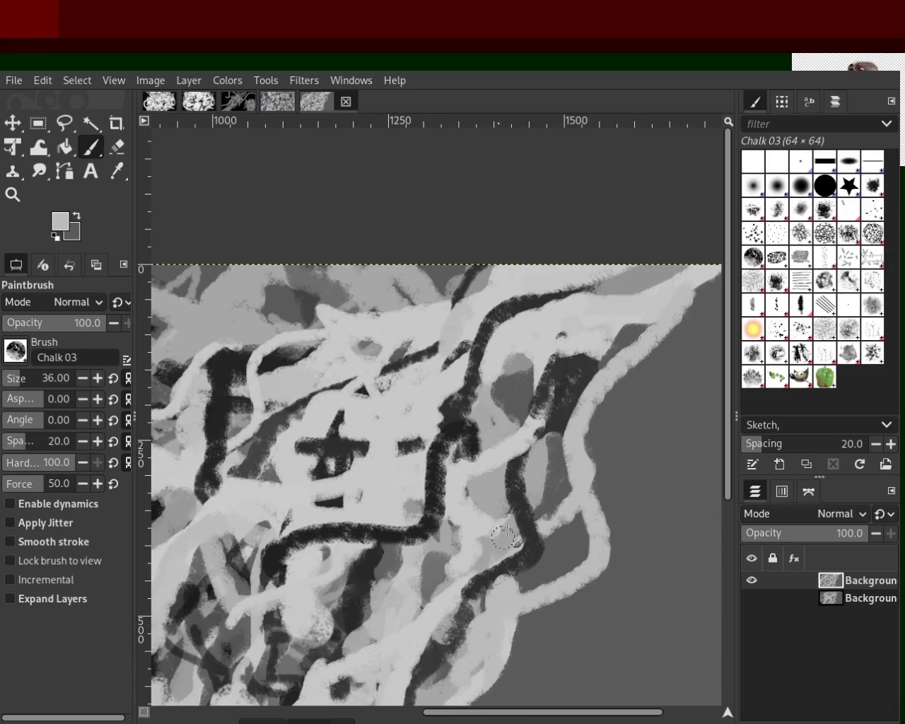
{"action": "key", "text": "ctrl+z"}
{"action": "left_click_drag", "start_coordinate": [620, 337], "coordinate": [498, 571]}
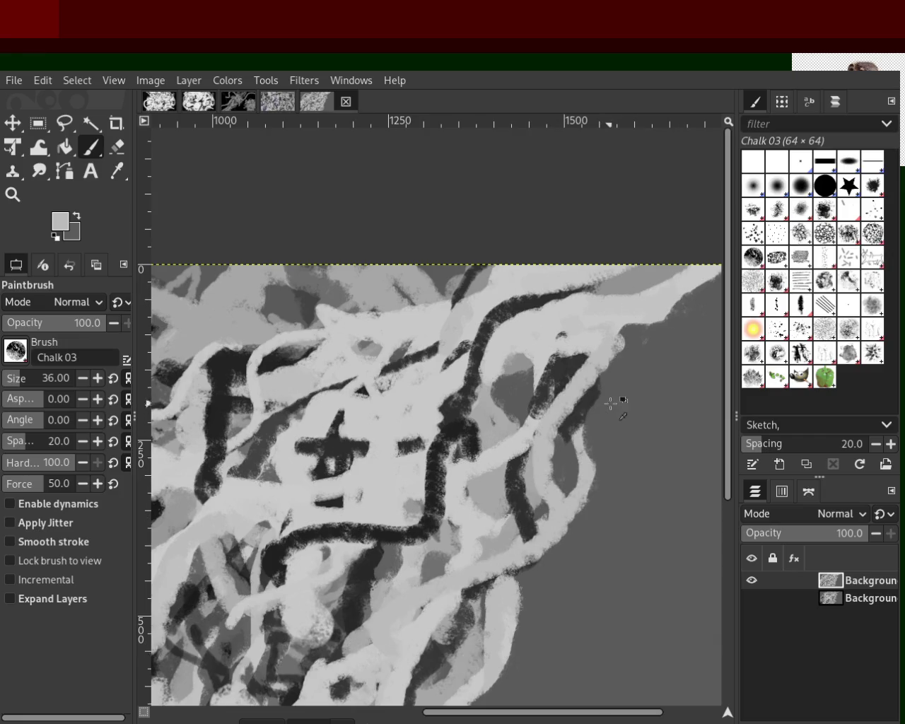
{"action": "key", "text": "ctrl+z"}
{"action": "left_click_drag", "start_coordinate": [626, 353], "coordinate": [424, 672]}
{"action": "key", "text": "ctrl+z"}
Settle on a light chalk strand beside the dark right-hand line, then sample a dark colour.
{"action": "left_click_drag", "start_coordinate": [650, 306], "coordinate": [460, 643]}
{"action": "key", "text": "ctrl+z"}
{"action": "left_click_drag", "start_coordinate": [653, 317], "coordinate": [386, 671]}
{"action": "key", "text": "ctrl+z"}
{"action": "left_click_drag", "start_coordinate": [604, 357], "coordinate": [530, 609]}
{"action": "key", "text": "ctrl+z"}
{"action": "left_click_drag", "start_coordinate": [609, 408], "coordinate": [463, 625]}
{"action": "key", "text": "ctrl+z"}
{"action": "left_click_drag", "start_coordinate": [605, 433], "coordinate": [498, 627]}
{"action": "key", "text": "ctrl+z"}
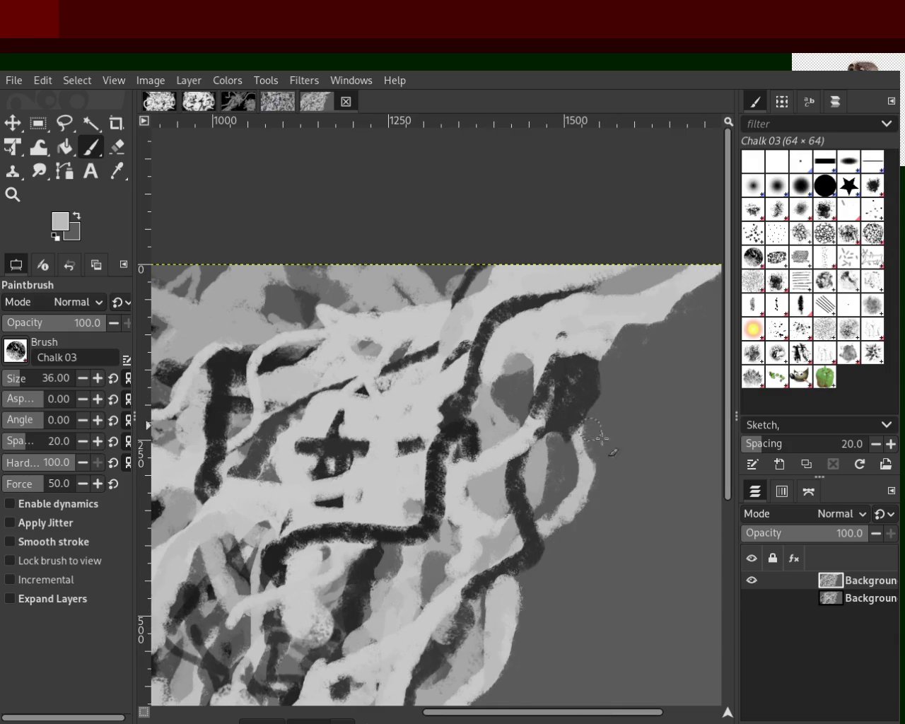
{"action": "left_click_drag", "start_coordinate": [602, 439], "coordinate": [456, 615]}
{"action": "key", "text": "ctrl+z"}
{"action": "left_click_drag", "start_coordinate": [608, 410], "coordinate": [466, 625]}
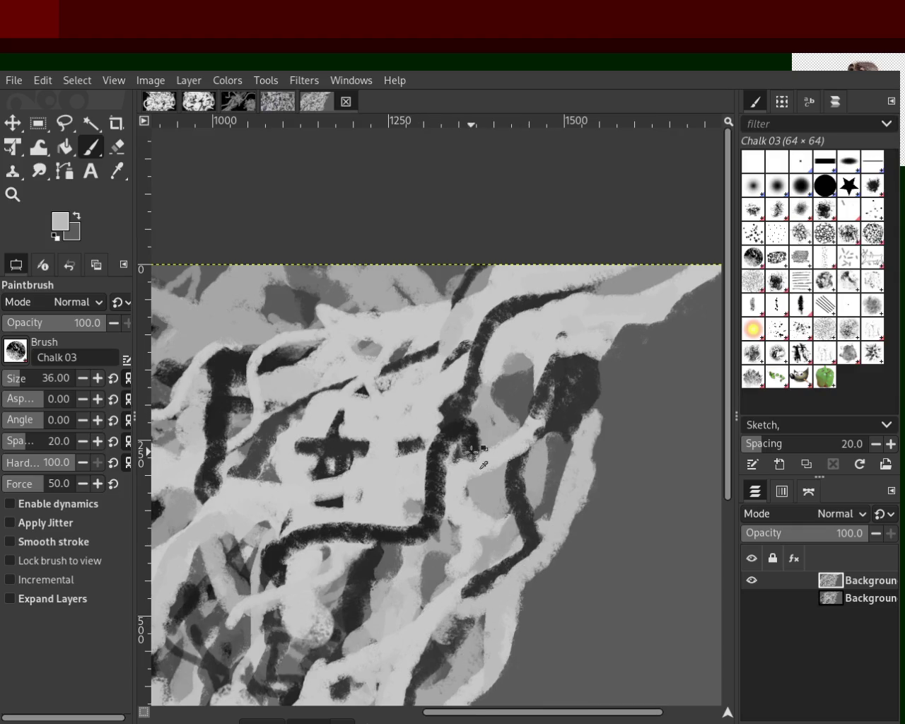
{"action": "left_click", "coordinate": [411, 444], "text": "ctrl"}
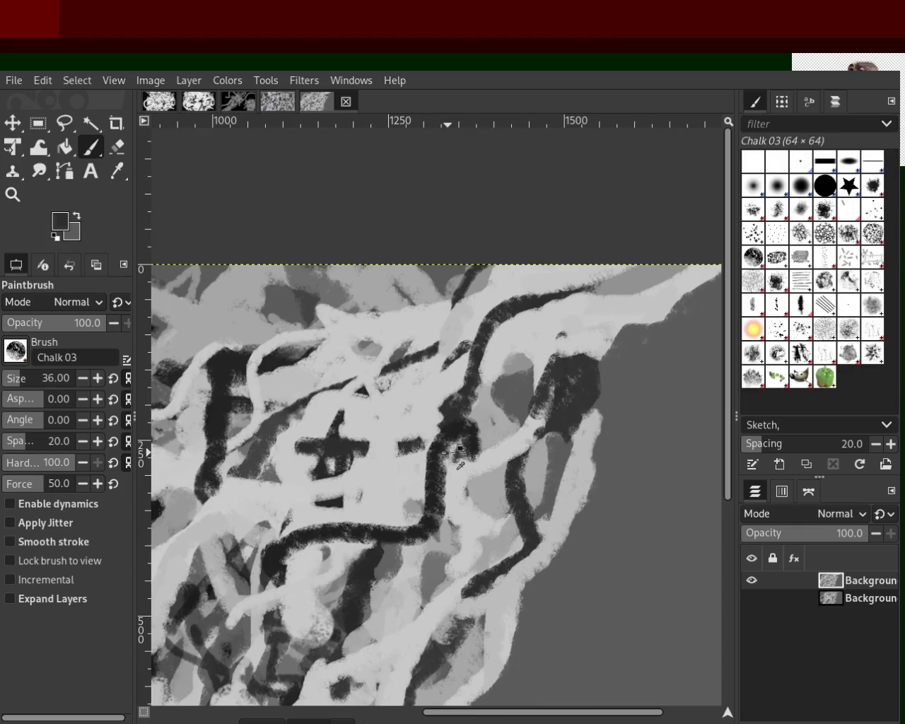